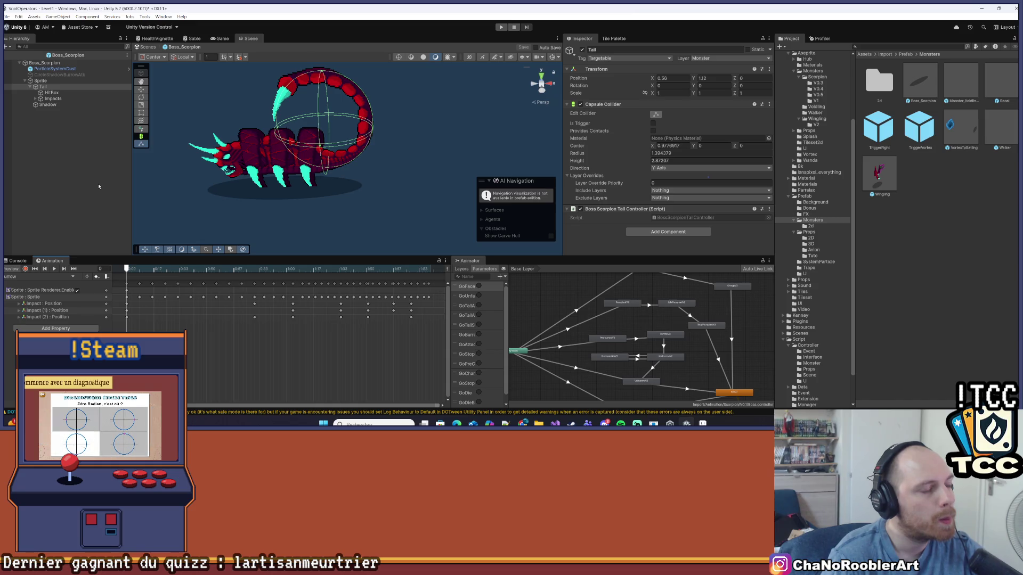
Load and play the Burrowed atk clip, briefly showing the Sprite Position curves.
{"action": "left_click", "coordinate": [34, 276]}
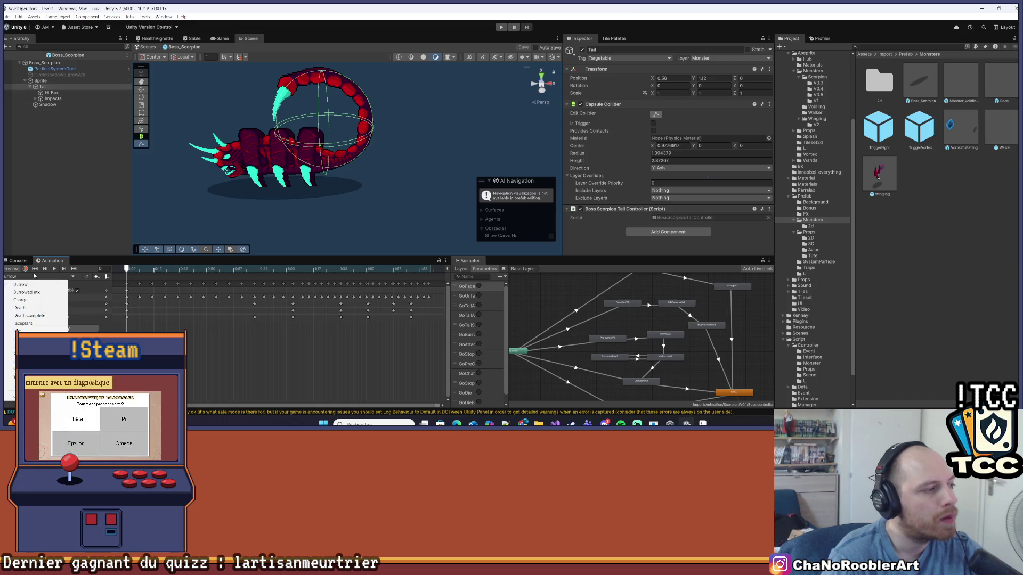
{"action": "left_click", "coordinate": [27, 292]}
{"action": "left_click", "coordinate": [54, 268]}
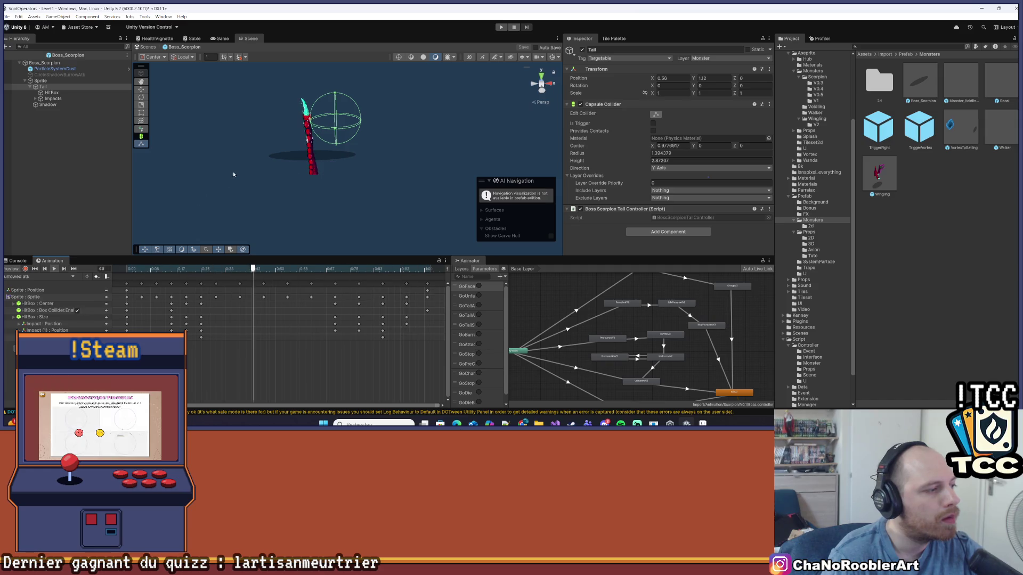
{"action": "left_click", "coordinate": [8, 290]}
{"action": "left_click", "coordinate": [8, 290]}
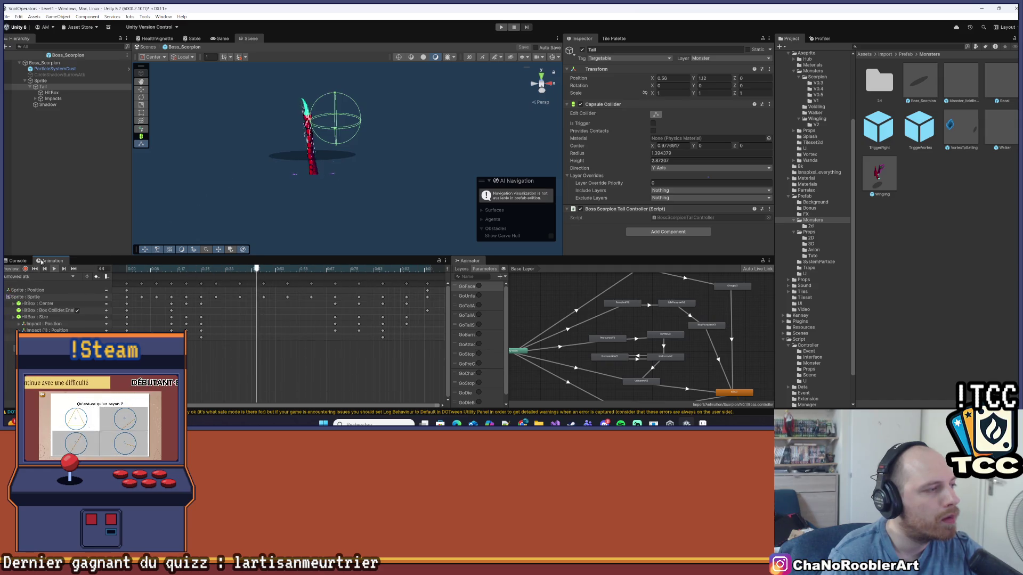
Select HitBox, play the Charge clip and show the box collider outline in the scene.
{"action": "left_click", "coordinate": [52, 93]}
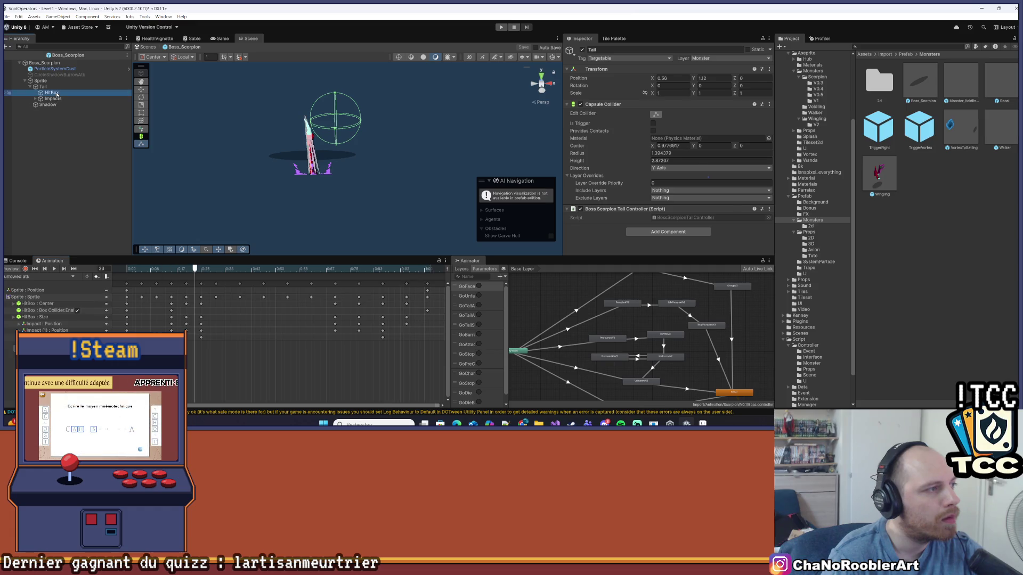
{"action": "left_click", "coordinate": [30, 276]}
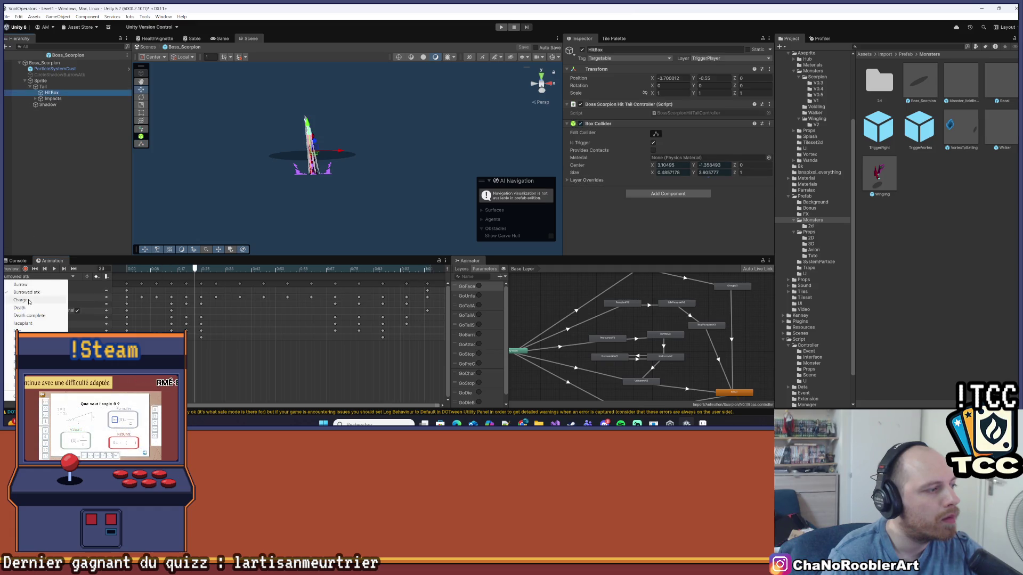
{"action": "left_click", "coordinate": [43, 301]}
{"action": "left_click", "coordinate": [54, 270]}
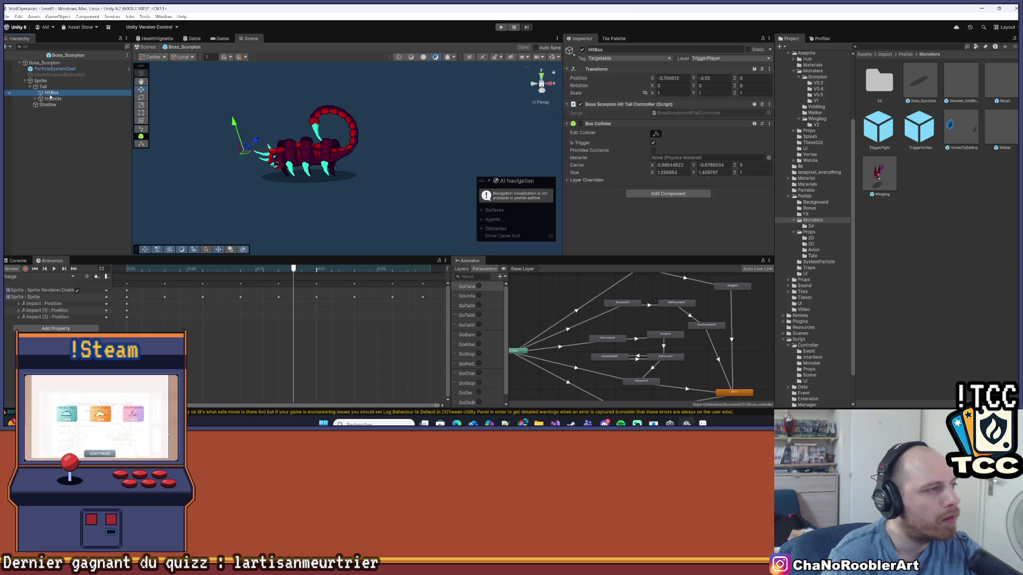
{"action": "left_click", "coordinate": [506, 207]}
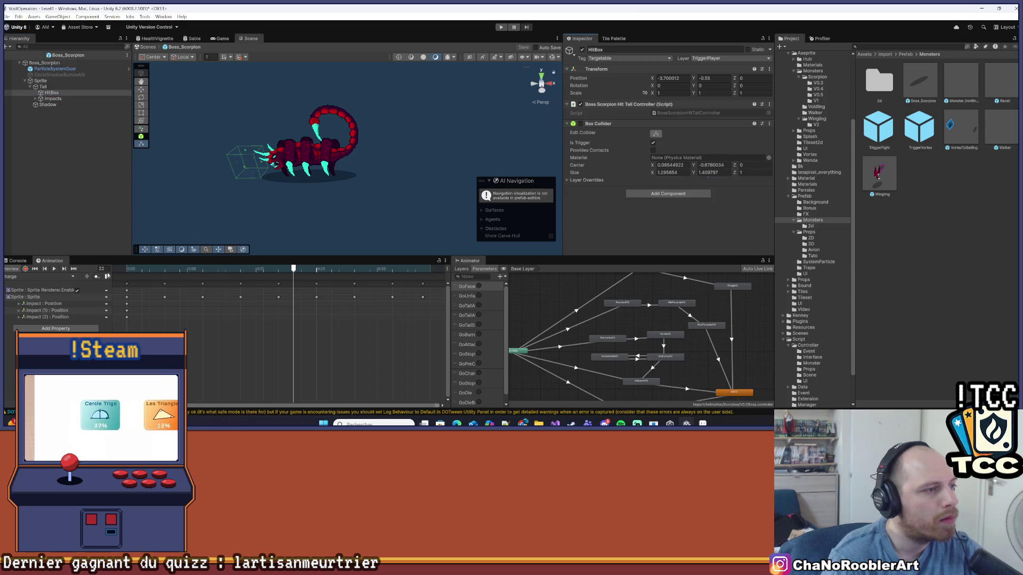
Select Tail, enable Edit Collider on its capsule collider, and zoom in on the scorpion.
{"action": "left_click", "coordinate": [43, 86]}
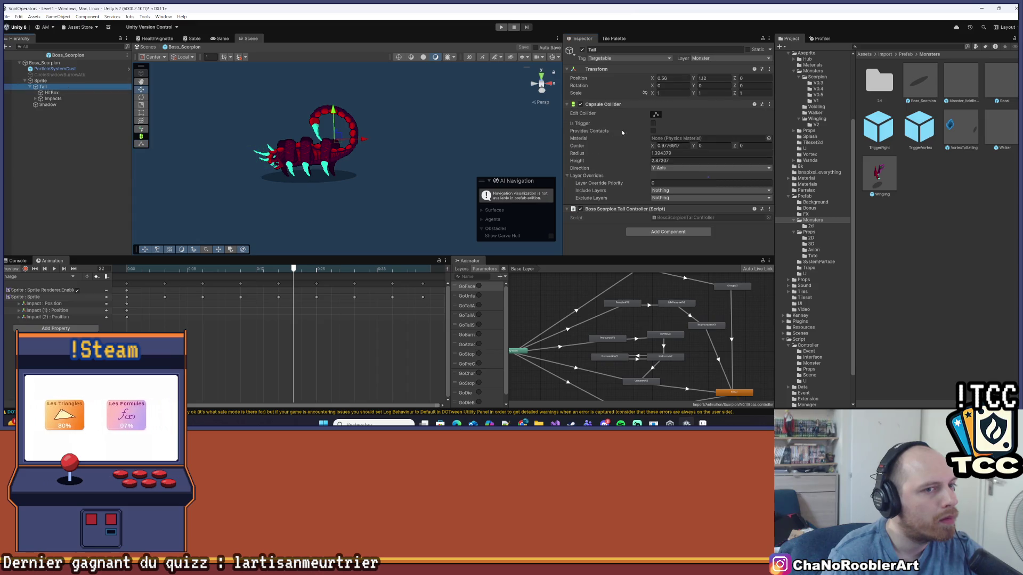
{"action": "left_click", "coordinate": [656, 114]}
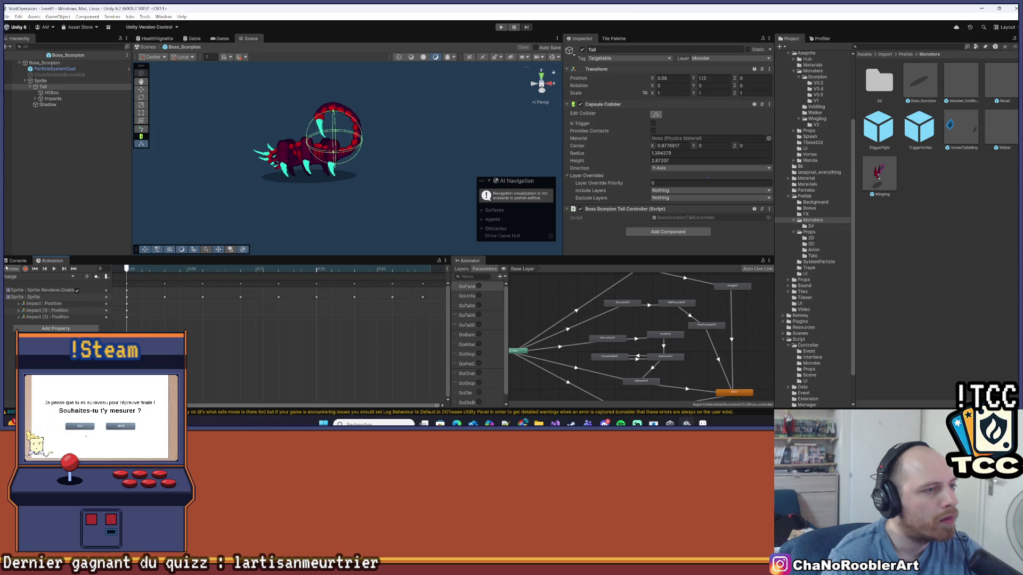
{"action": "scroll", "coordinate": [373, 133], "scroll_direction": "up", "scroll_amount": 3}
{"action": "mouse_move", "coordinate": [366, 181]}
{"action": "left_mouse_down"}
{"action": "mouse_move", "coordinate": [379, 111]}
{"action": "mouse_move", "coordinate": [338, 181]}
{"action": "left_mouse_up"}
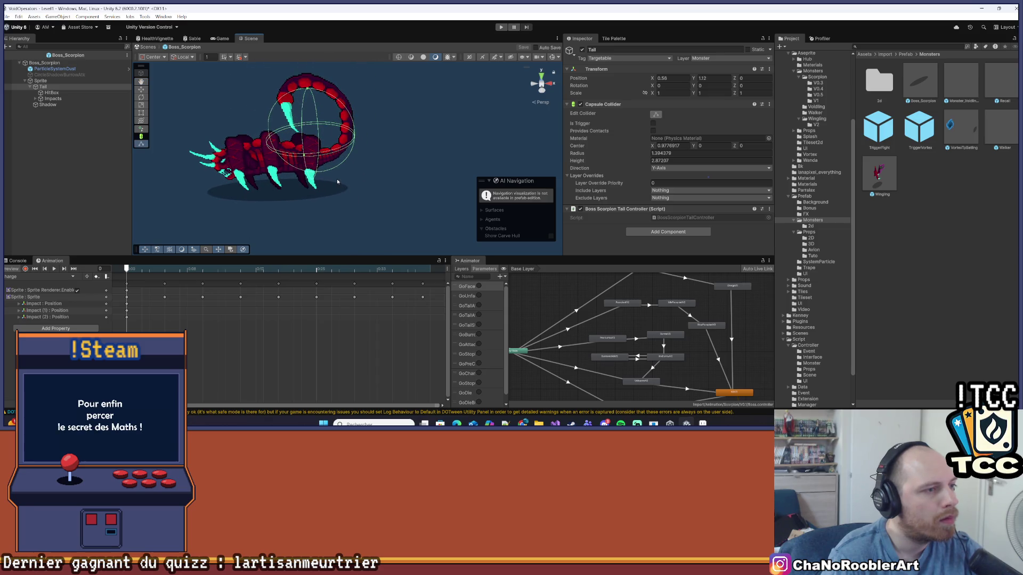
Preview the Death and Death complete animation clips.
{"action": "left_click", "coordinate": [64, 277]}
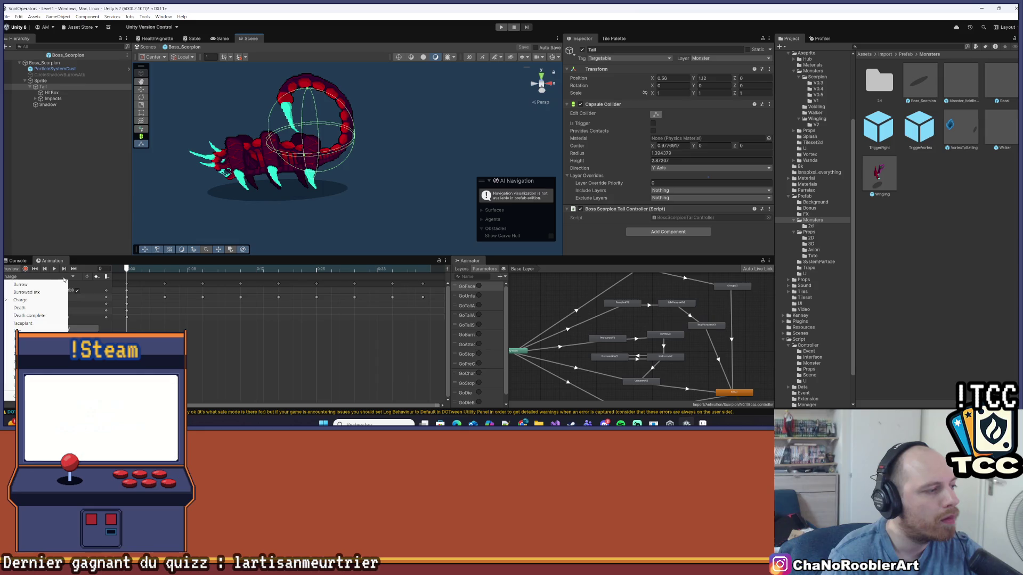
{"action": "left_click", "coordinate": [20, 308]}
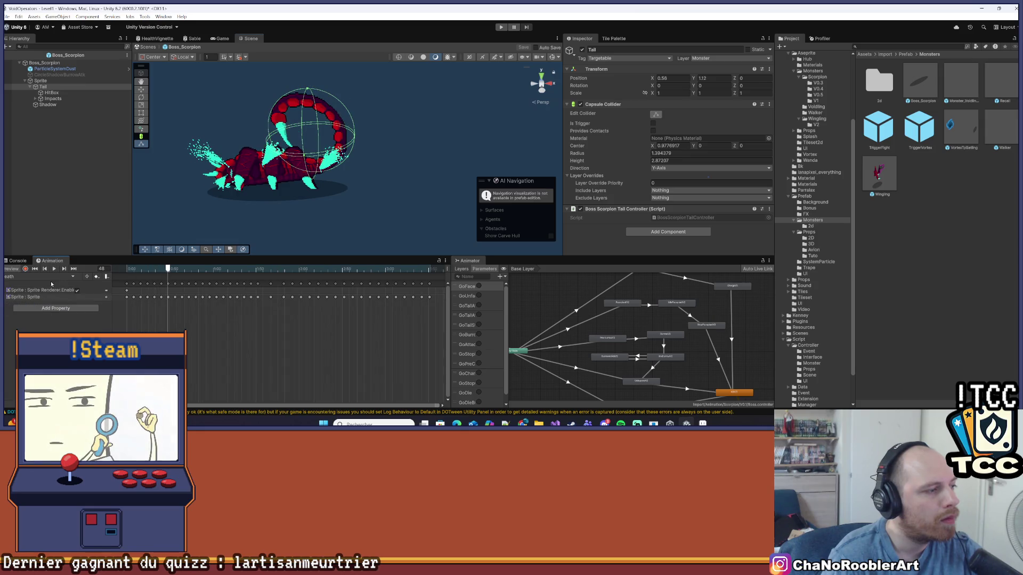
{"action": "left_click", "coordinate": [53, 277]}
{"action": "left_click", "coordinate": [29, 315]}
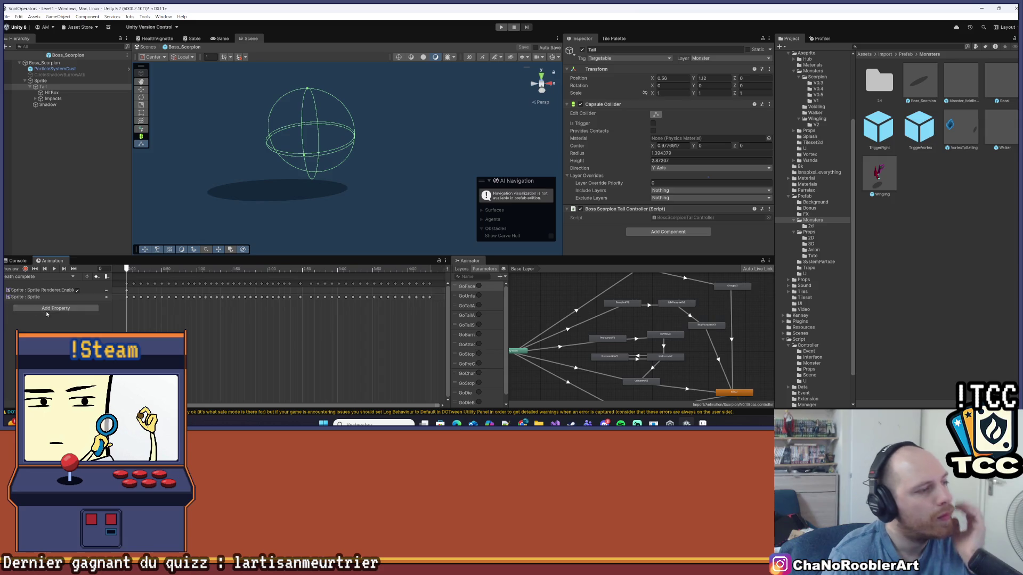
Play the tail atk clip, then scrub to frame 40's ActiveHitBox event.
{"action": "left_click", "coordinate": [42, 276]}
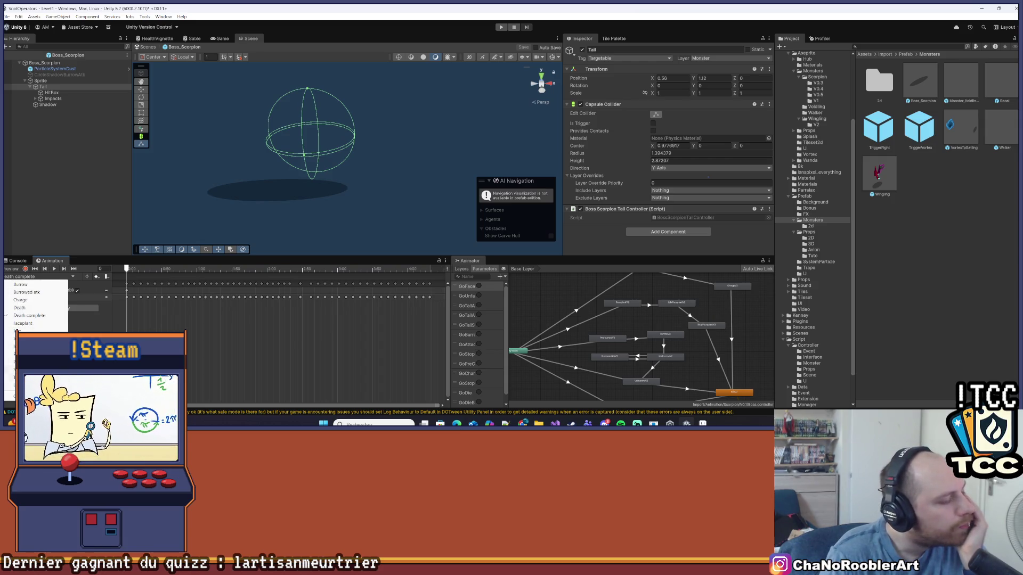
{"action": "left_click", "coordinate": [21, 377]}
{"action": "left_click", "coordinate": [54, 269]}
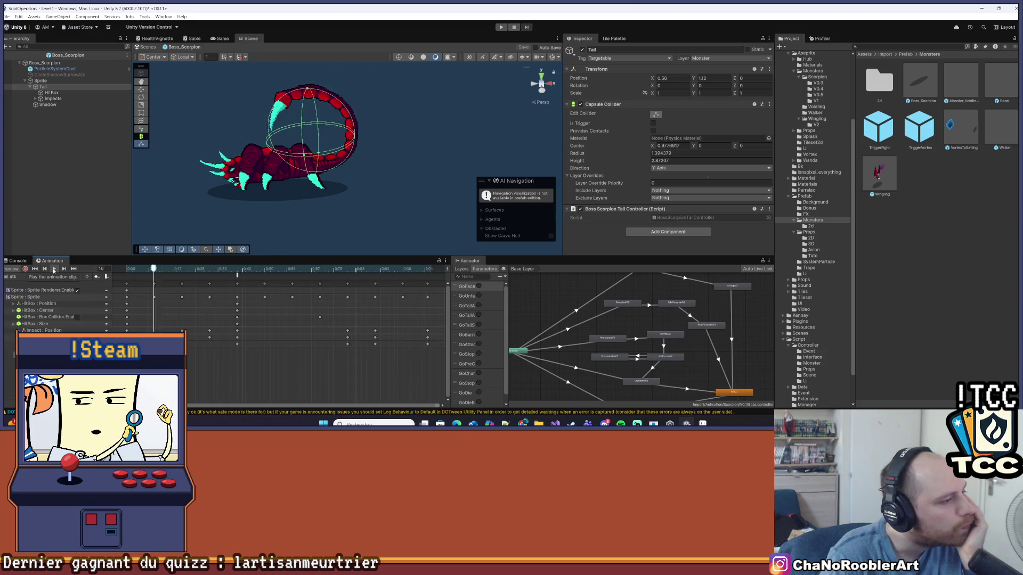
{"action": "left_click", "coordinate": [54, 270]}
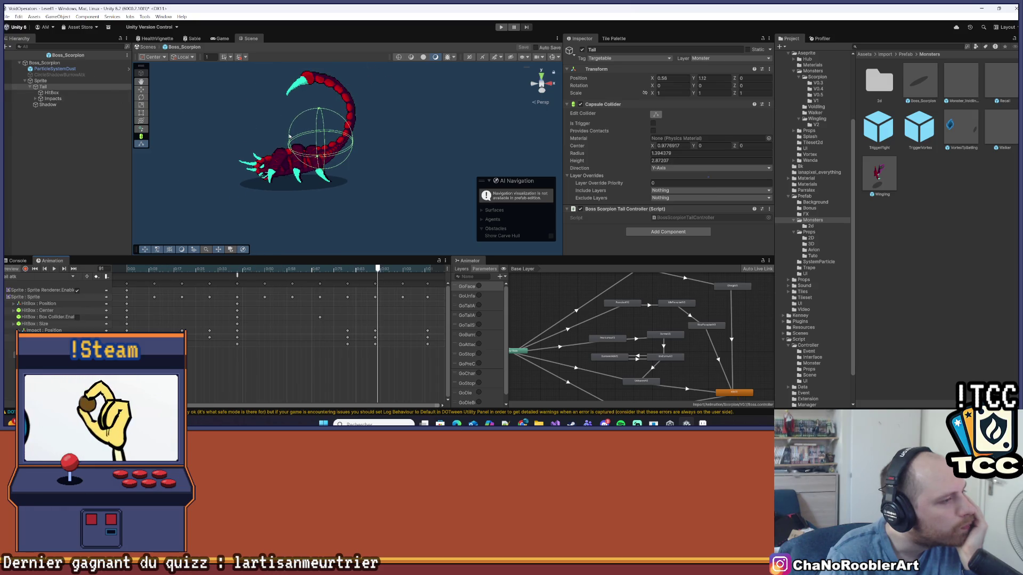
{"action": "mouse_move", "coordinate": [377, 269]}
{"action": "left_mouse_down"}
{"action": "mouse_move", "coordinate": [232, 269]}
{"action": "mouse_move", "coordinate": [237, 277]}
{"action": "left_mouse_up"}
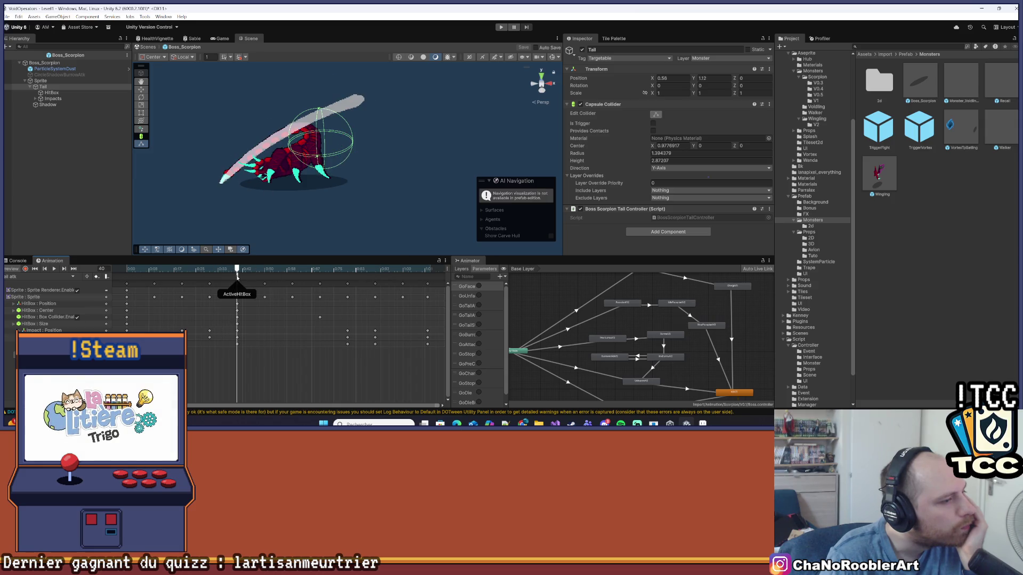
{"action": "left_click", "coordinate": [75, 124]}
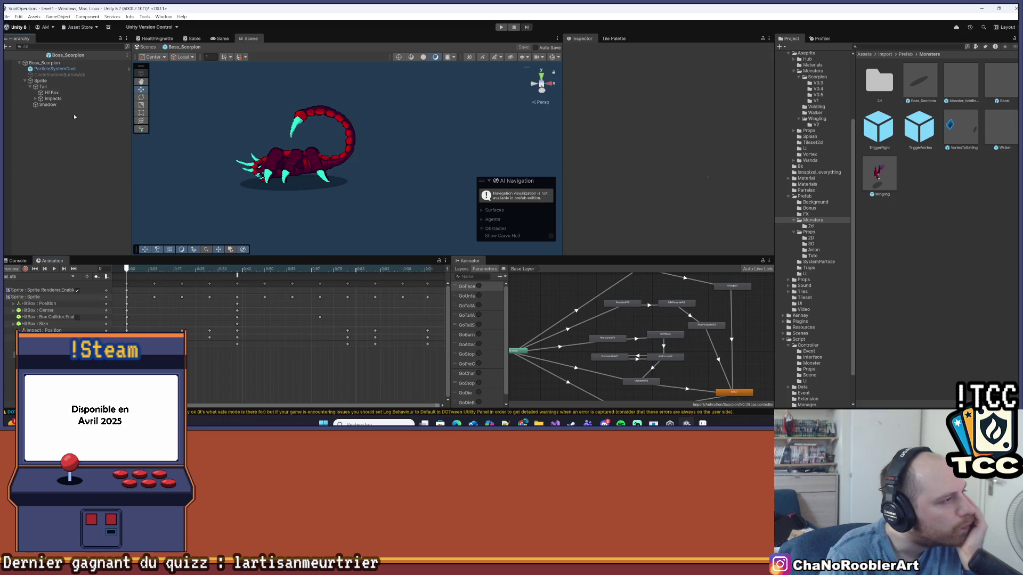
Preview the IdleBurrow clip, then play IdleFaceplantV2.
{"action": "left_click", "coordinate": [7, 16]}
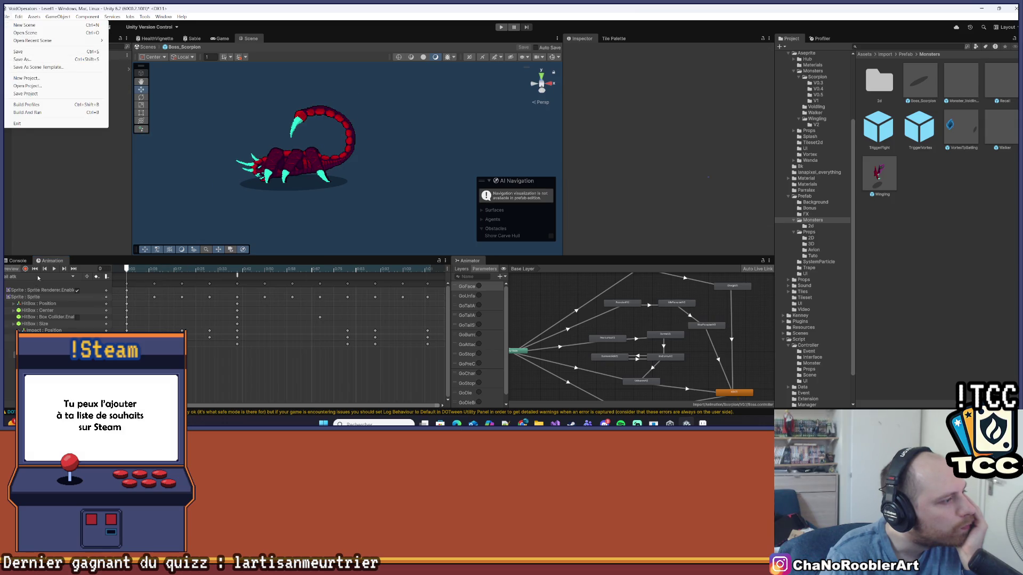
{"action": "left_click", "coordinate": [37, 278]}
{"action": "left_click", "coordinate": [135, 221]}
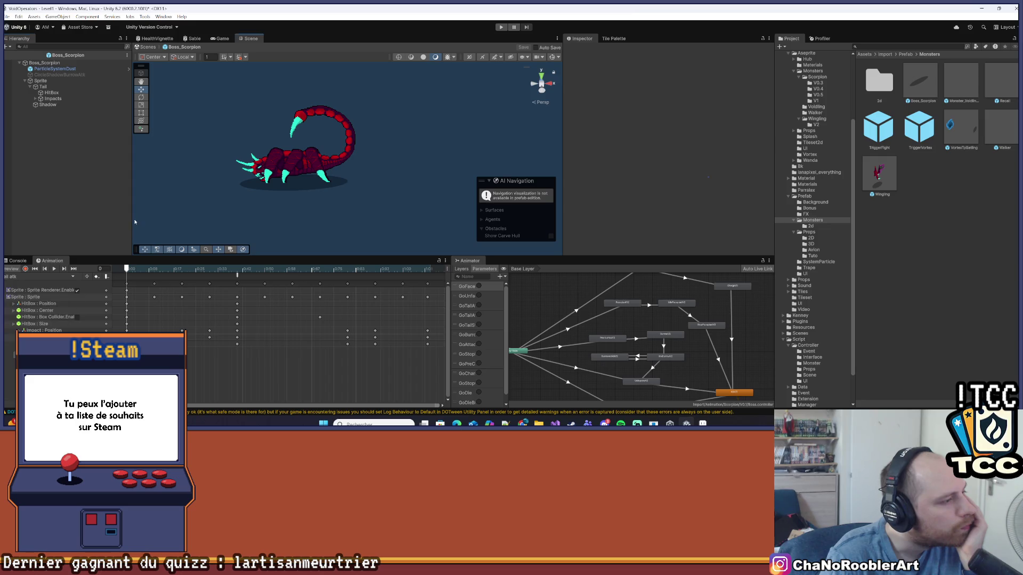
{"action": "left_click", "coordinate": [71, 277]}
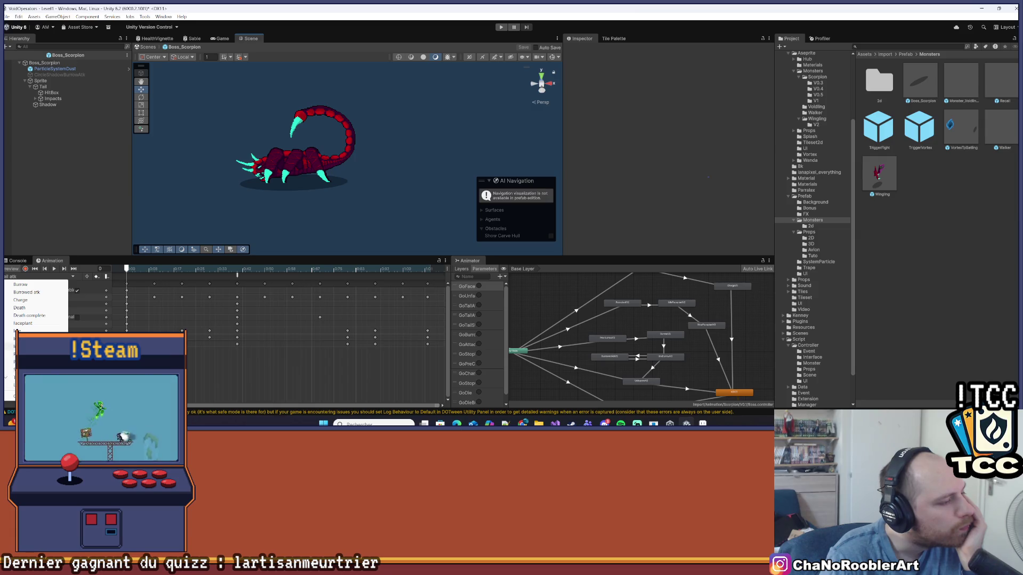
{"action": "left_click", "coordinate": [27, 339]}
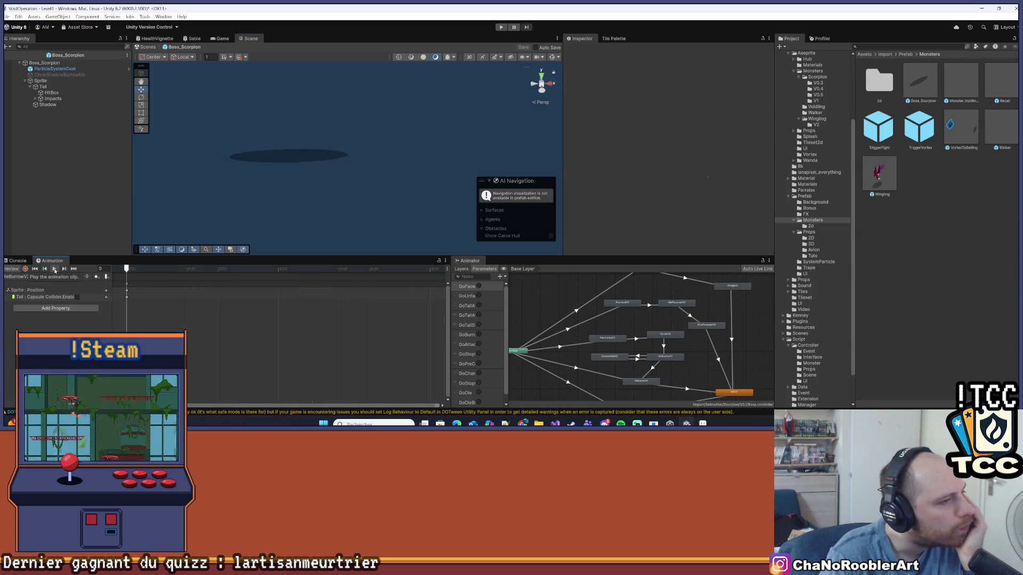
{"action": "left_click", "coordinate": [51, 277]}
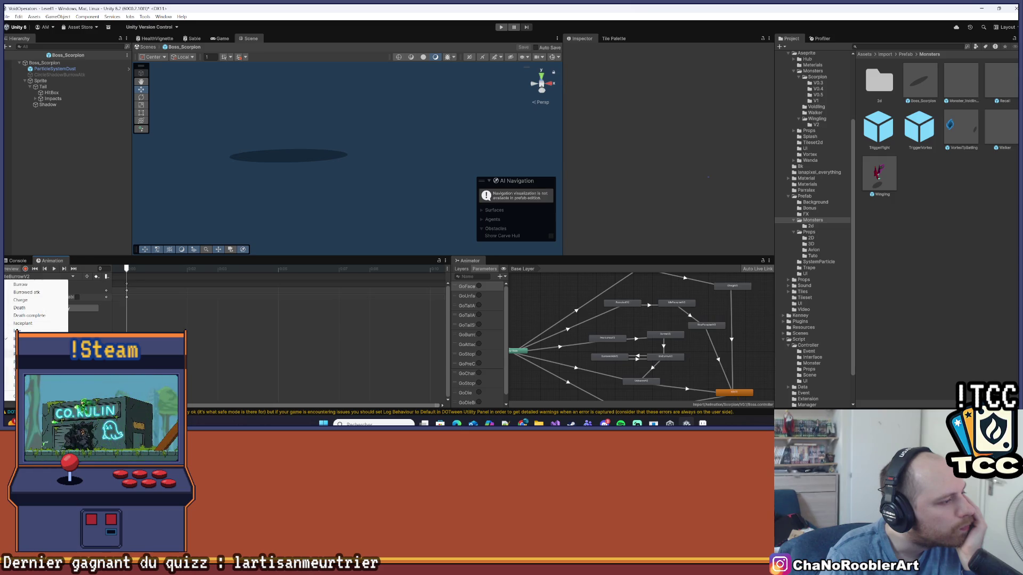
{"action": "left_click", "coordinate": [26, 347]}
{"action": "left_click", "coordinate": [54, 269]}
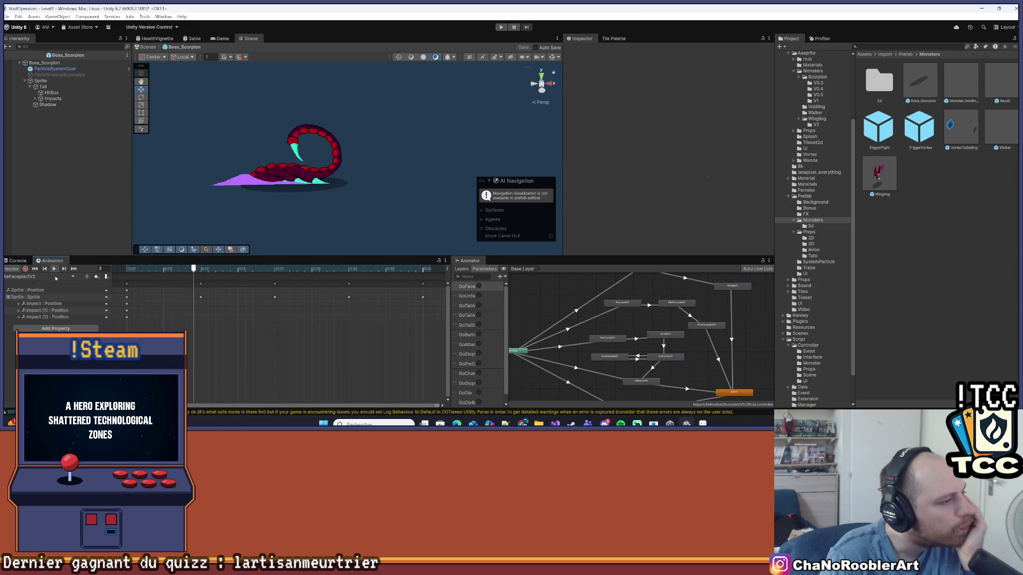
Load the Idle clip, then play the faceplant impact clip.
{"action": "left_click", "coordinate": [51, 276]}
{"action": "left_click", "coordinate": [32, 304]}
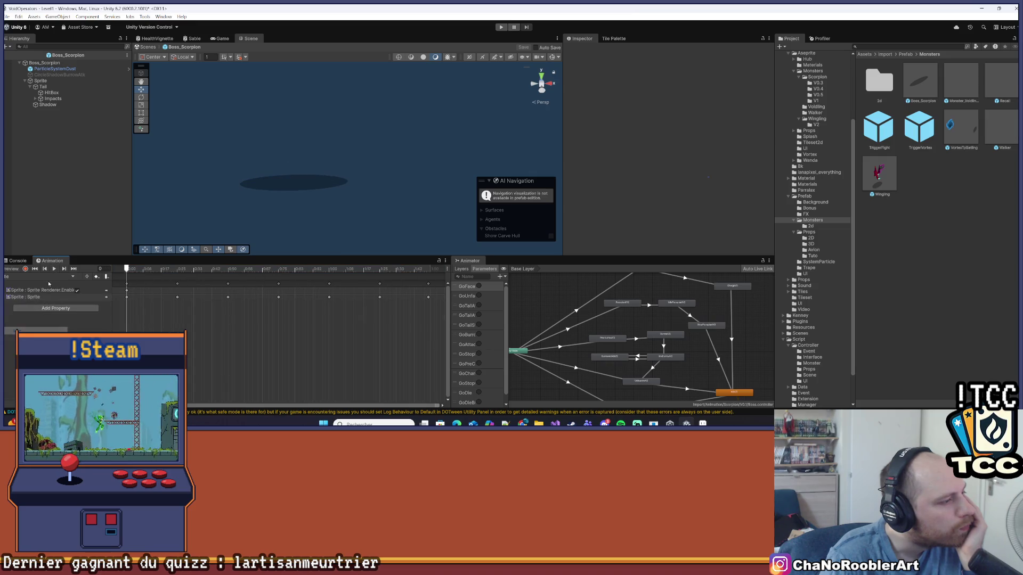
{"action": "left_click", "coordinate": [53, 277]}
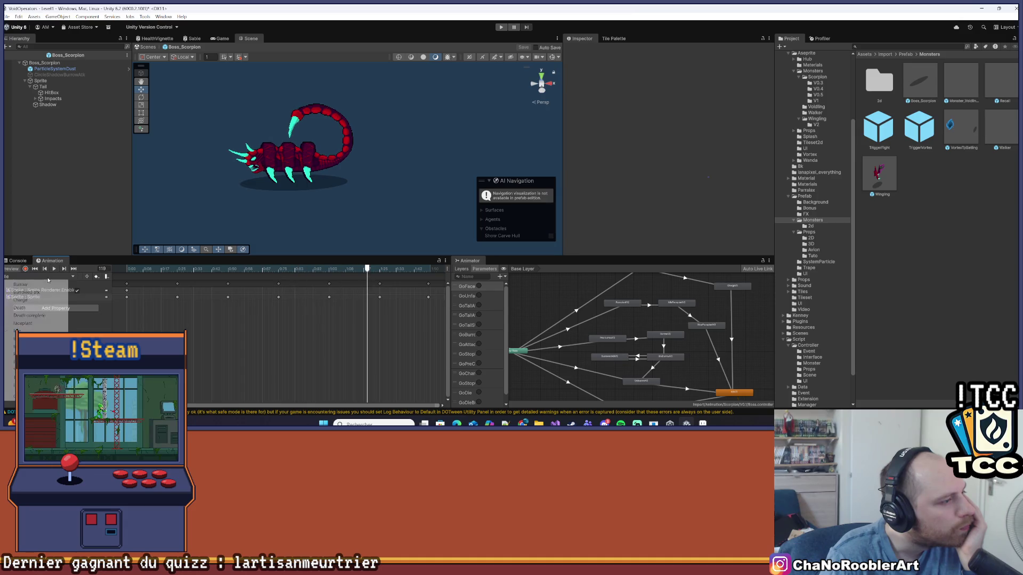
{"action": "left_click", "coordinate": [35, 320]}
{"action": "left_click", "coordinate": [54, 269]}
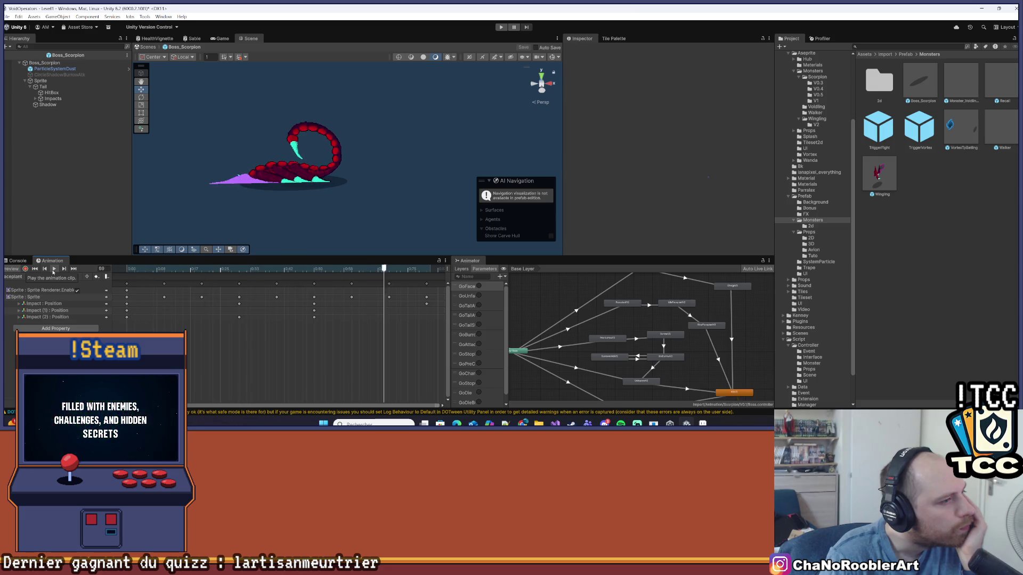
Close the clip list and select the Sprite, then the Boss_Scorpion root.
{"action": "left_click", "coordinate": [50, 276]}
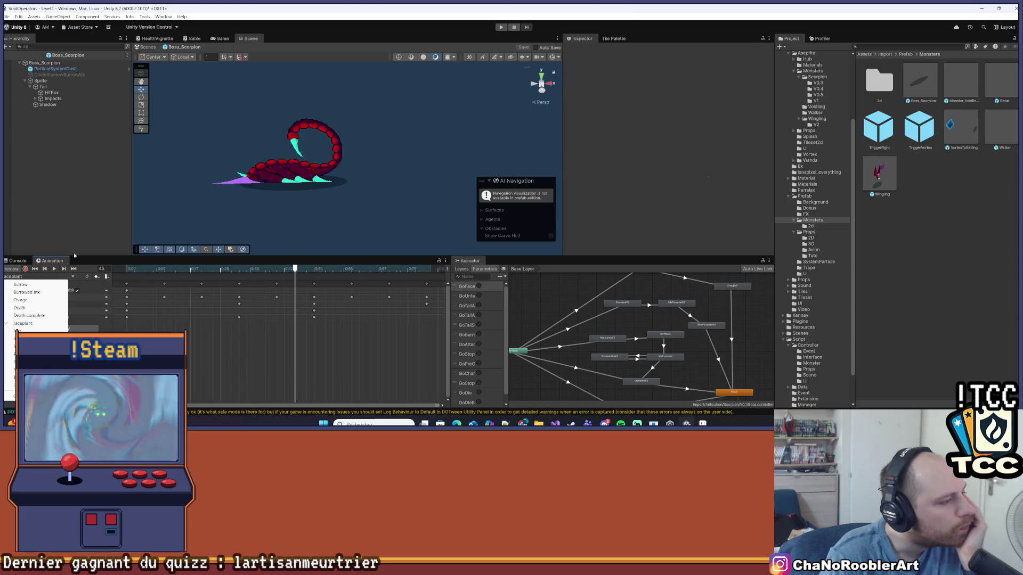
{"action": "left_click", "coordinate": [68, 265]}
{"action": "left_click", "coordinate": [54, 80]}
{"action": "left_click", "coordinate": [81, 63]}
Uncheck Freeze Rotation Y in Boss_Scorpion's Rigidbody constraints, then deselect it.
{"action": "scroll", "coordinate": [699, 147], "scroll_direction": "down", "scroll_amount": 5}
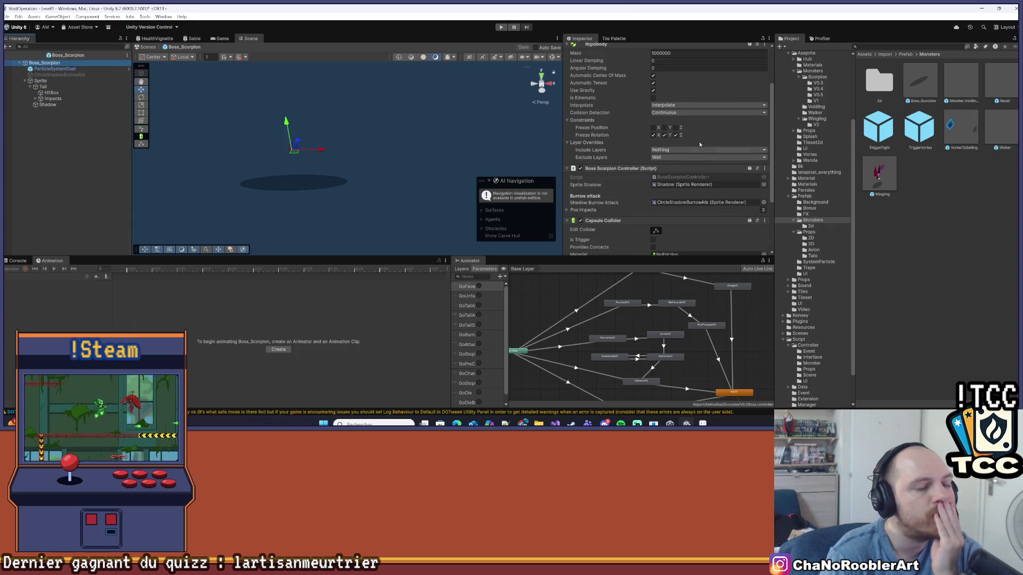
{"action": "scroll", "coordinate": [682, 140], "scroll_direction": "up", "scroll_amount": 3}
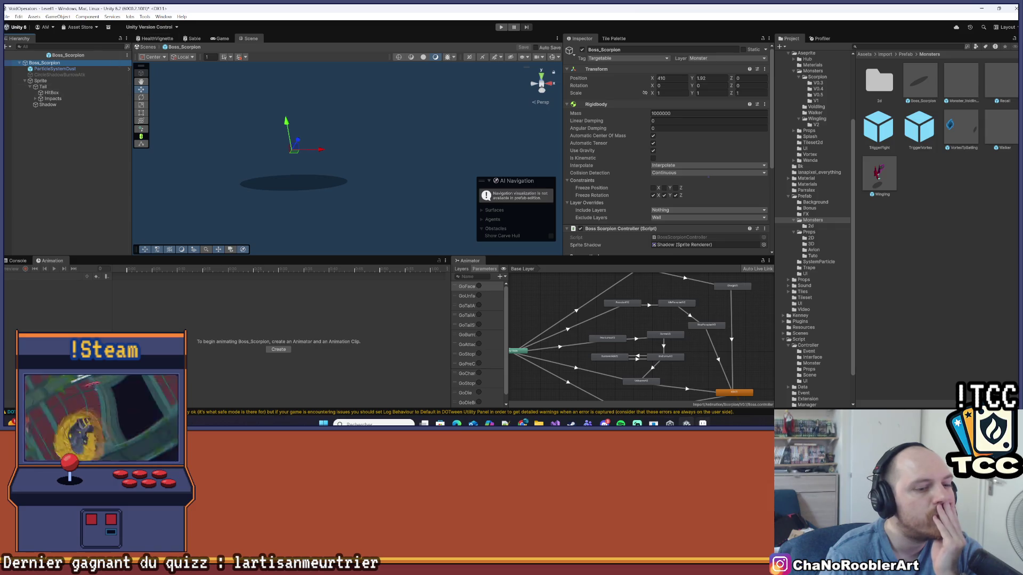
{"action": "scroll", "coordinate": [668, 237], "scroll_direction": "down", "scroll_amount": 6}
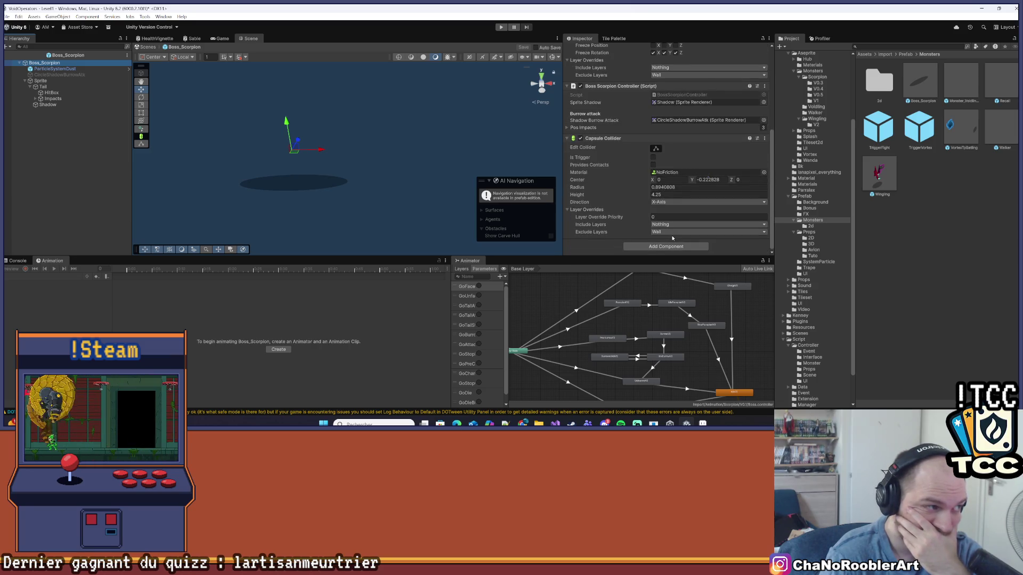
{"action": "scroll", "coordinate": [688, 210], "scroll_direction": "up", "scroll_amount": 6}
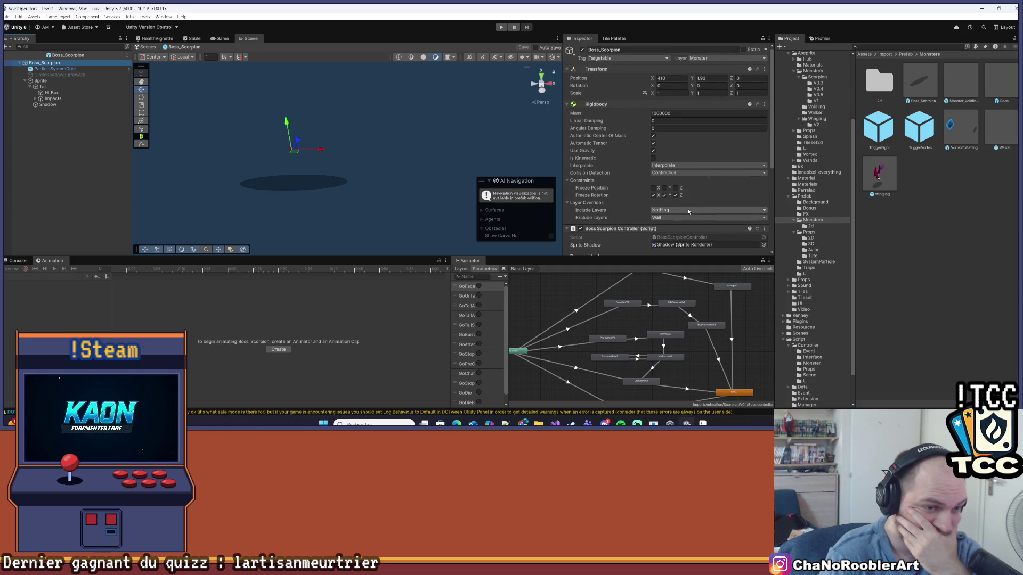
{"action": "left_click", "coordinate": [664, 195]}
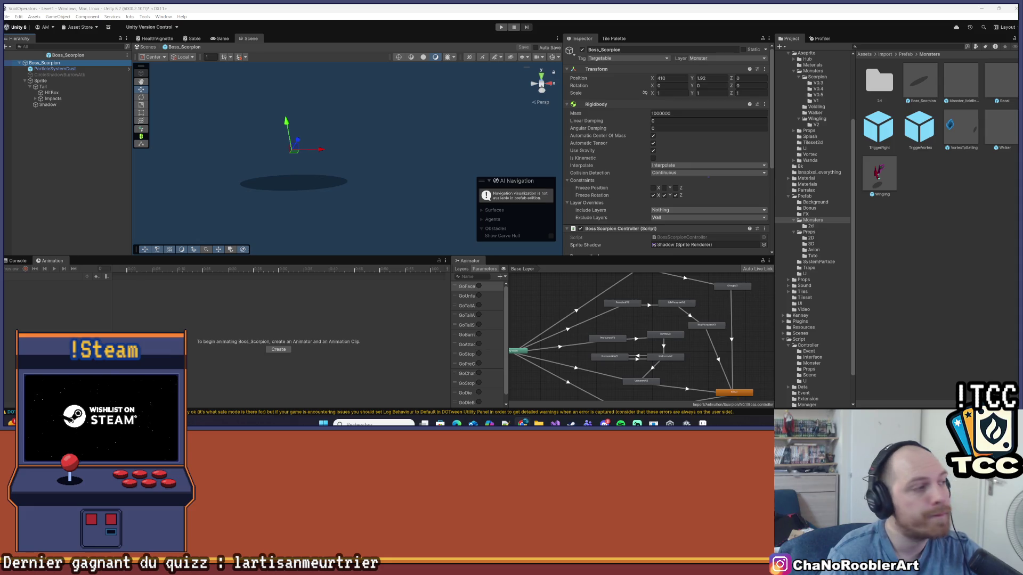
{"action": "left_click", "coordinate": [95, 204]}
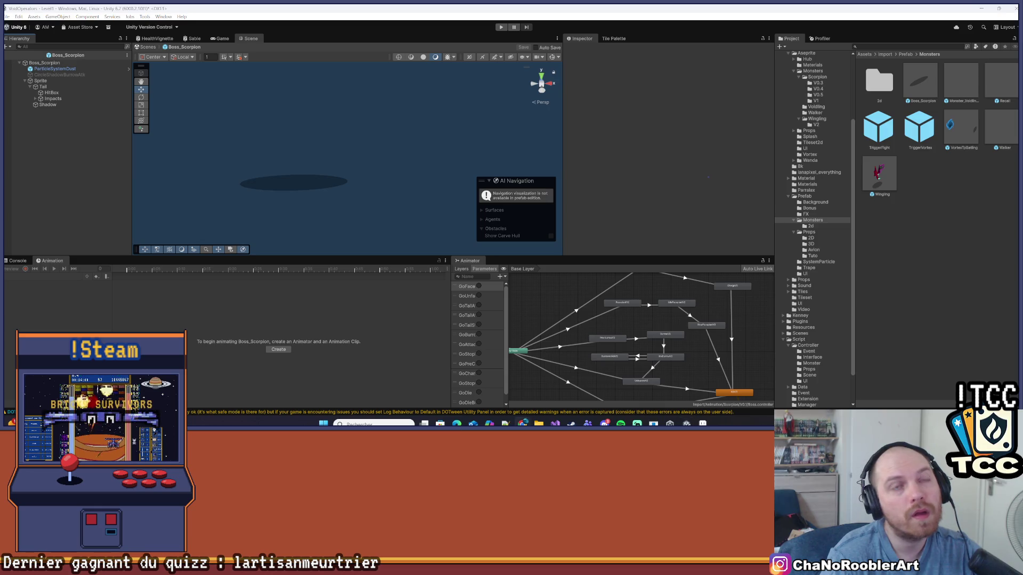
Exit Prefab Mode and enlarge the Game view.
{"action": "left_click", "coordinate": [6, 56]}
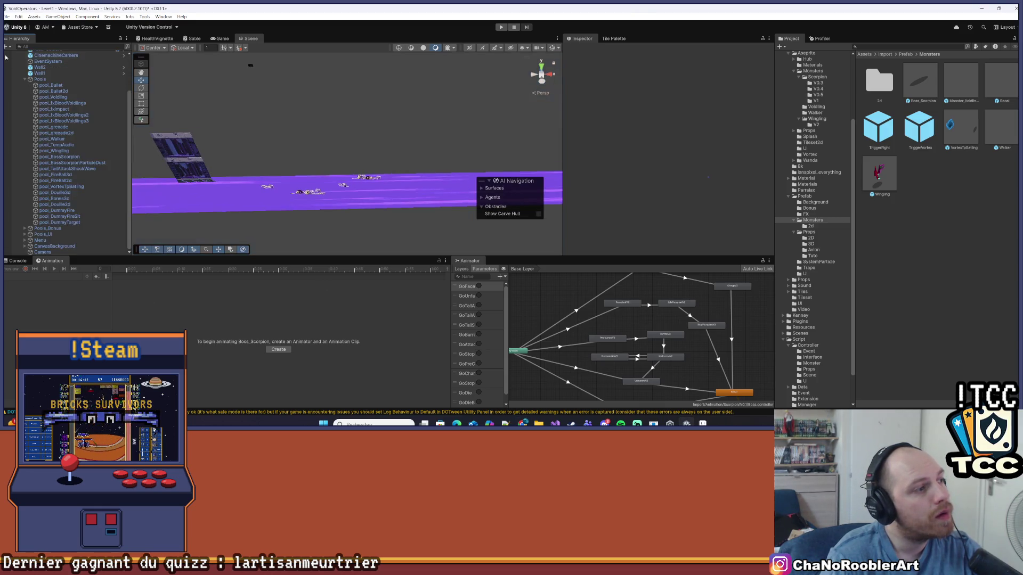
{"action": "scroll", "coordinate": [89, 180], "scroll_direction": "up", "scroll_amount": 3}
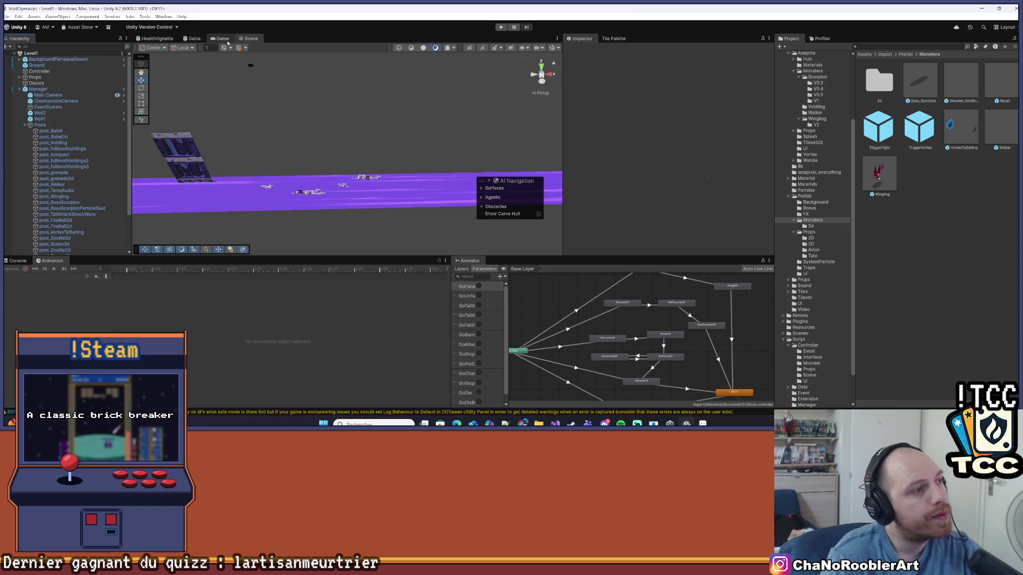
{"action": "left_click", "coordinate": [223, 39]}
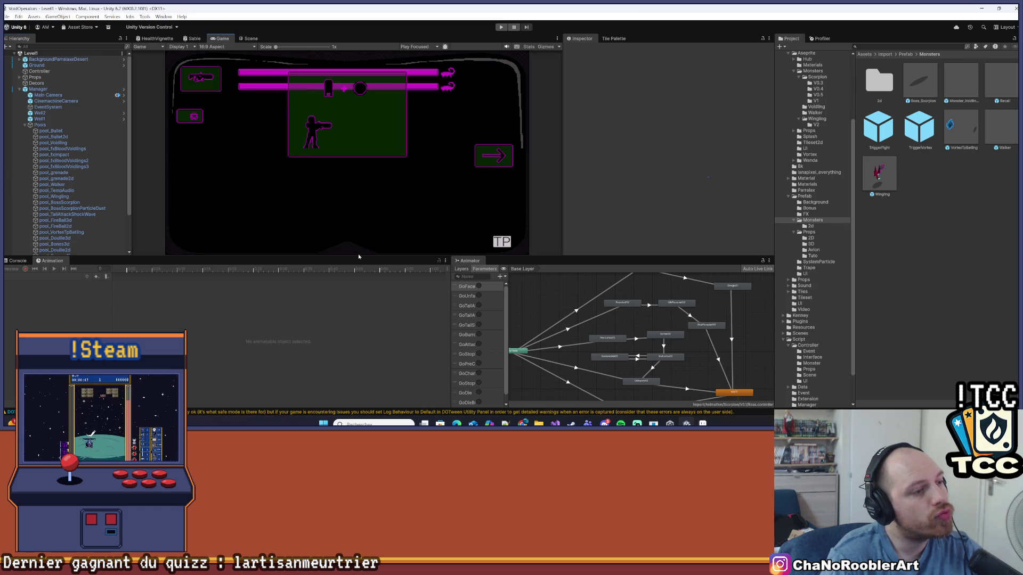
{"action": "left_click_drag", "start_coordinate": [358, 256], "coordinate": [103, 323]}
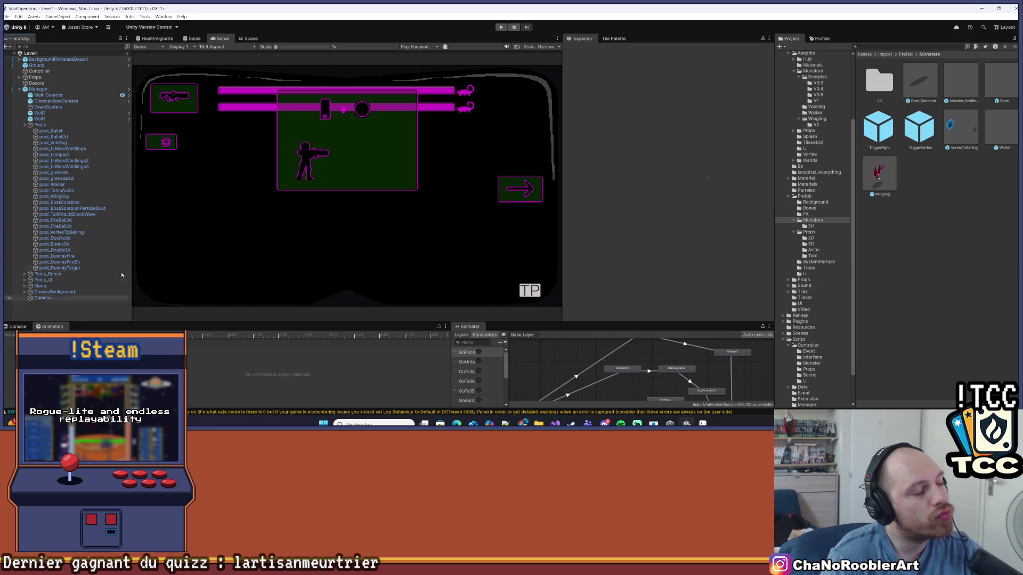
Start play mode, teleport ahead, and maximize the Game view.
{"action": "left_click", "coordinate": [502, 27]}
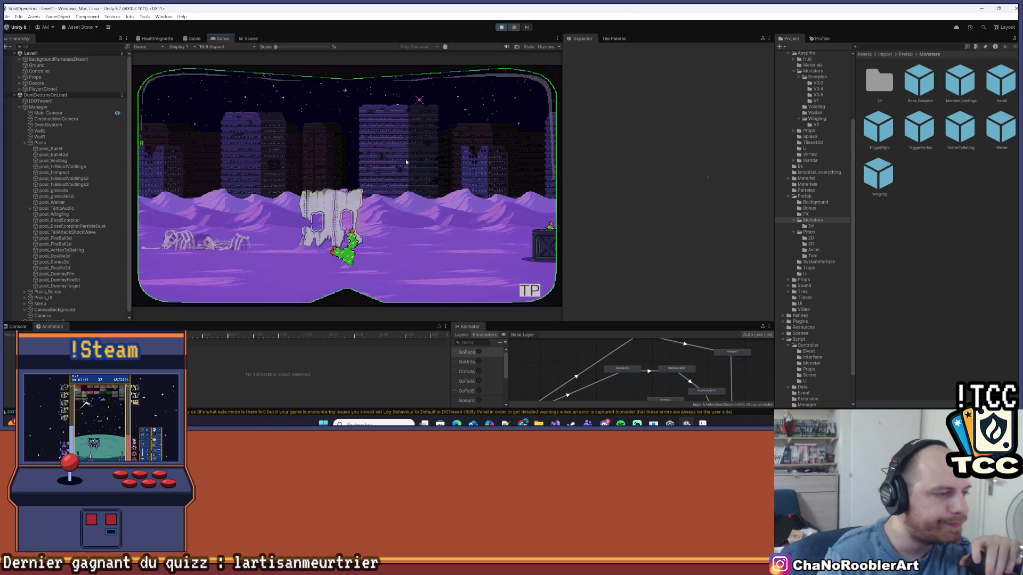
{"action": "left_click", "coordinate": [531, 293]}
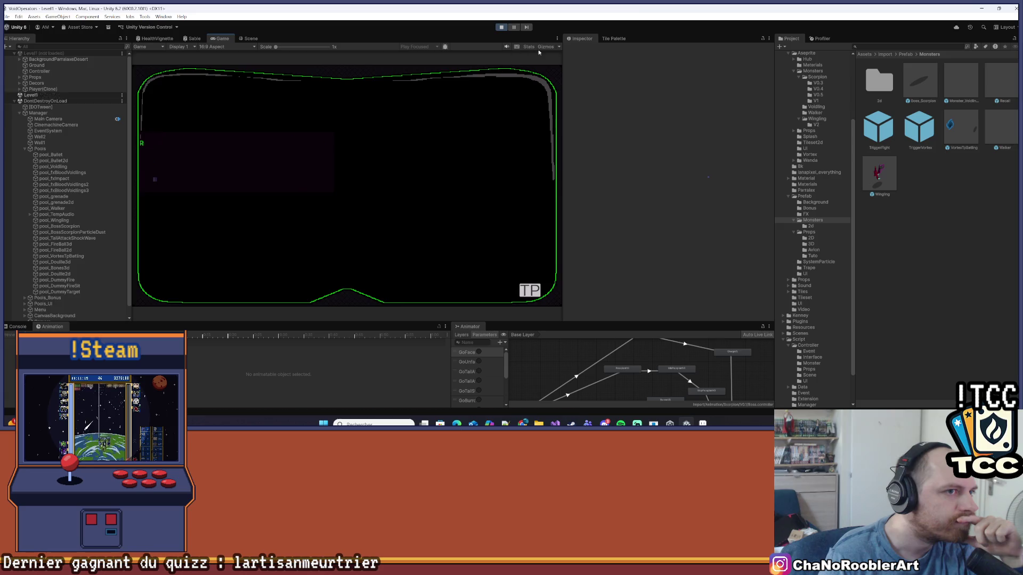
{"action": "left_click", "coordinate": [556, 38]}
{"action": "left_click", "coordinate": [583, 65]}
Walk and jump right to reach the scorpion boss, then fire shots at it.
{"action": "key", "text": "d"}
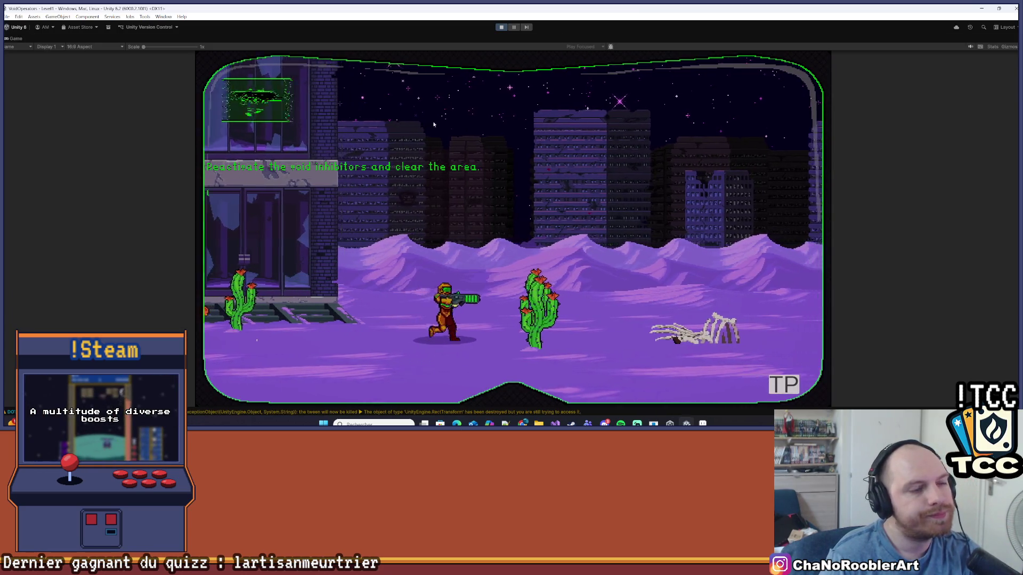
{"action": "key", "text": "d"}
{"action": "key", "text": "space"}
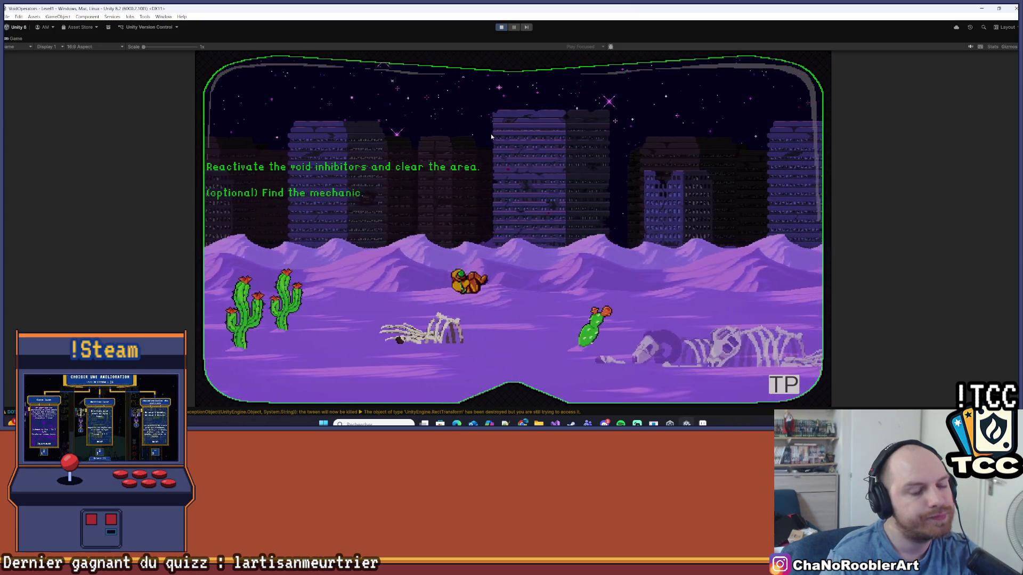
{"action": "key", "text": "d"}
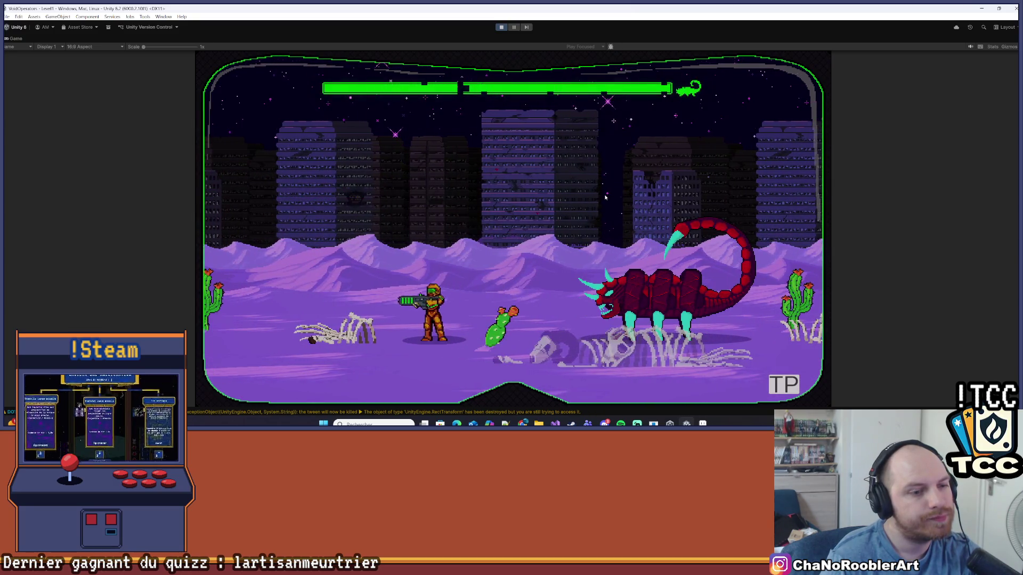
{"action": "key", "text": "s"}
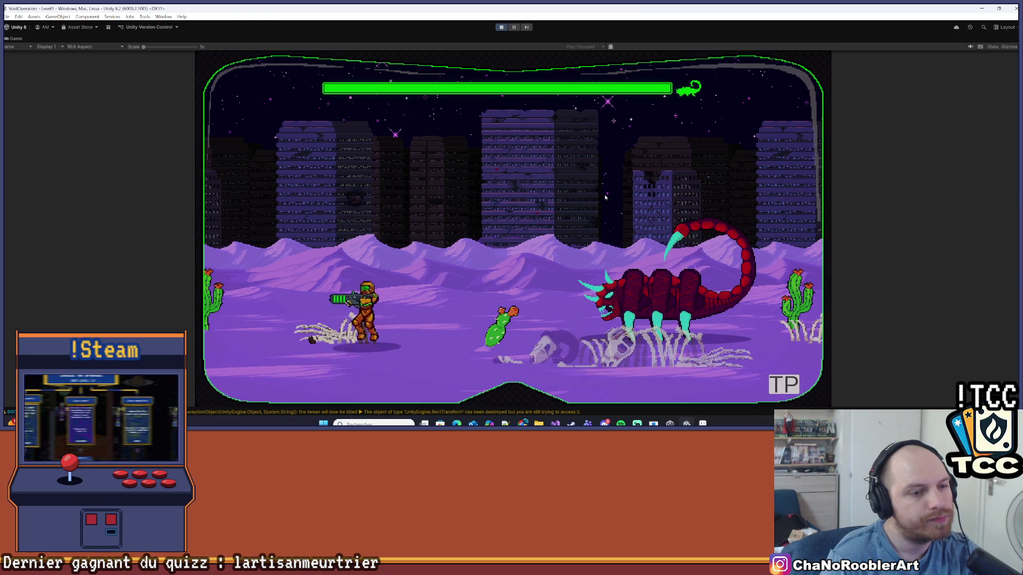
{"action": "left_click", "coordinate": [602, 194]}
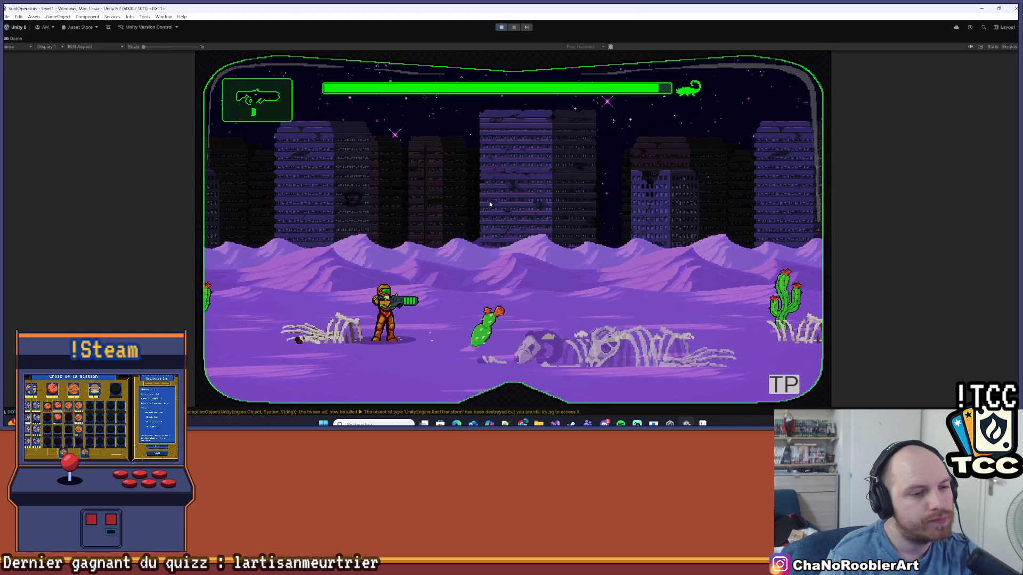
{"action": "key", "text": "d"}
{"action": "left_click", "coordinate": [477, 229]}
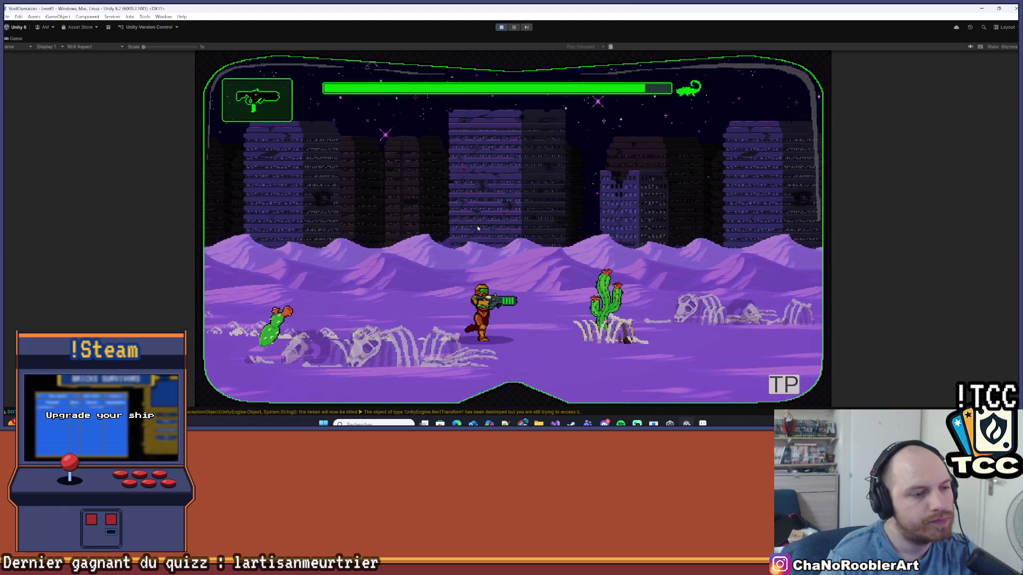
{"action": "left_click", "coordinate": [477, 229]}
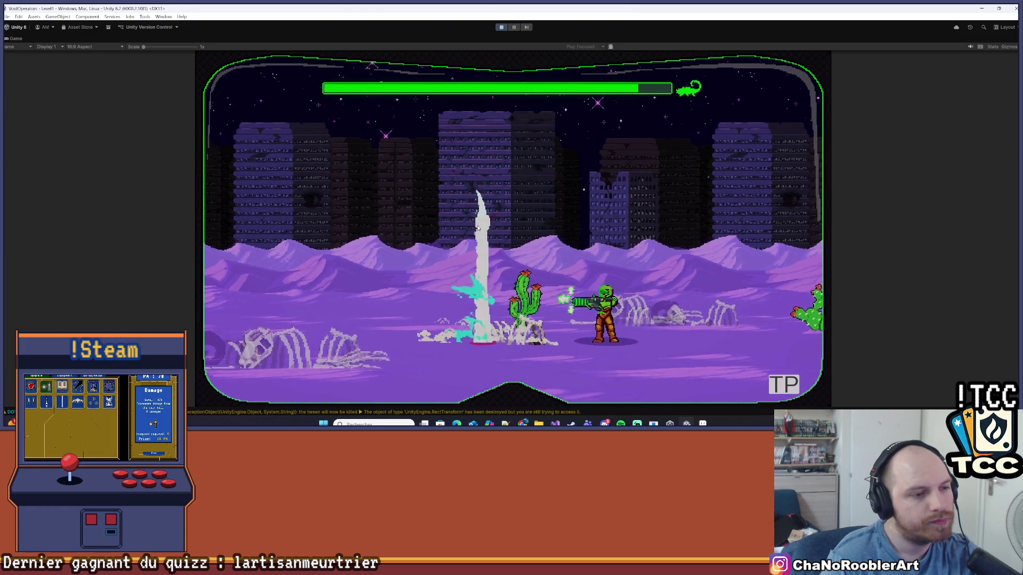
Dodge the scorpion's charges by running and jumping, repositioning to keep shooting it.
{"action": "key", "text": "d"}
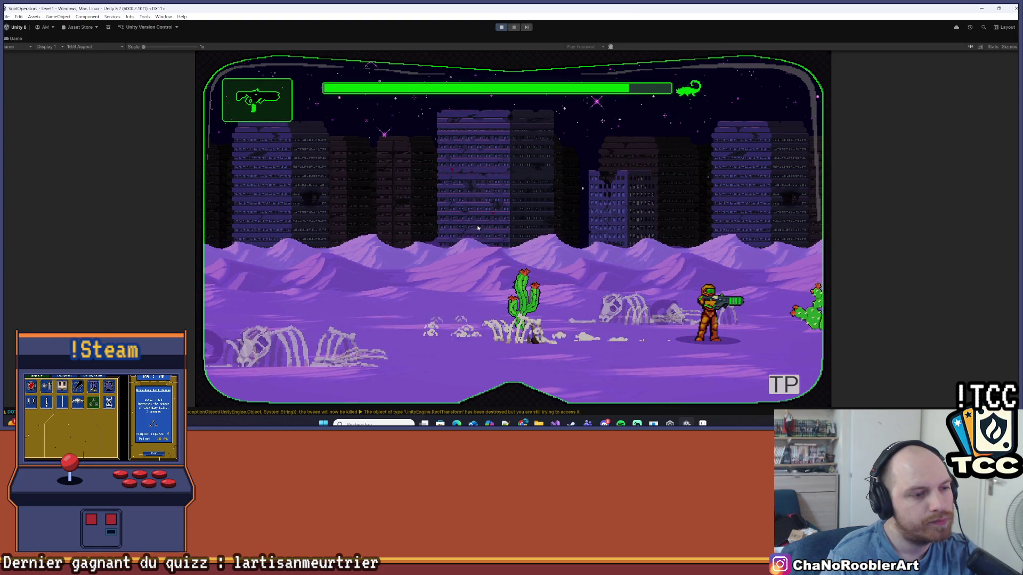
{"action": "key", "text": "a"}
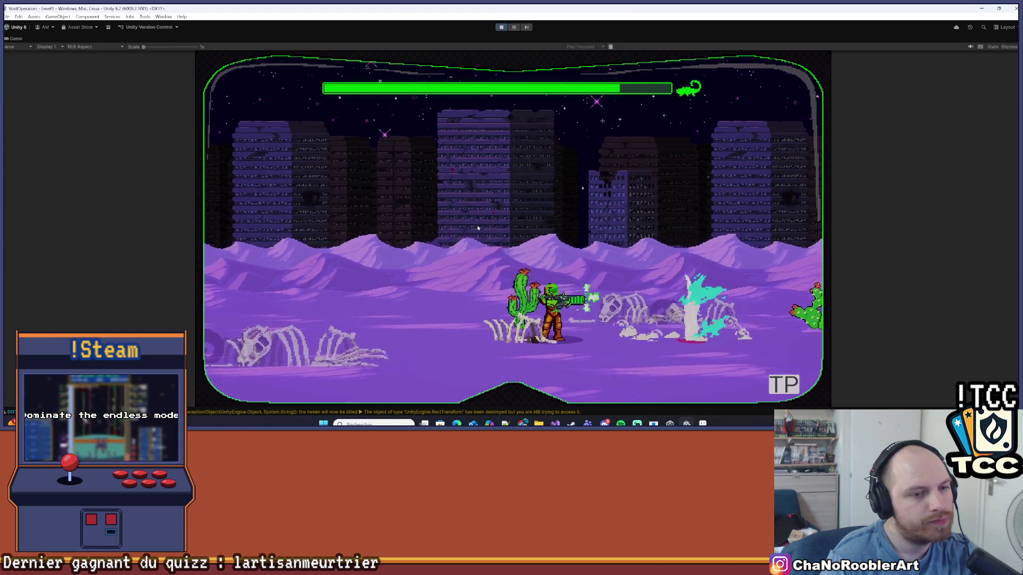
{"action": "key", "text": "space"}
{"action": "key", "text": "a"}
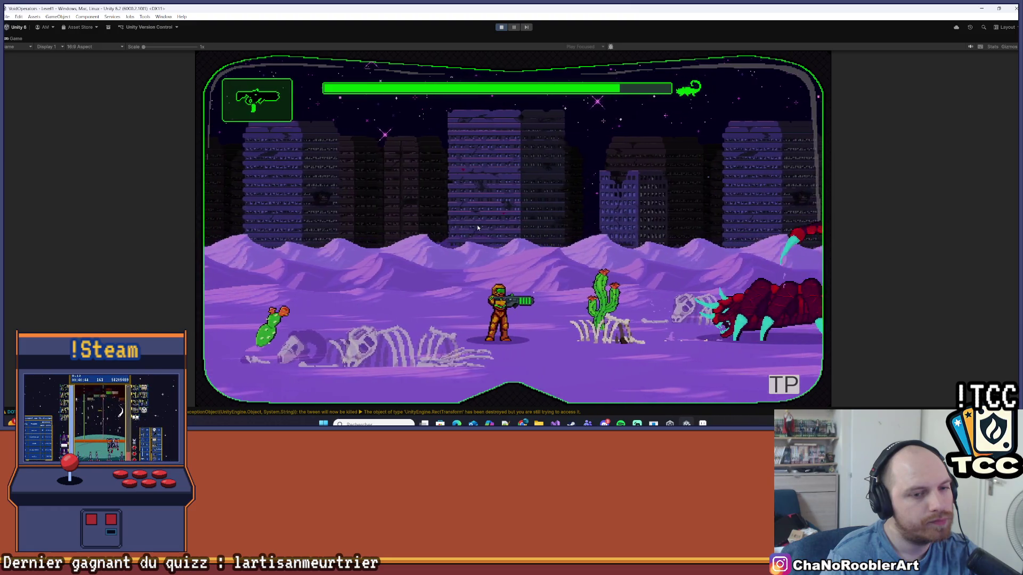
{"action": "key", "text": "d"}
{"action": "key", "text": "a"}
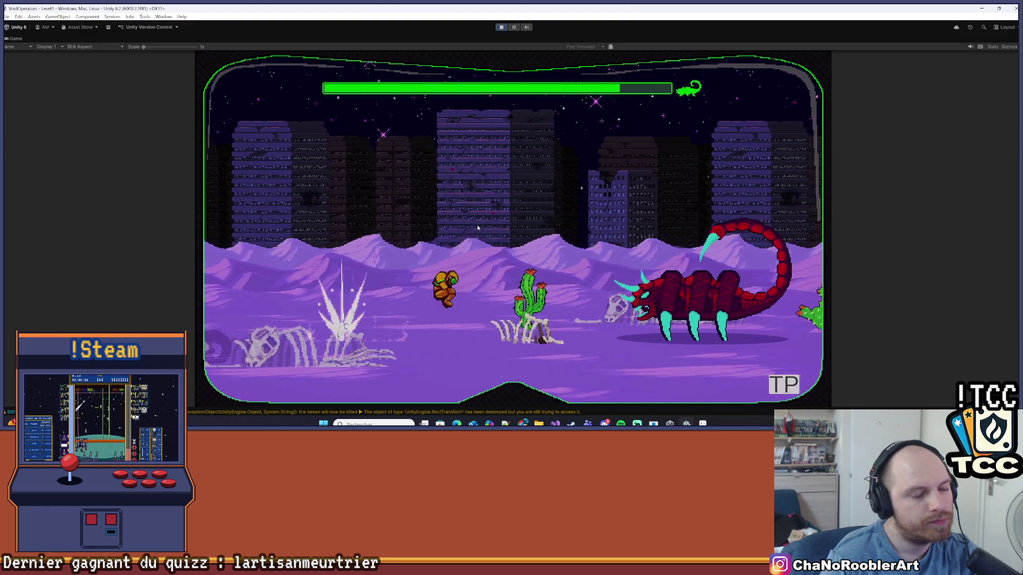
{"action": "key", "text": "d"}
{"action": "key", "text": "a"}
{"action": "key", "text": "d"}
{"action": "key", "text": "a"}
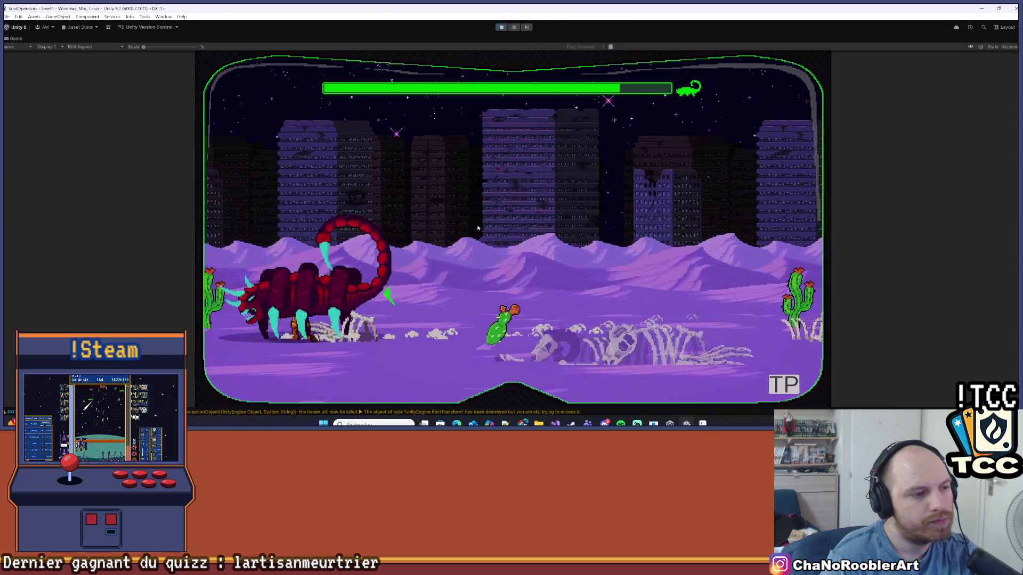
{"action": "key", "text": "d"}
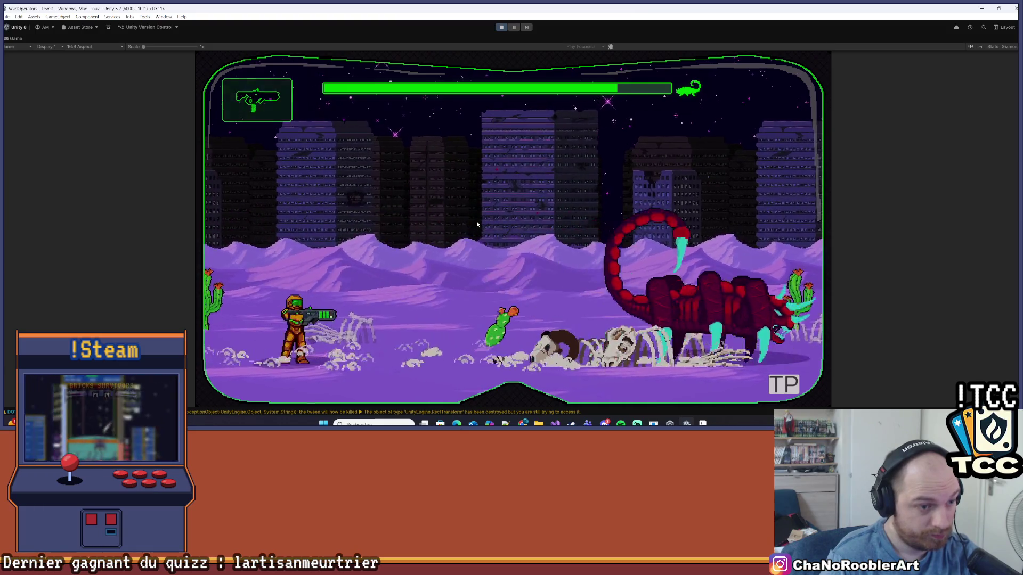
{"action": "key", "text": "d"}
{"action": "key", "text": "d"}
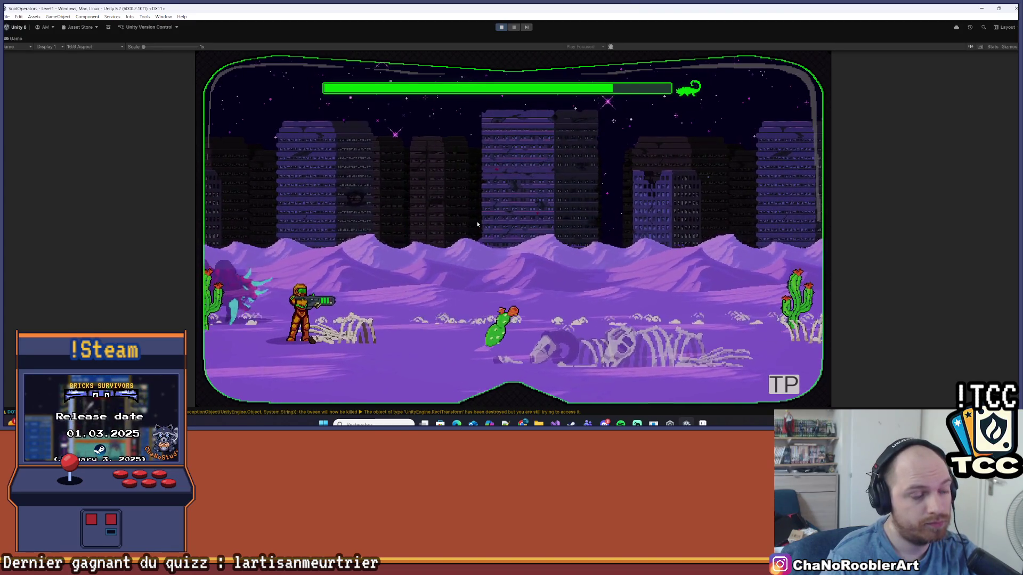
{"action": "key", "text": "space"}
{"action": "key", "text": "d"}
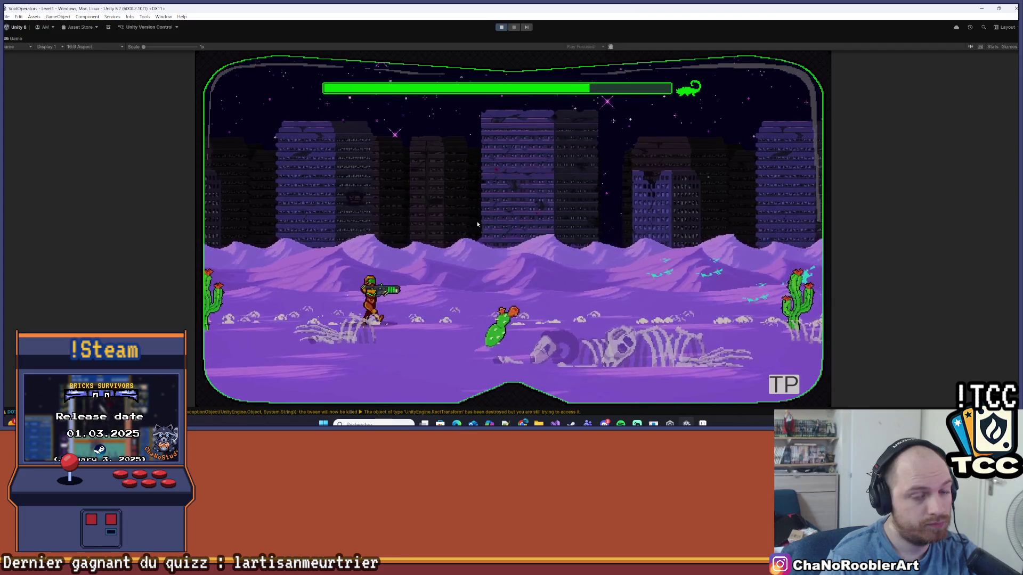
{"action": "key", "text": "d"}
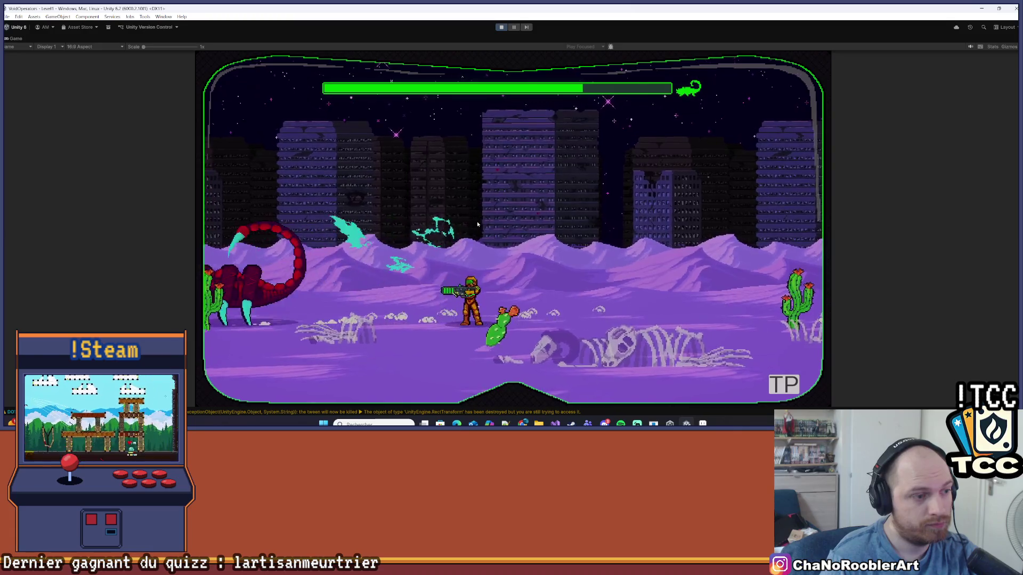
{"action": "key", "text": "d"}
{"action": "key", "text": "d"}
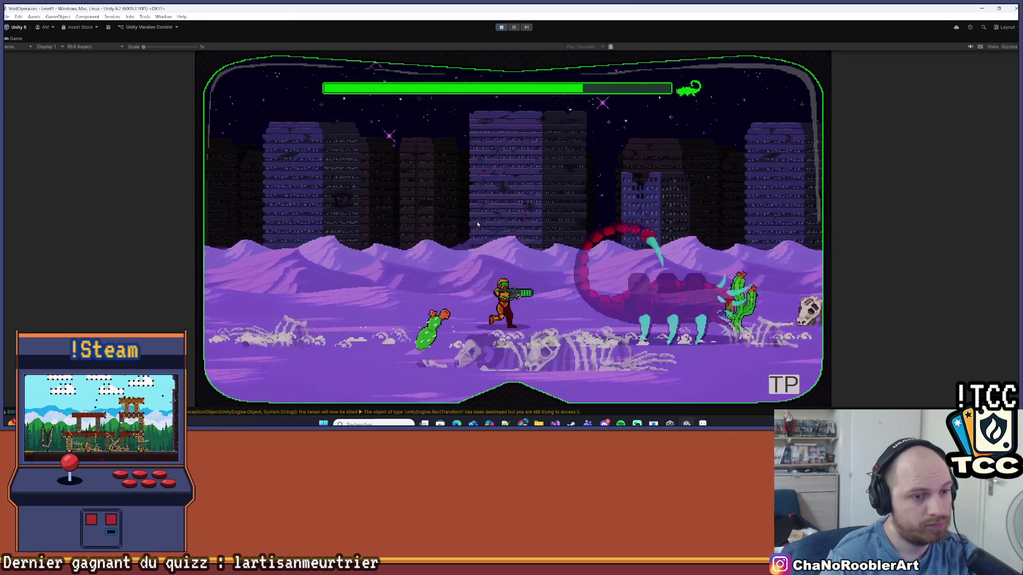
Pause the play test, check the Scene view, resume, then stop play mode.
{"action": "left_click", "coordinate": [514, 27]}
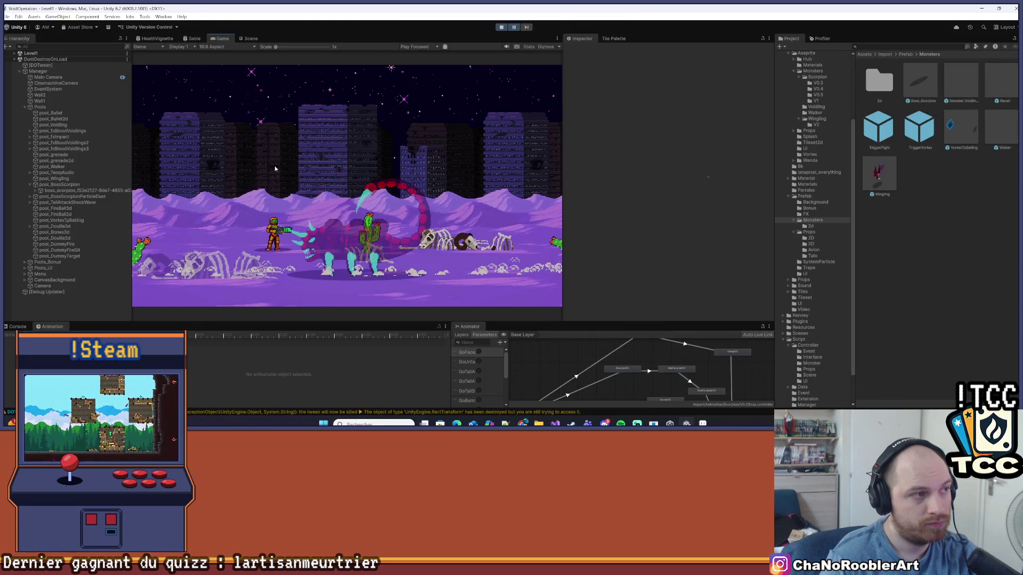
{"action": "left_click", "coordinate": [247, 38]}
{"action": "left_click_drag", "start_coordinate": [250, 148], "coordinate": [506, 78]}
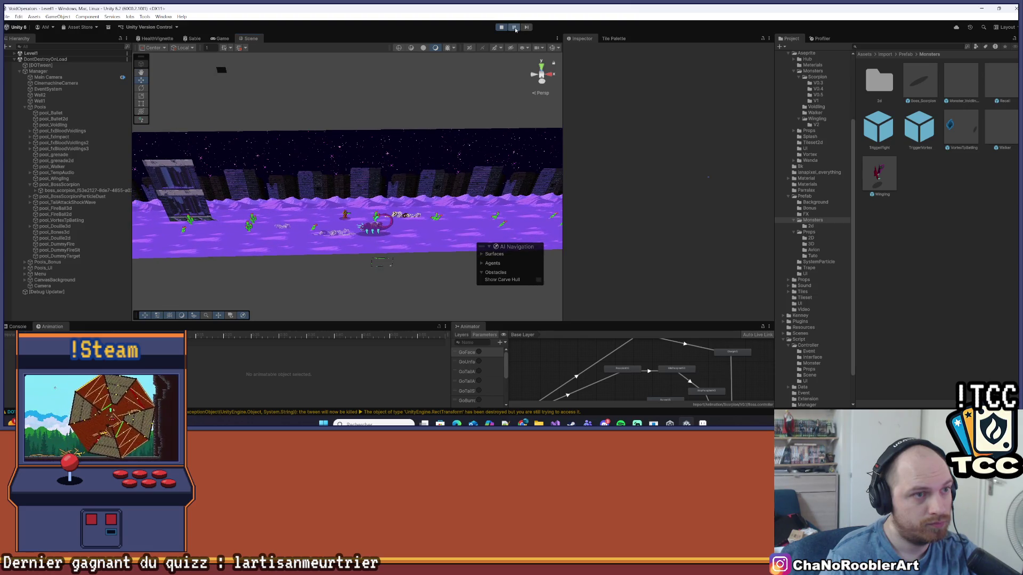
{"action": "left_click", "coordinate": [514, 28]}
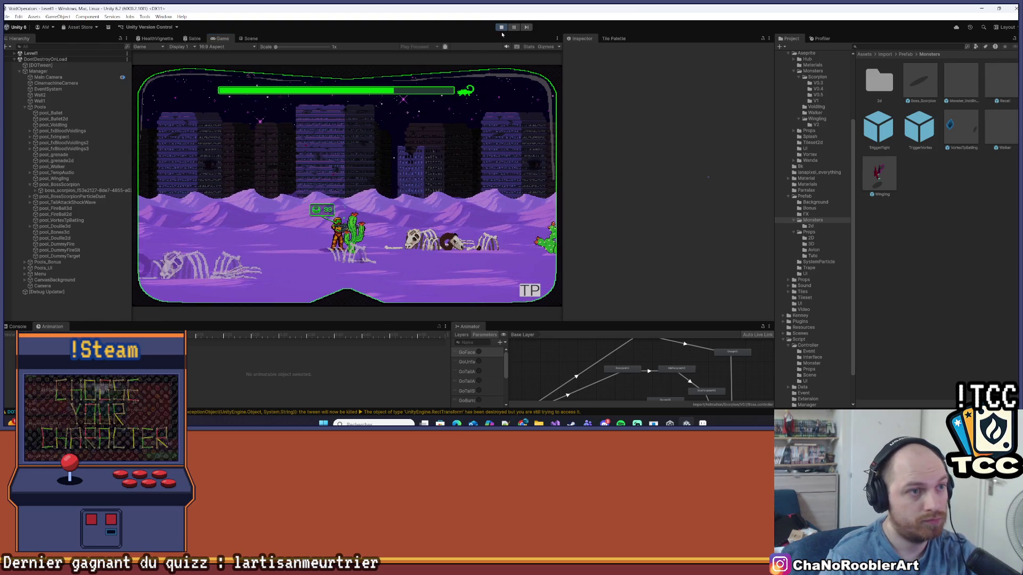
{"action": "left_click", "coordinate": [502, 28]}
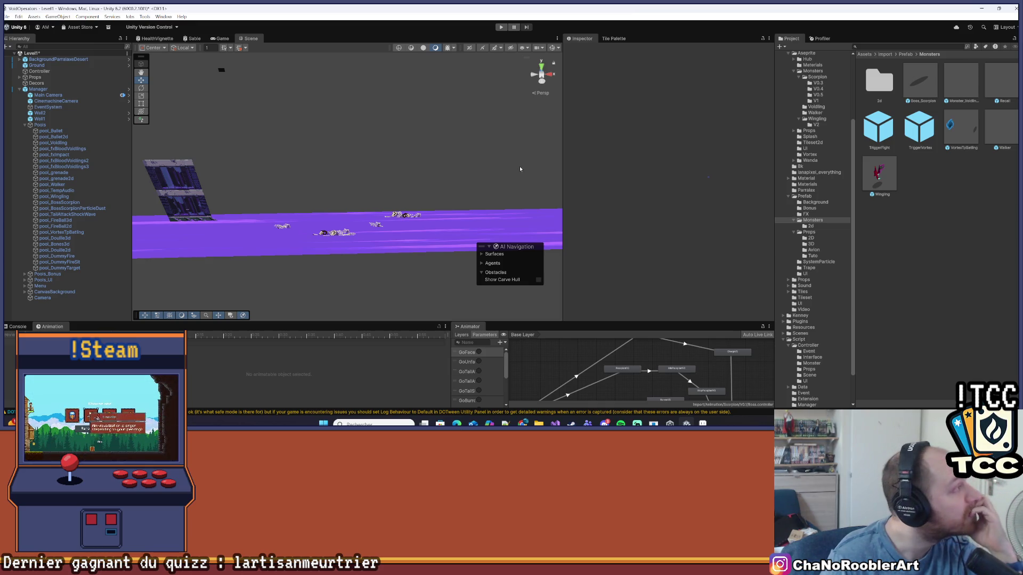
Reopen the Boss_Scorpion prefab, select its Sprite, and open the EventBossScorpionAnimation script.
{"action": "double_click", "coordinate": [920, 80]}
{"action": "left_click", "coordinate": [81, 82]}
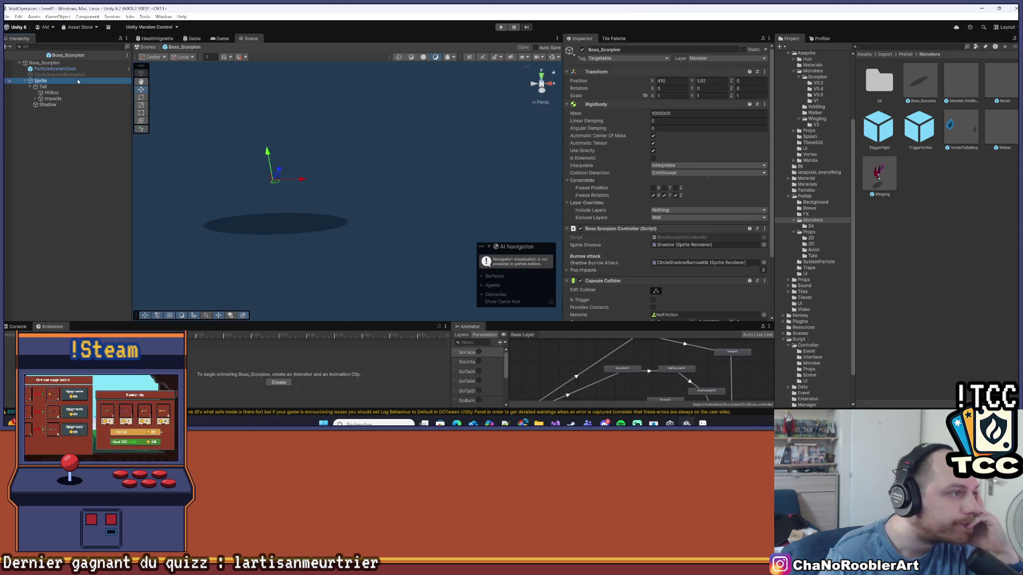
{"action": "left_click_drag", "start_coordinate": [300, 316], "coordinate": [301, 197]}
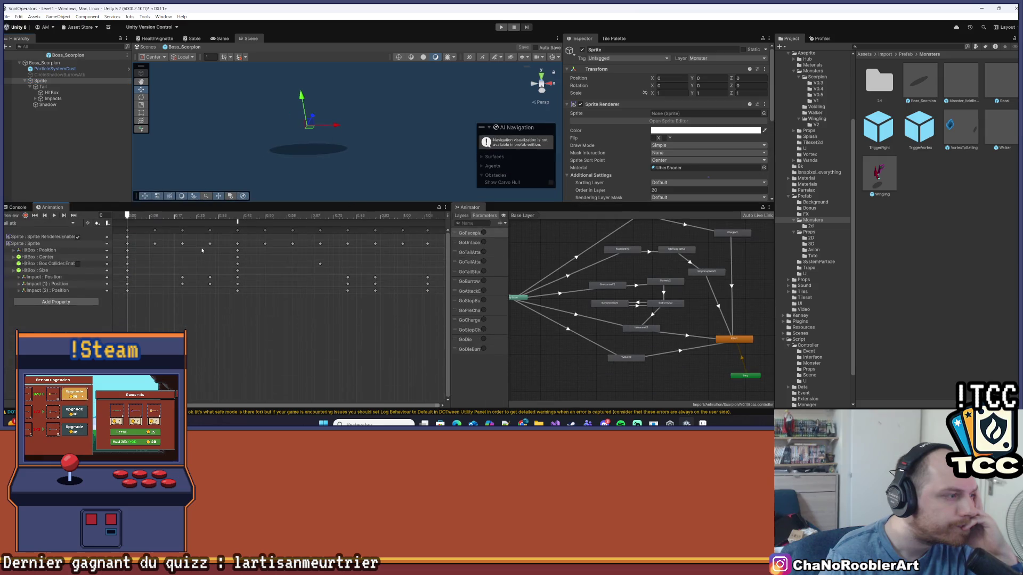
{"action": "left_click", "coordinate": [35, 222]}
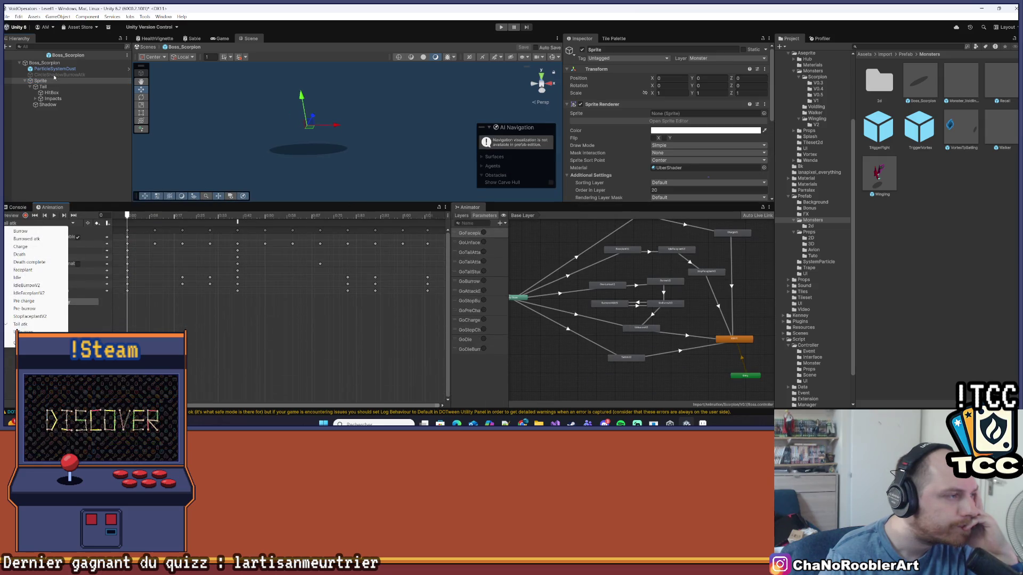
{"action": "left_click", "coordinate": [670, 123]}
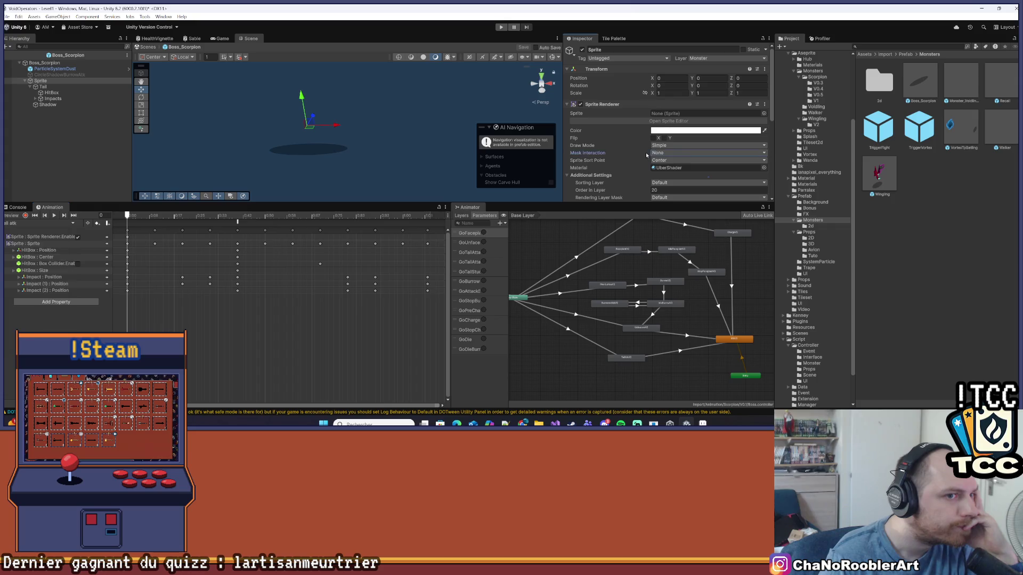
{"action": "scroll", "coordinate": [655, 138], "scroll_direction": "down", "scroll_amount": 10}
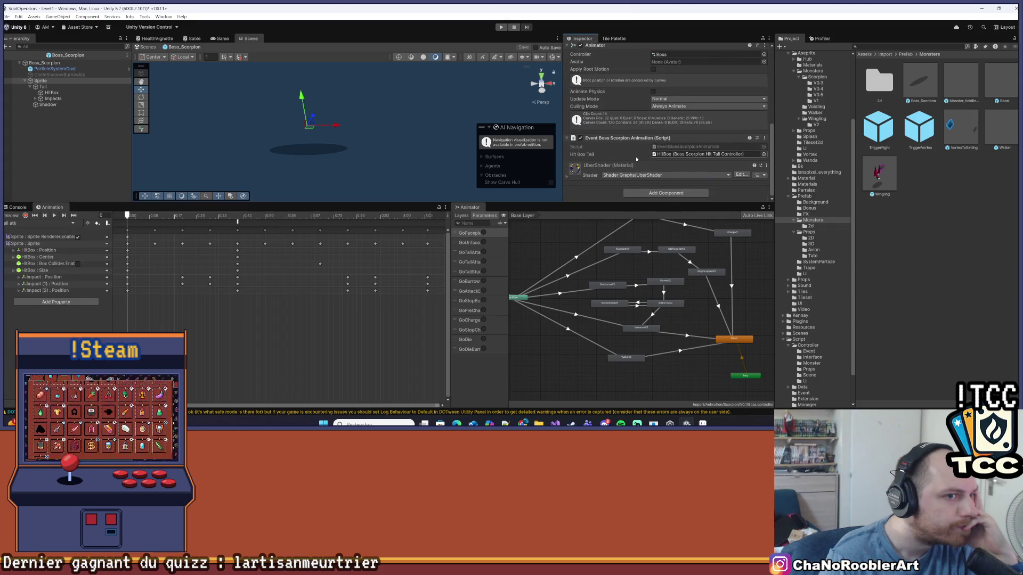
{"action": "left_click", "coordinate": [667, 147]}
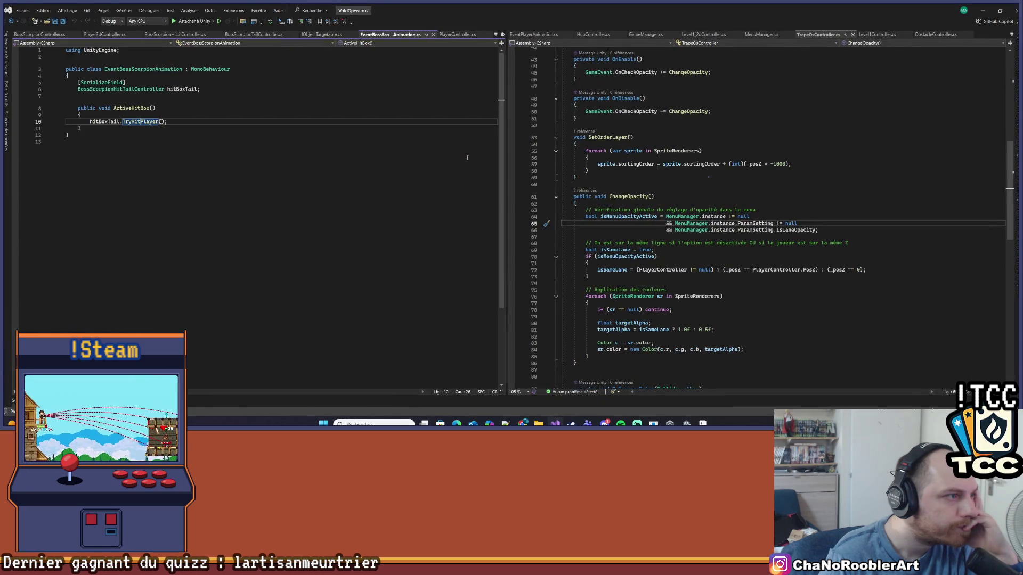
Review BossScorpionController's CheckStopAttack code, then minimize Visual Studio.
{"action": "left_click", "coordinate": [462, 156]}
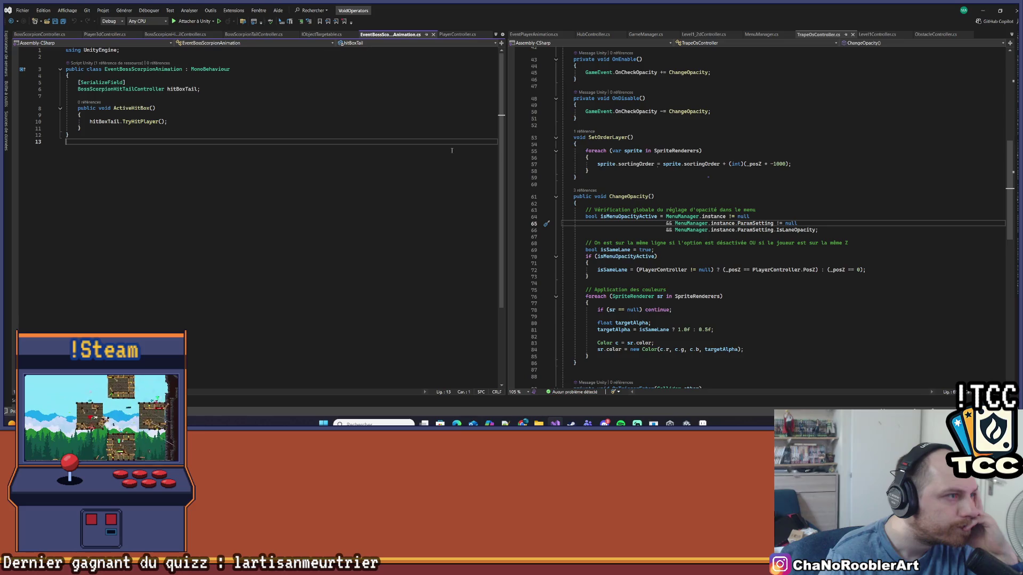
{"action": "key", "text": "ctrl+minus"}
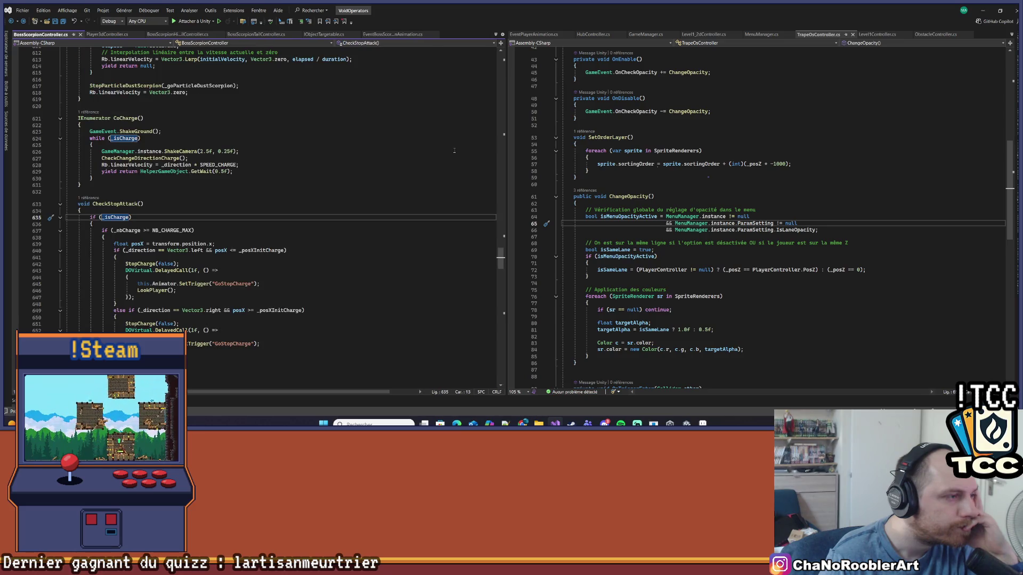
{"action": "left_click", "coordinate": [983, 10]}
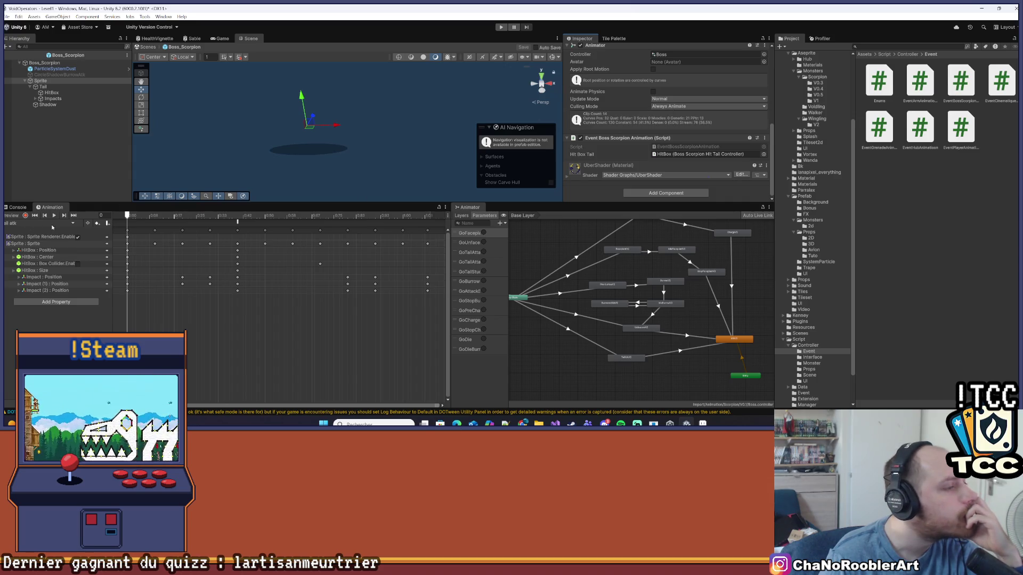
Switch the Animation window to the Charge clip and play it.
{"action": "left_click", "coordinate": [32, 224]}
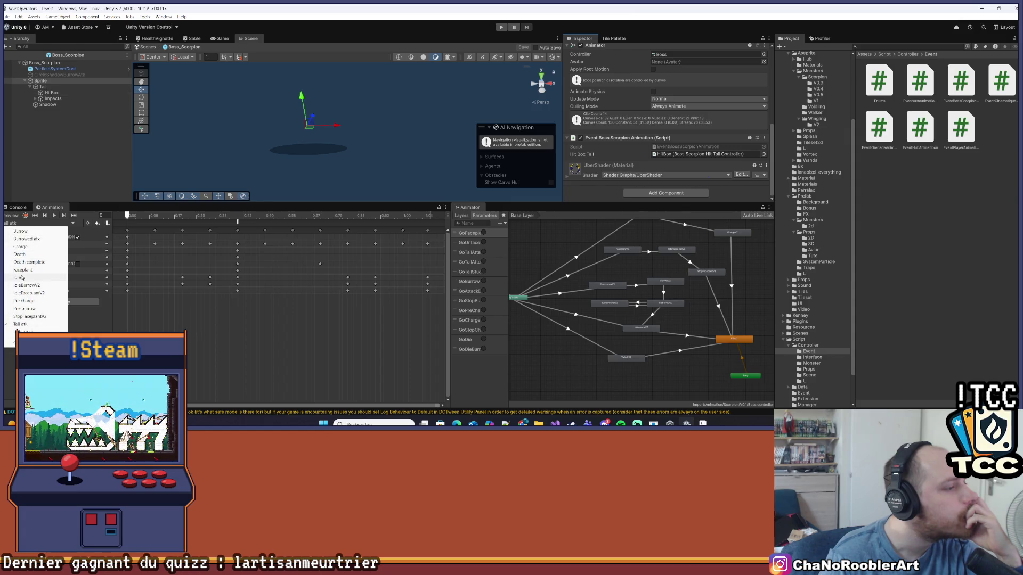
{"action": "left_click", "coordinate": [20, 246]}
{"action": "left_click", "coordinate": [54, 216]}
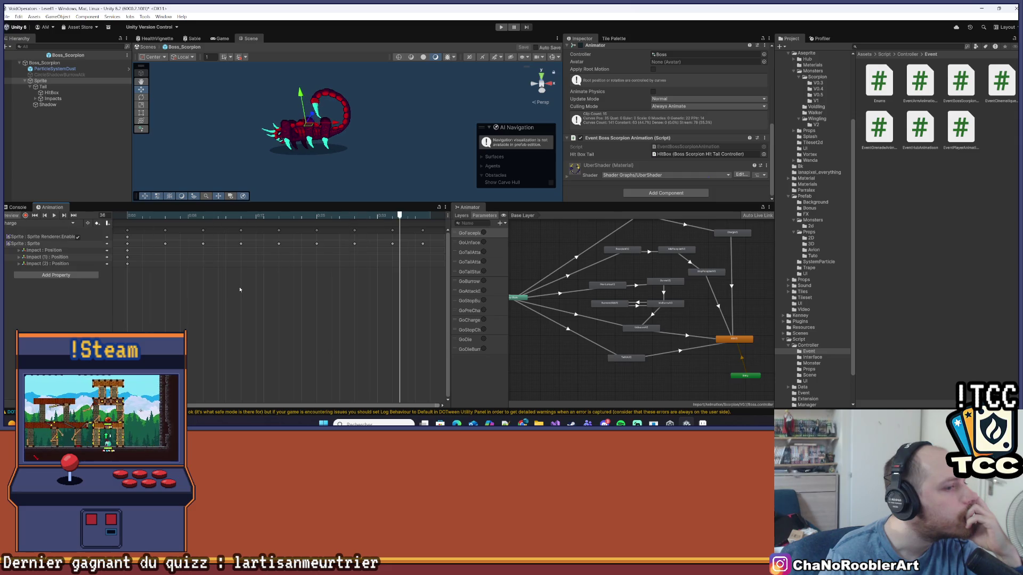
Expand the Scorpion animation folder and select V0.5 in the Project tree.
{"action": "scroll", "coordinate": [831, 192], "scroll_direction": "up", "scroll_amount": 5}
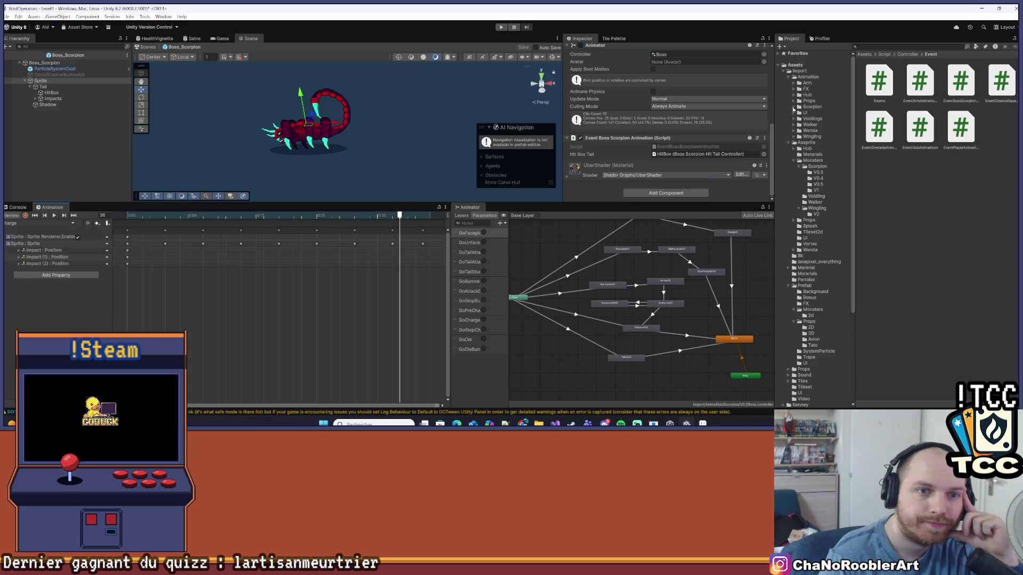
{"action": "left_click", "coordinate": [793, 108]}
{"action": "left_click", "coordinate": [812, 137]}
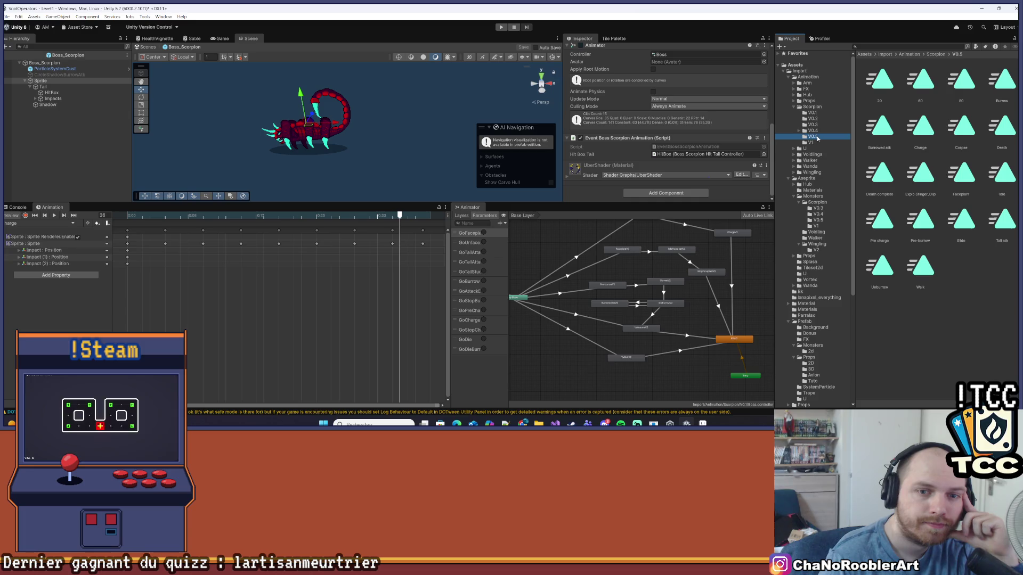
Inspect the Charge clips in V0.5 and V0.4, and ChargeV2 in V0.3.
{"action": "left_click", "coordinate": [920, 126]}
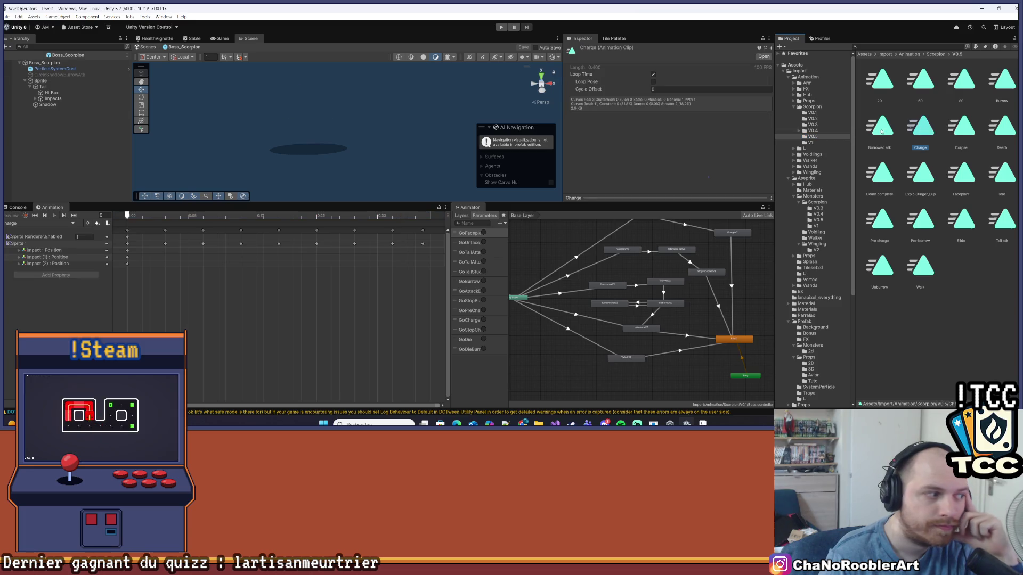
{"action": "scroll", "coordinate": [191, 266], "scroll_direction": "down", "scroll_amount": 3}
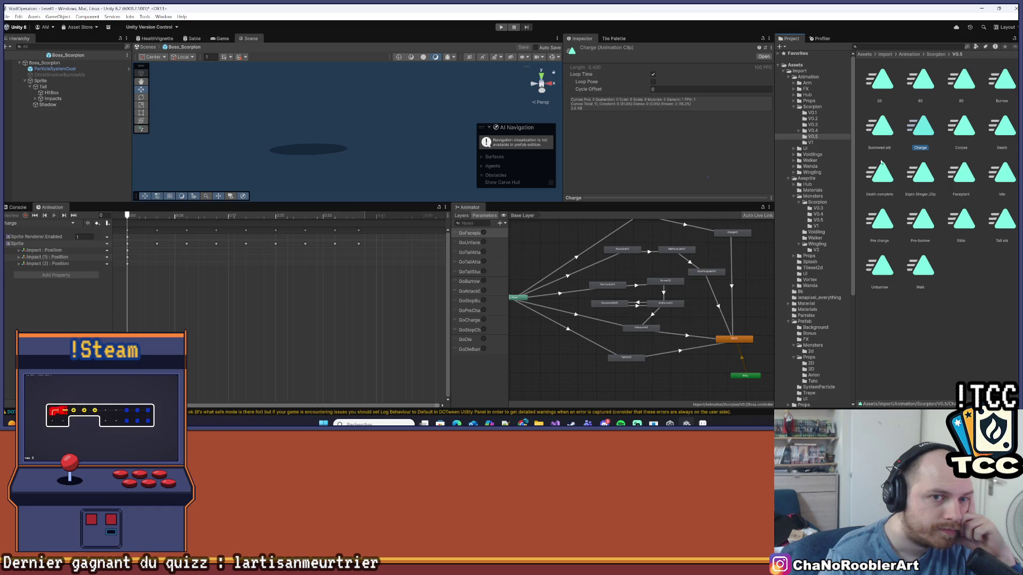
{"action": "left_click", "coordinate": [814, 131]}
{"action": "left_click", "coordinate": [931, 130]}
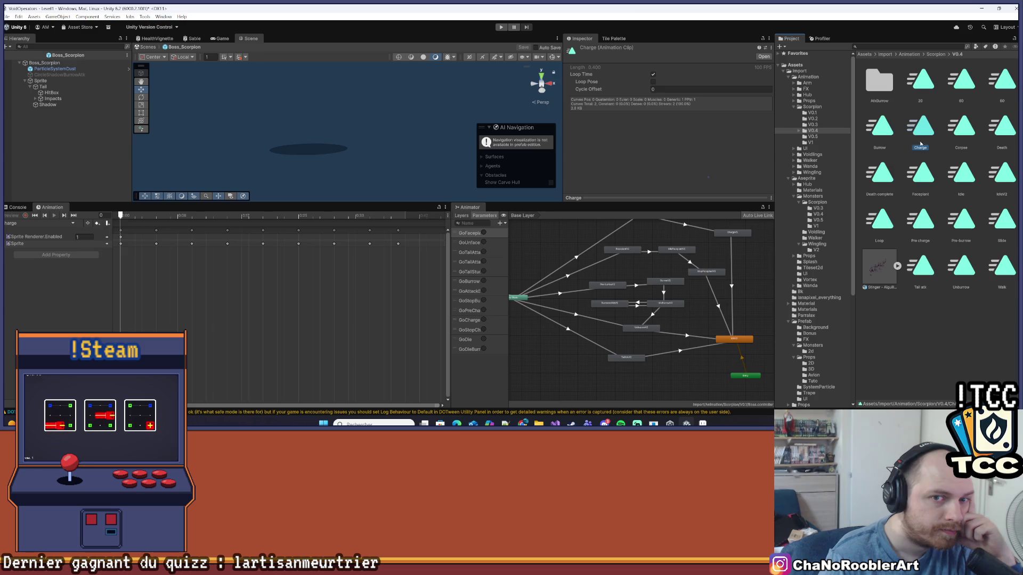
{"action": "left_click", "coordinate": [827, 126]}
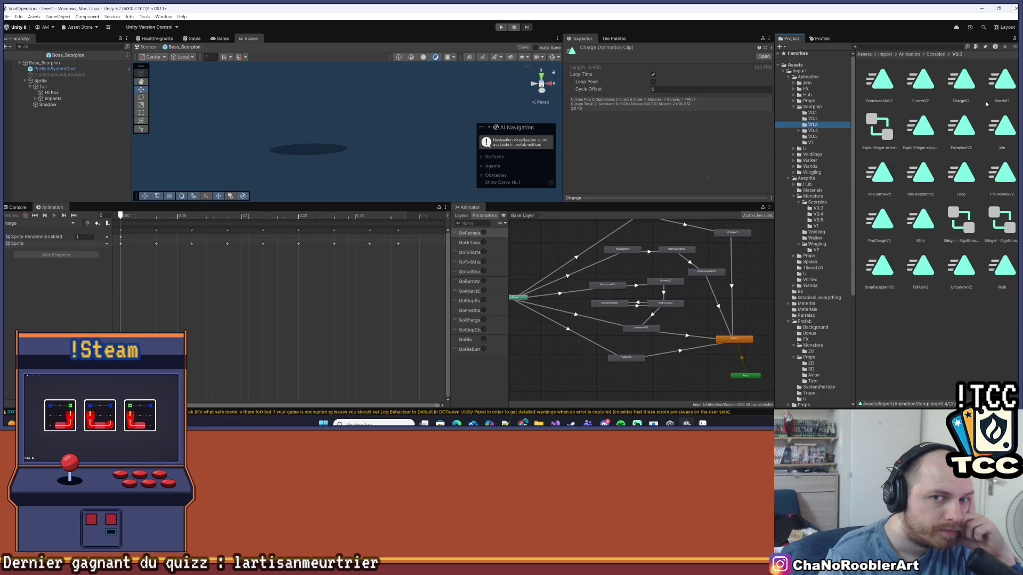
{"action": "left_click", "coordinate": [967, 88]}
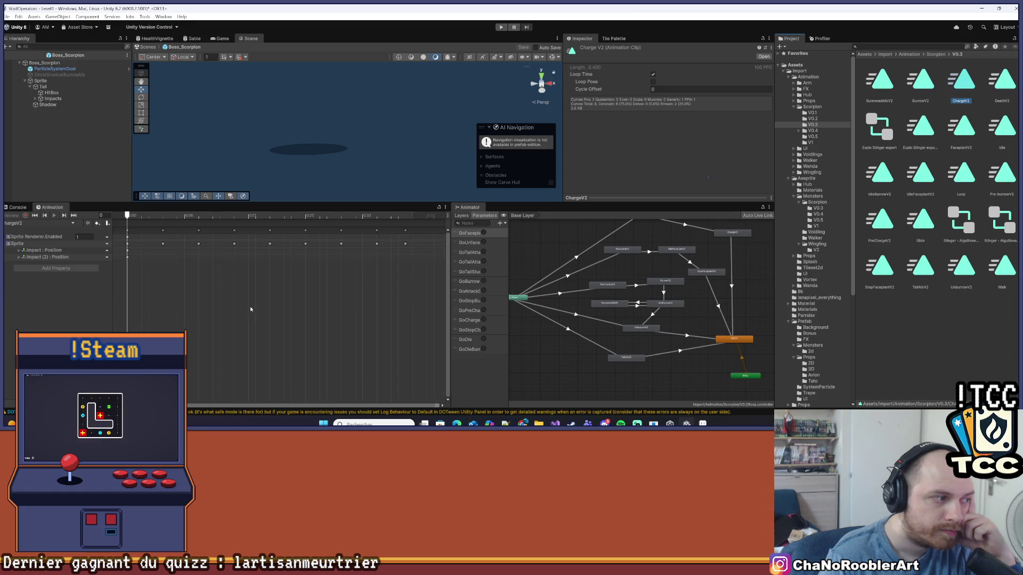
Inspect the V0.2 and V0.1 Charge clips, then reselect the scorpion's Sprite.
{"action": "left_click", "coordinate": [820, 118]}
{"action": "left_click", "coordinate": [920, 127]}
{"action": "left_click", "coordinate": [831, 113]}
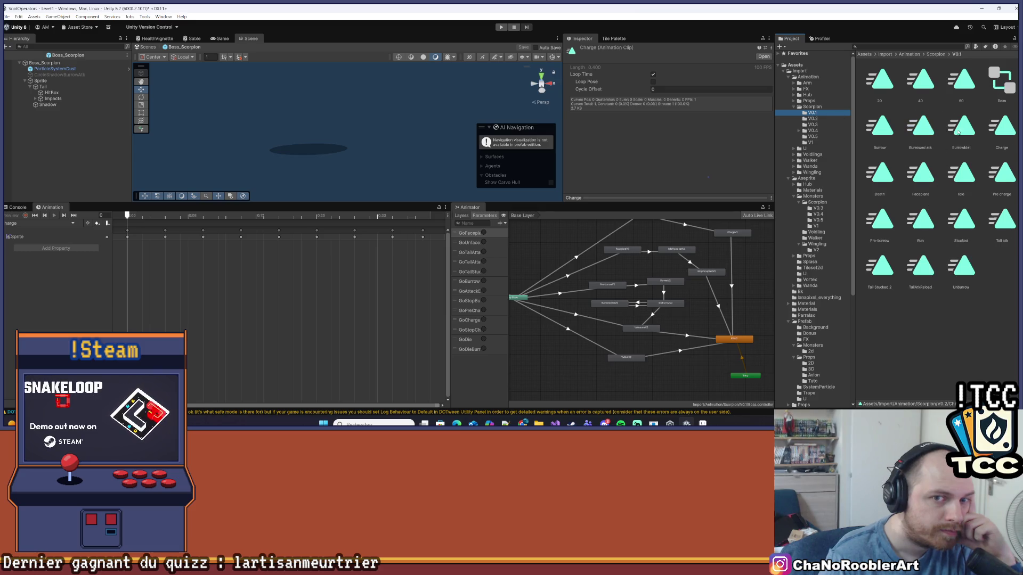
{"action": "left_click", "coordinate": [989, 131]}
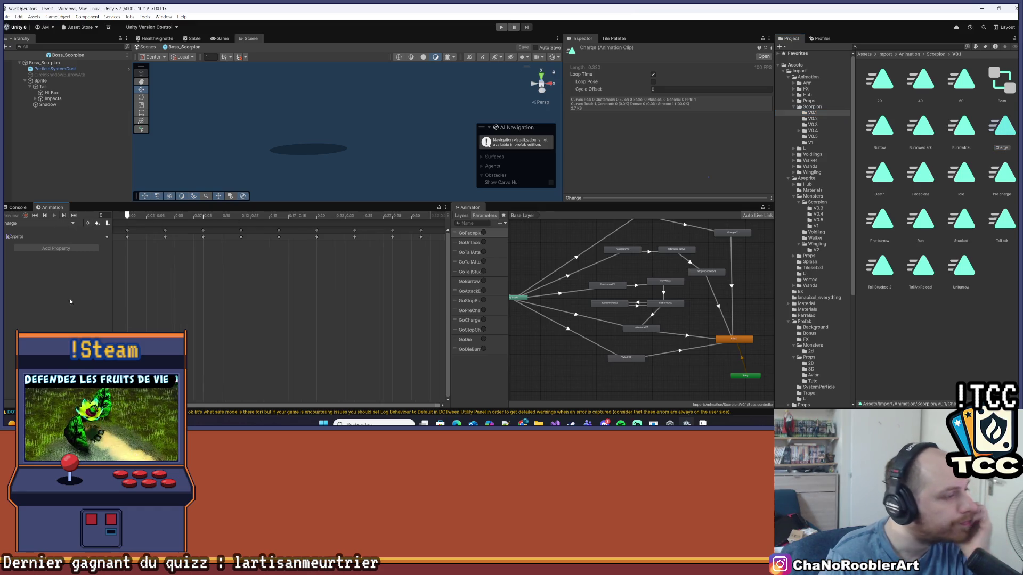
{"action": "left_click", "coordinate": [49, 82]}
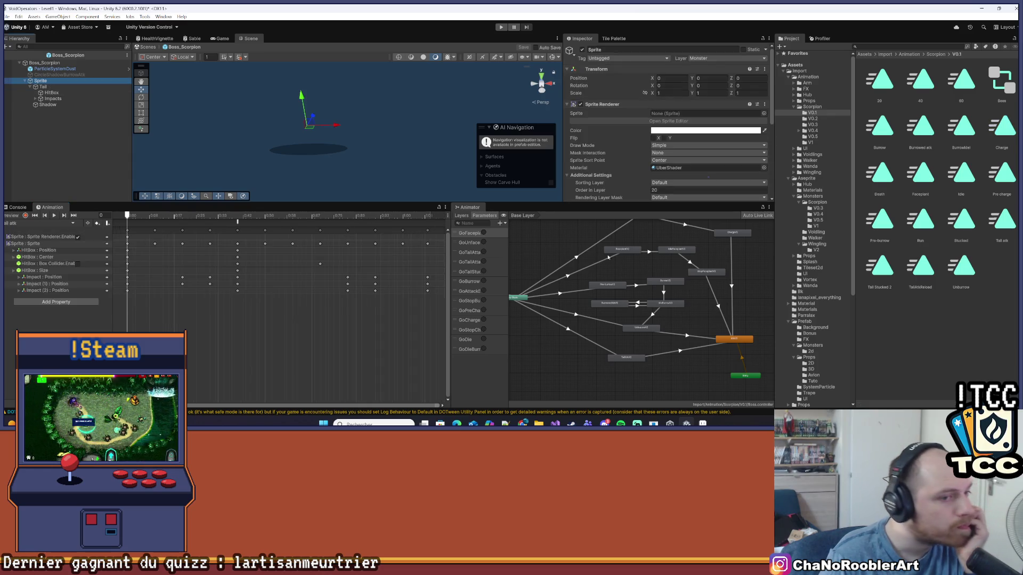
Inspect the ChargeV2 and PreChargeV2 states in the scorpion Animator graph.
{"action": "scroll", "coordinate": [674, 291], "scroll_direction": "up", "scroll_amount": 2}
{"action": "scroll", "coordinate": [673, 292], "scroll_direction": "down", "scroll_amount": 4}
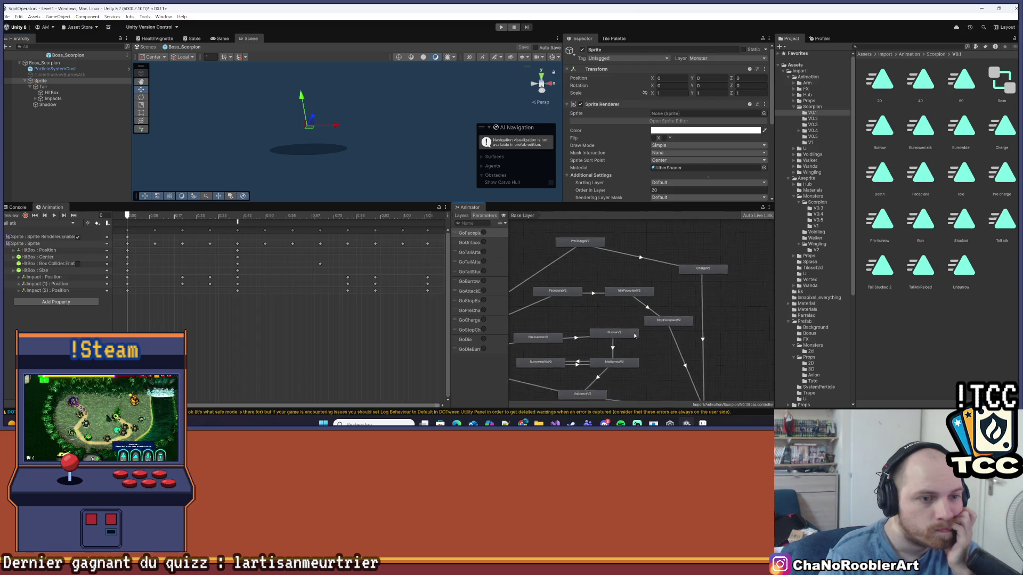
{"action": "left_click_drag", "start_coordinate": [707, 332], "coordinate": [696, 313]}
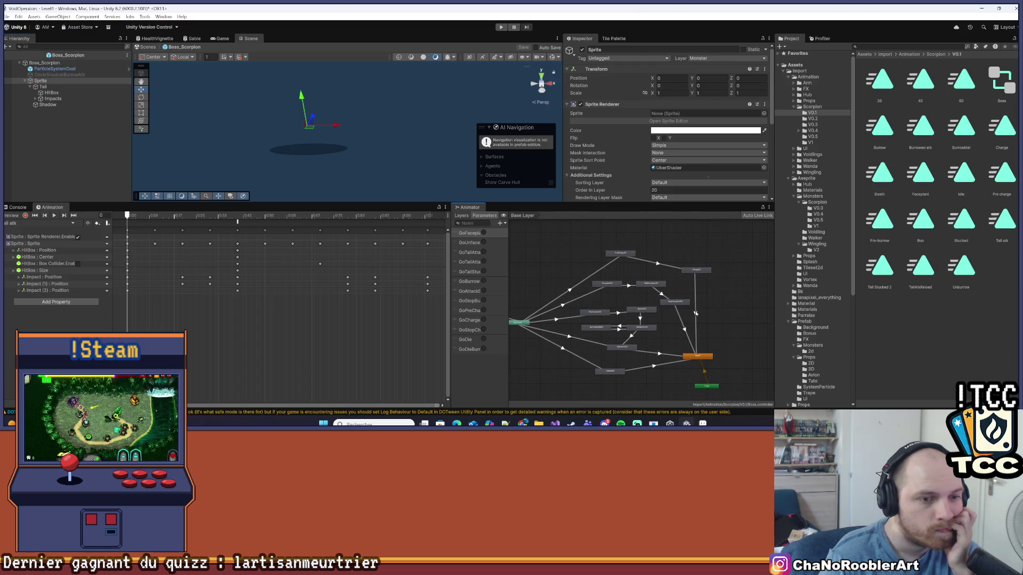
{"action": "left_click", "coordinate": [705, 272]}
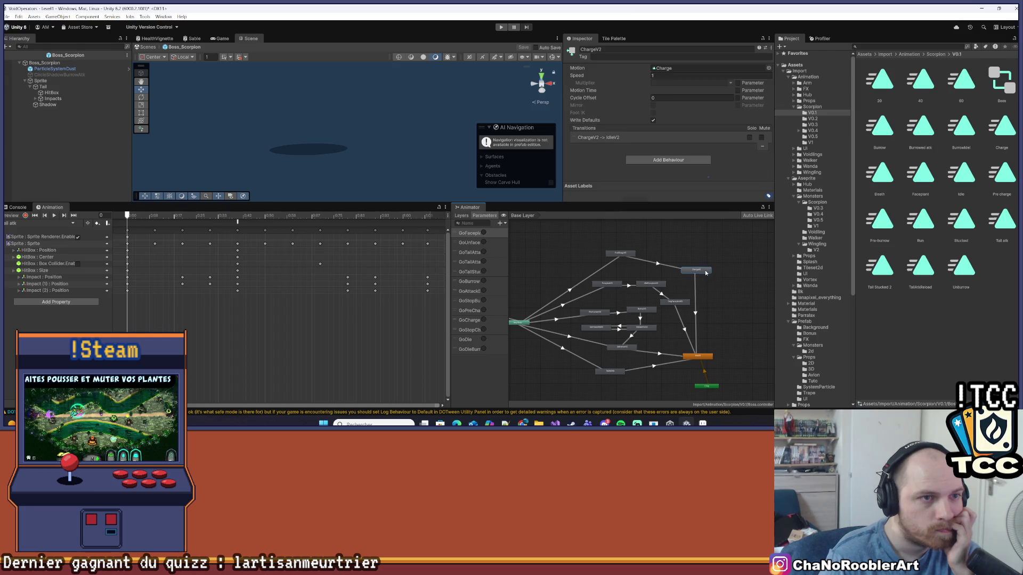
{"action": "left_click", "coordinate": [628, 255]}
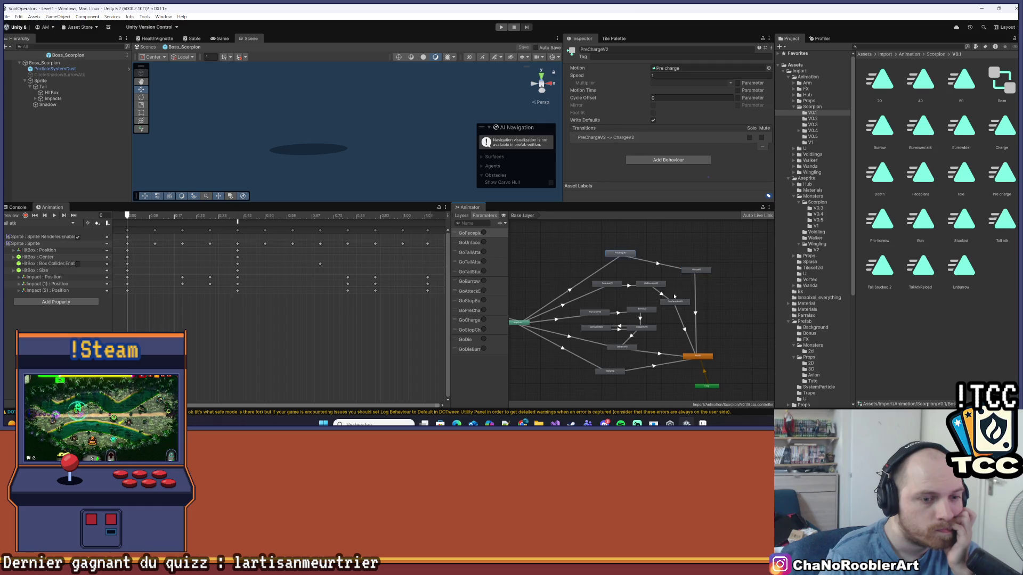
Confirm the ChargeV2→IdleV2 transition uses GoStopCharge and check IdleV2's Idle clip.
{"action": "scroll", "coordinate": [702, 307], "scroll_direction": "up", "scroll_amount": 3}
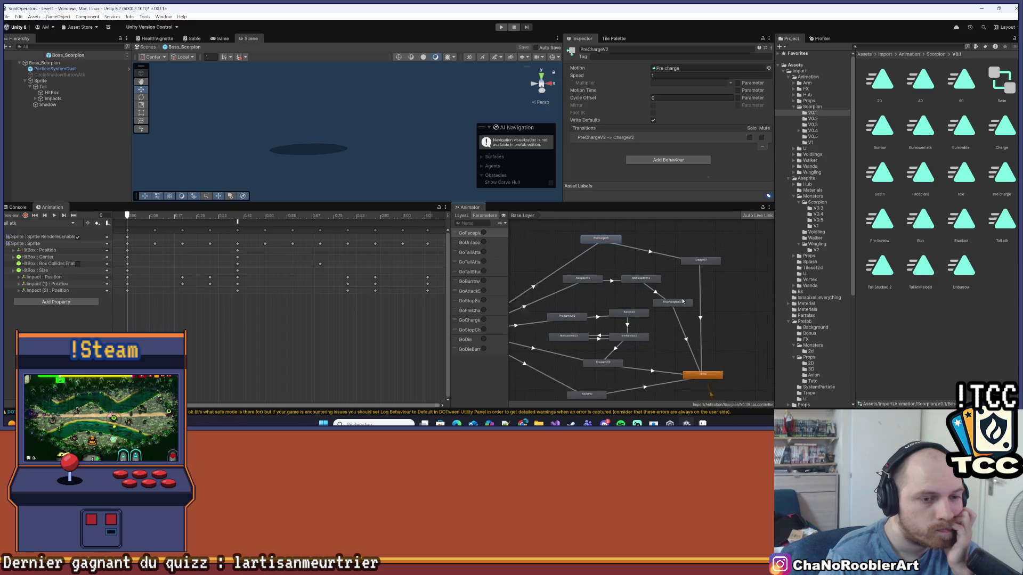
{"action": "left_click", "coordinate": [704, 298]}
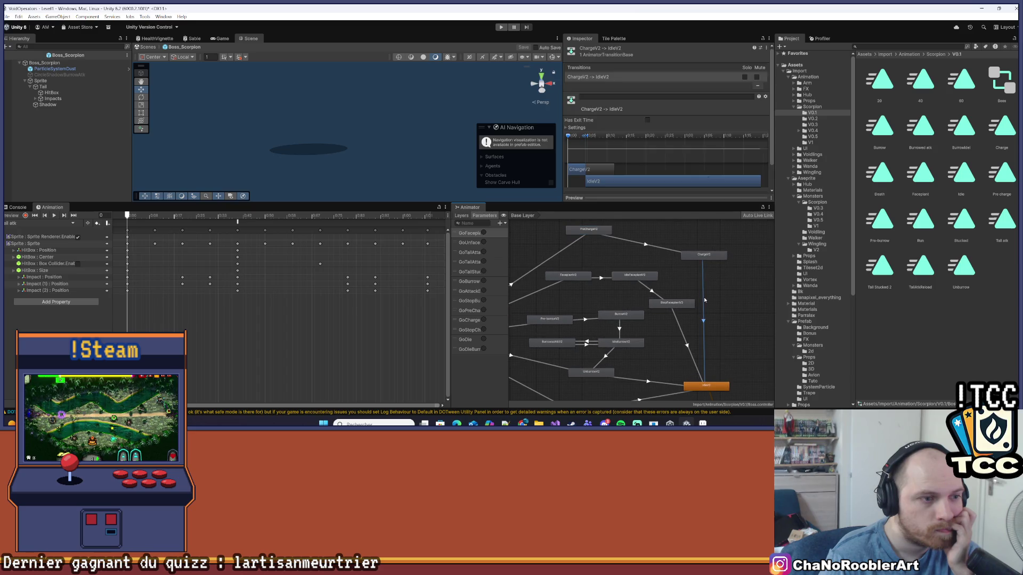
{"action": "scroll", "coordinate": [716, 186], "scroll_direction": "down", "scroll_amount": 2}
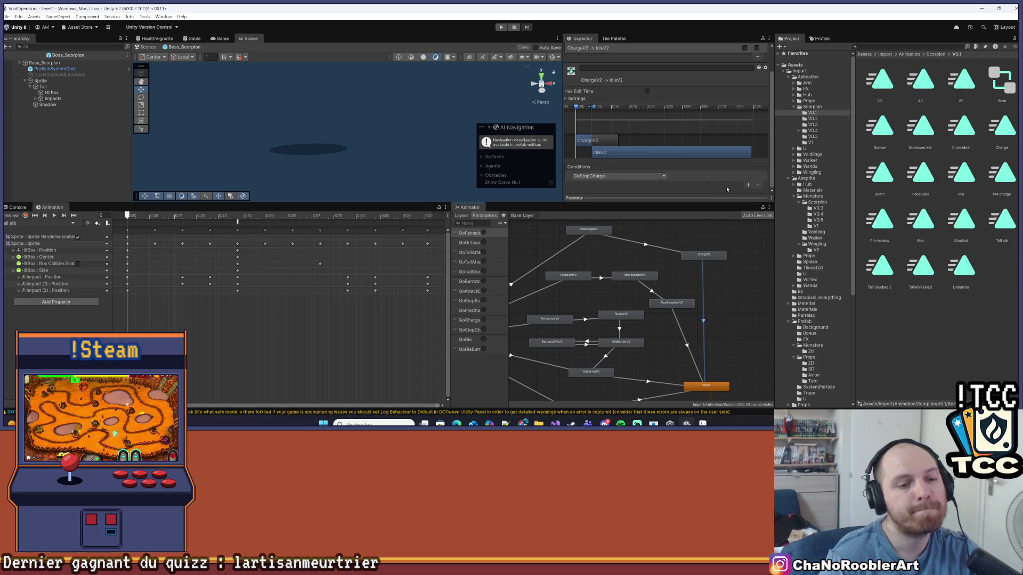
{"action": "scroll", "coordinate": [716, 283], "scroll_direction": "down", "scroll_amount": 3}
{"action": "left_click", "coordinate": [711, 308]}
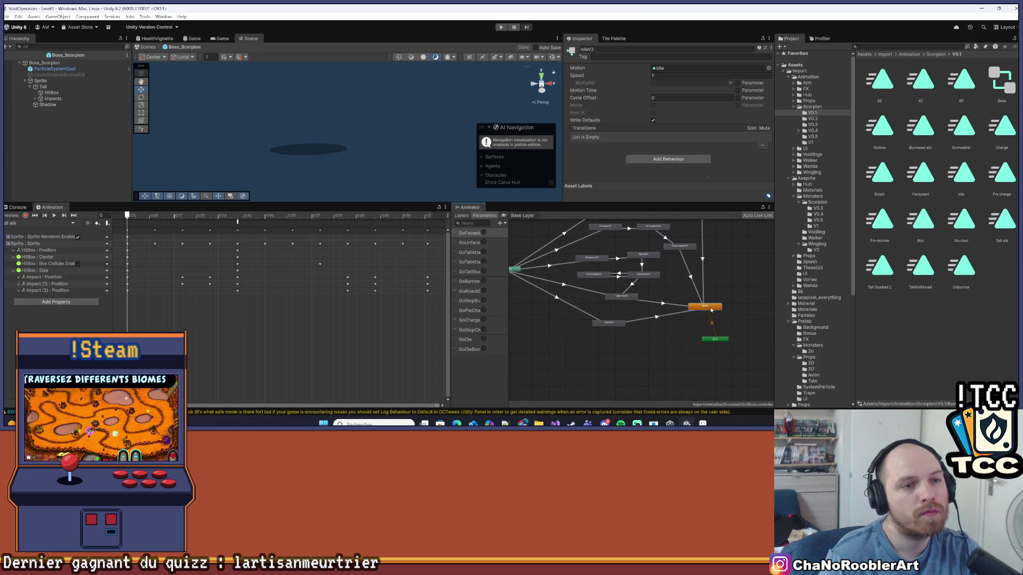
{"action": "left_click", "coordinate": [37, 224]}
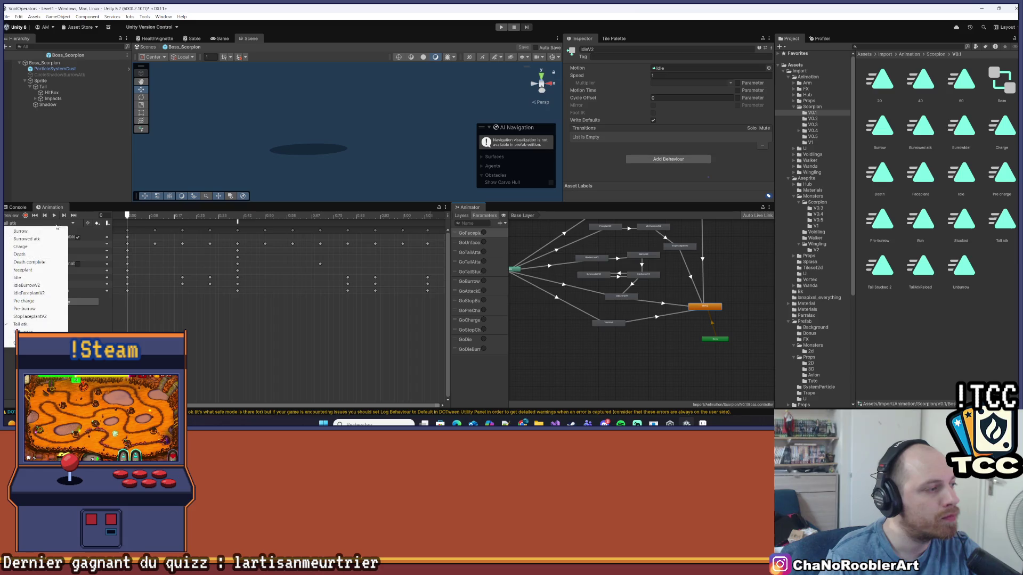
Preview the Idle clip with its Sprite track expanded, rewound to frame 0.
{"action": "left_click", "coordinate": [32, 278]}
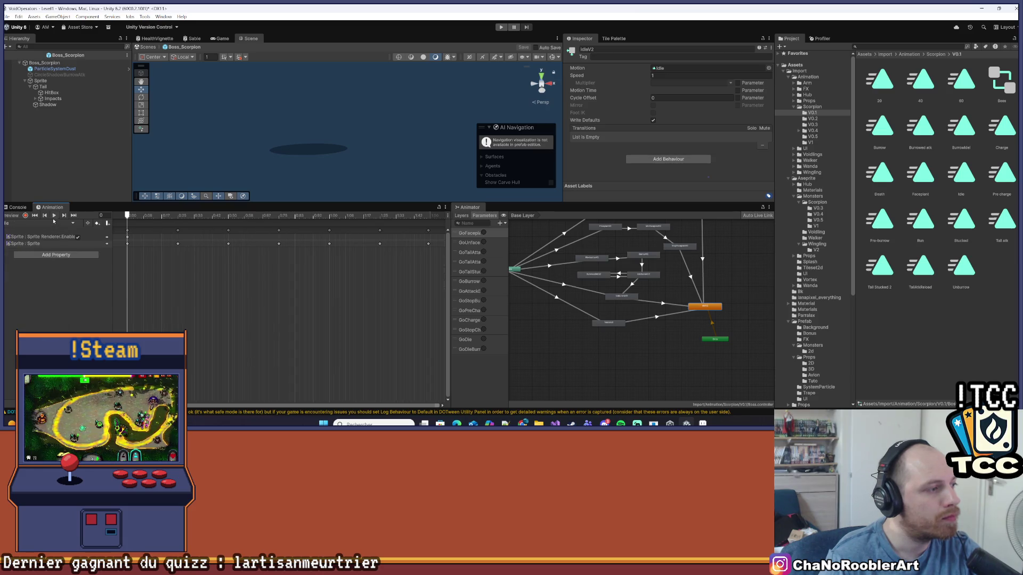
{"action": "left_click", "coordinate": [54, 215]}
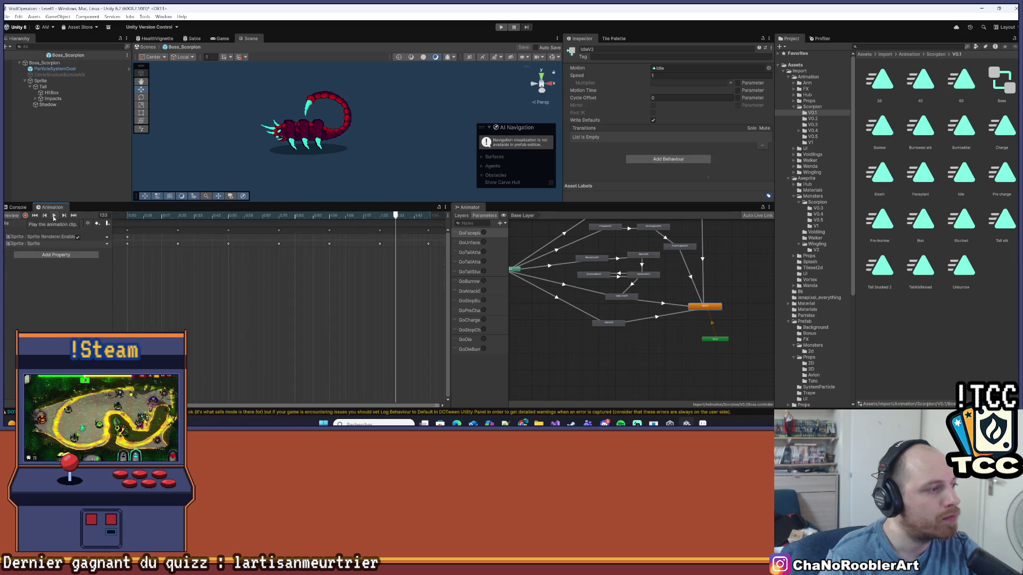
{"action": "left_click", "coordinate": [6, 244]}
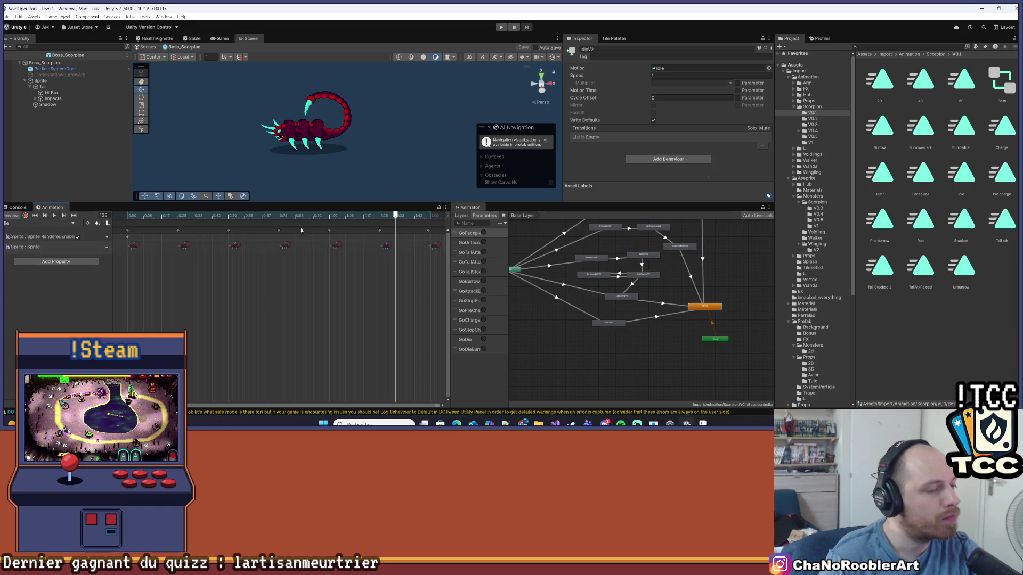
{"action": "left_click_drag", "start_coordinate": [400, 217], "coordinate": [53, 232]}
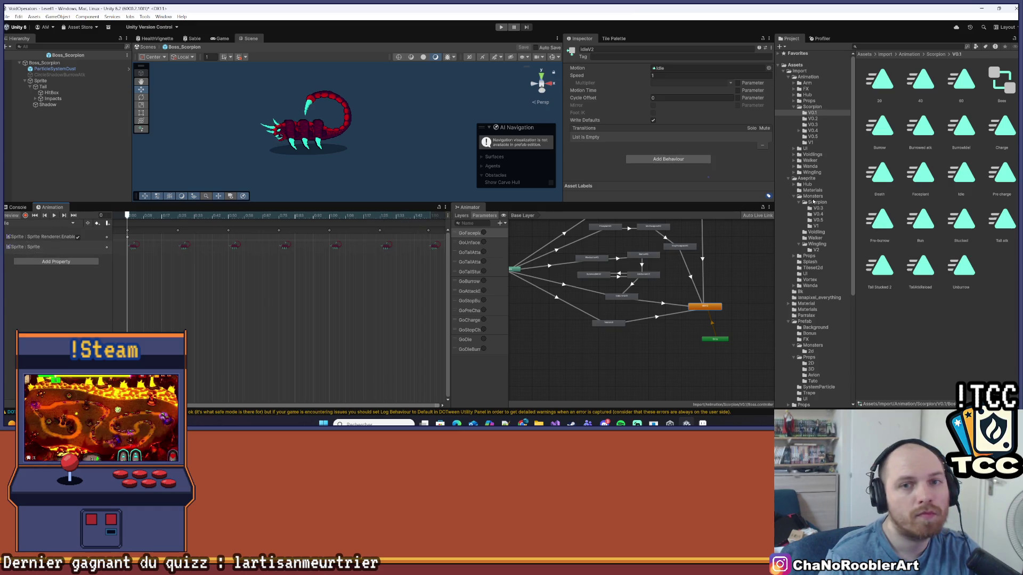
Open the V0.4 Idle clip, then bring up BossScorpionController in Visual Studio.
{"action": "left_click", "coordinate": [816, 137]}
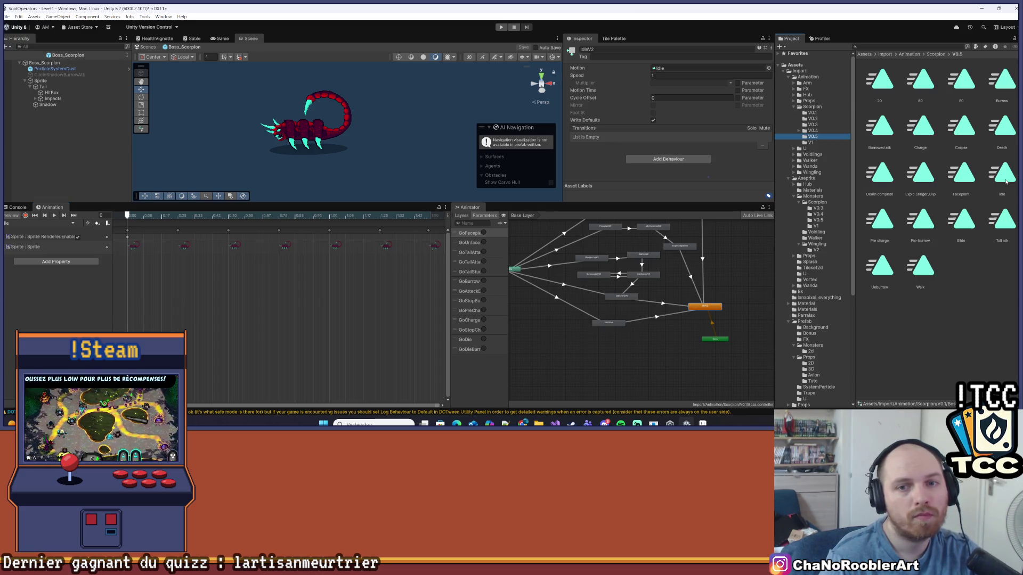
{"action": "left_click", "coordinate": [1004, 176]}
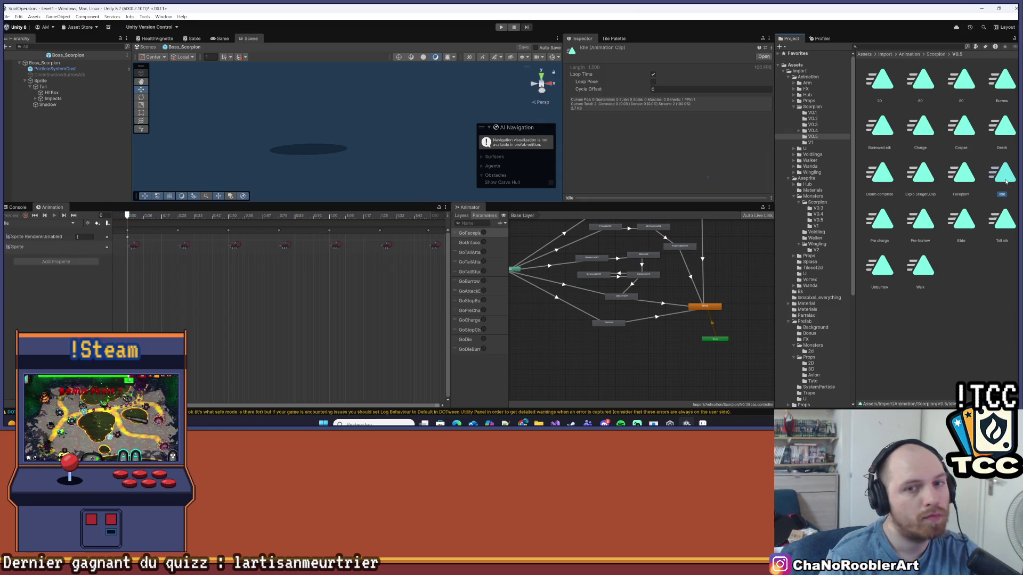
{"action": "left_click", "coordinate": [825, 132]}
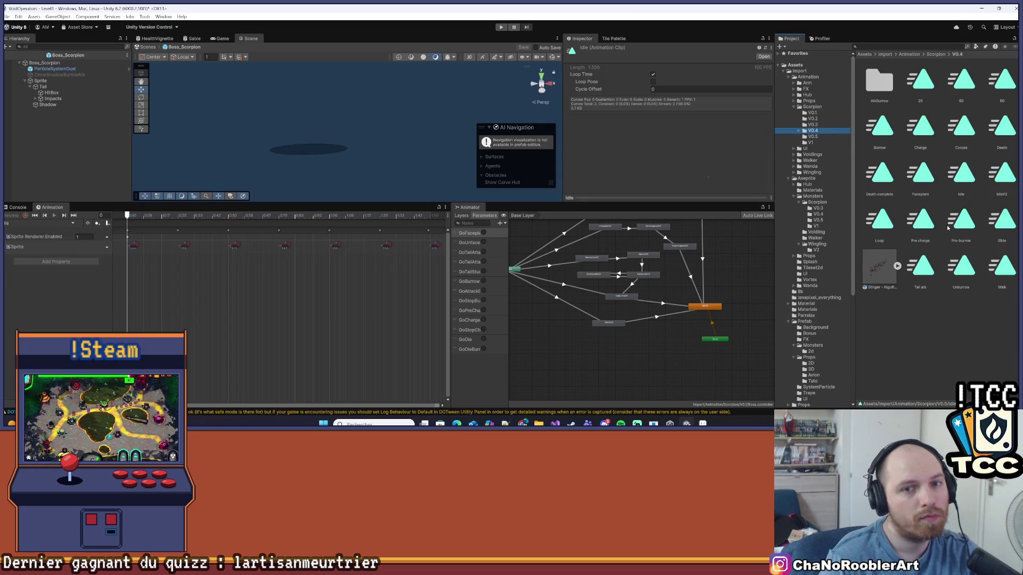
{"action": "left_click", "coordinate": [964, 178]}
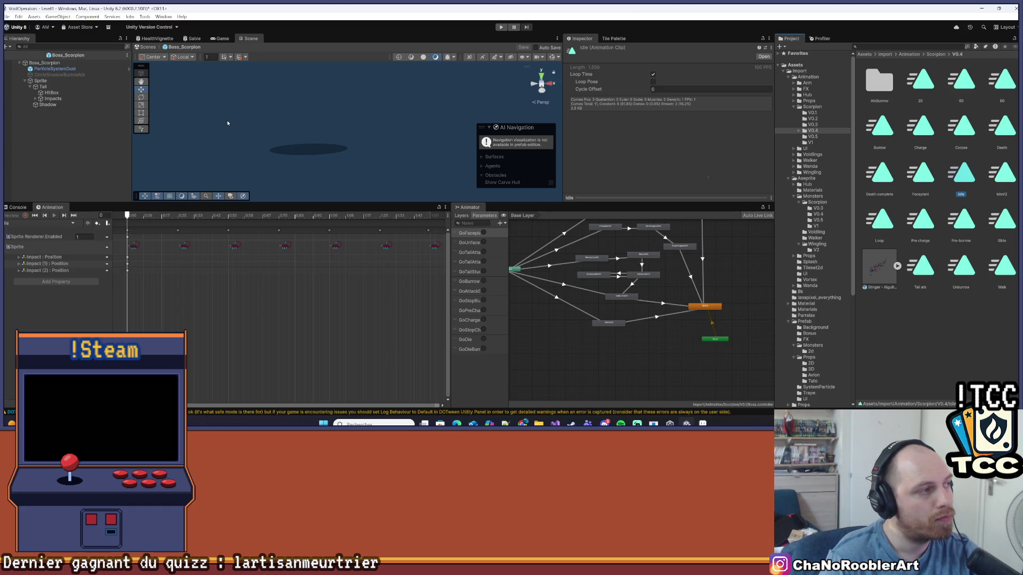
{"action": "left_click", "coordinate": [555, 423]}
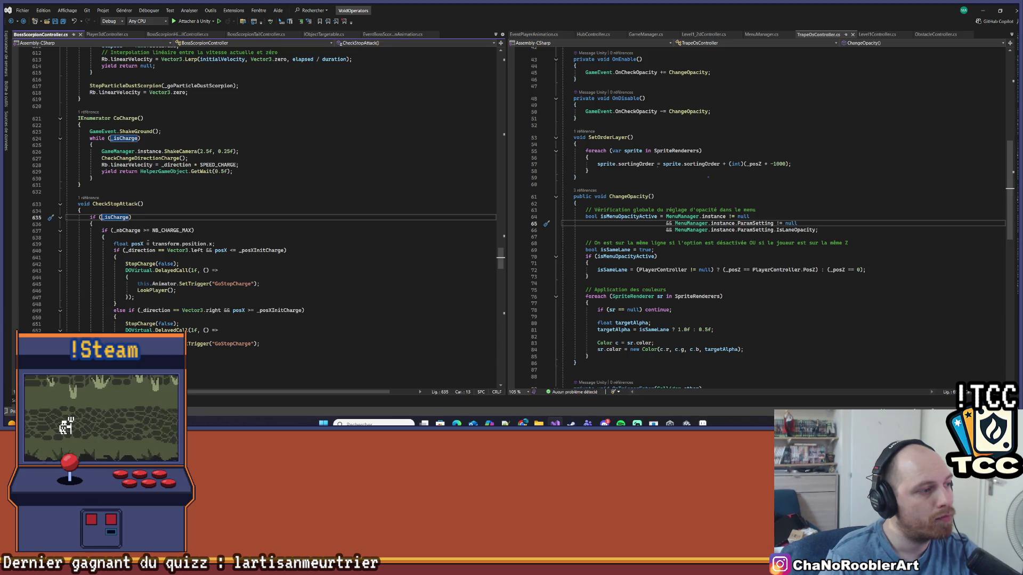
Scroll past CheckStopAttack's GoStopCharge trigger and minimize Visual Studio.
{"action": "scroll", "coordinate": [255, 213], "scroll_direction": "down", "scroll_amount": 1}
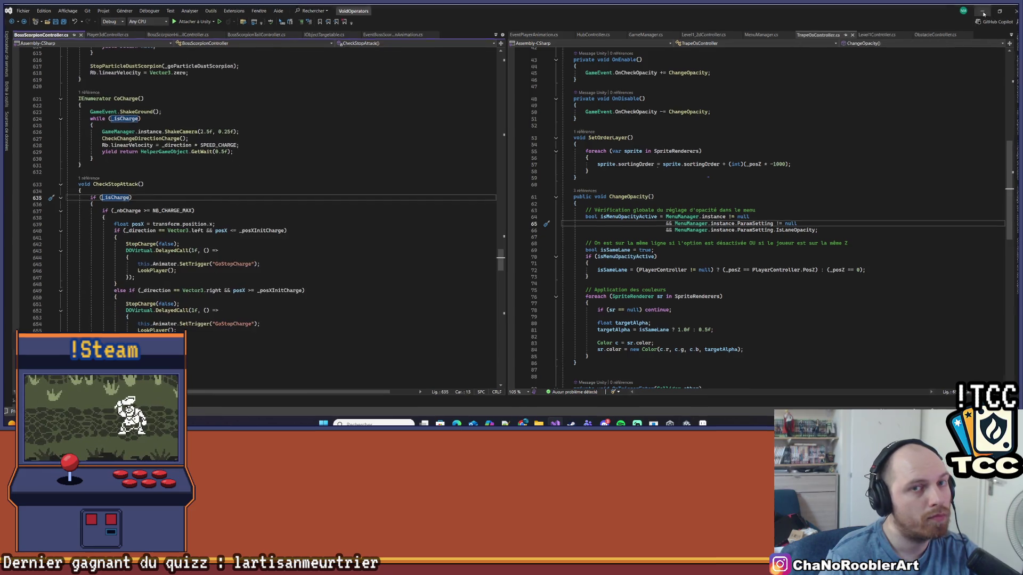
{"action": "left_click", "coordinate": [985, 14]}
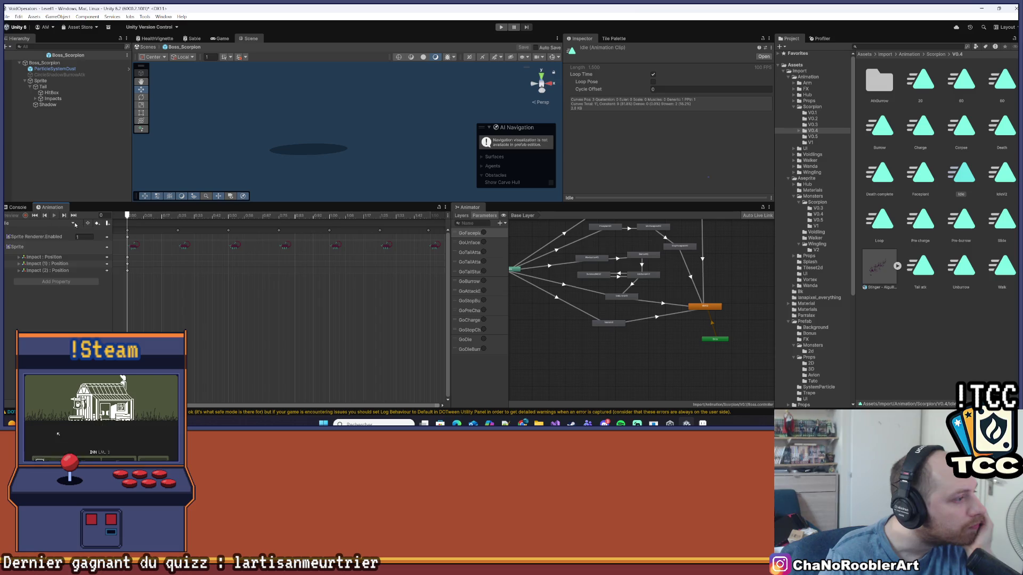
Play the Sprite's Charge clip preview, then check the Tail object's collider.
{"action": "left_click", "coordinate": [54, 81]}
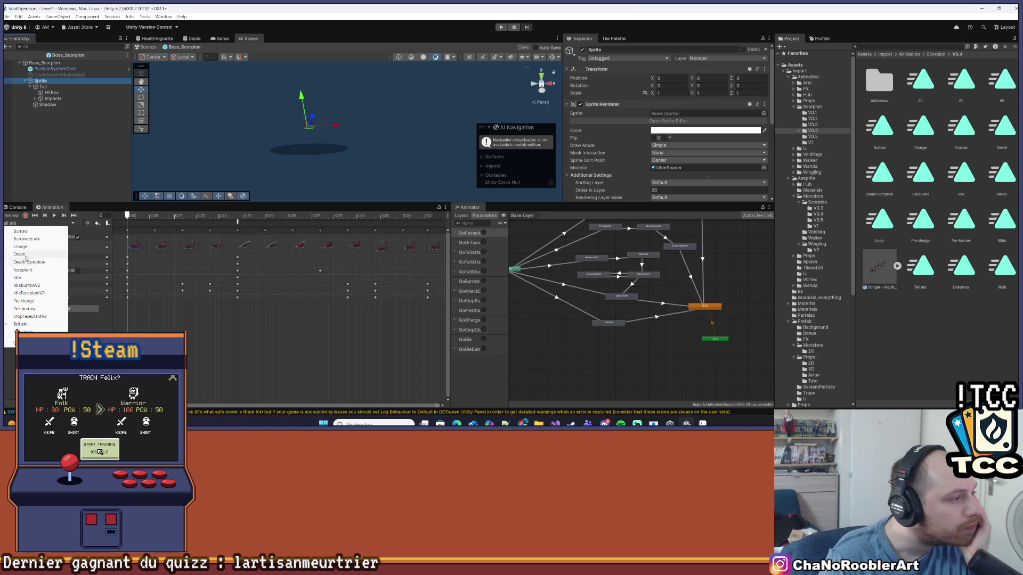
{"action": "left_click", "coordinate": [27, 247]}
{"action": "left_click", "coordinate": [54, 216]}
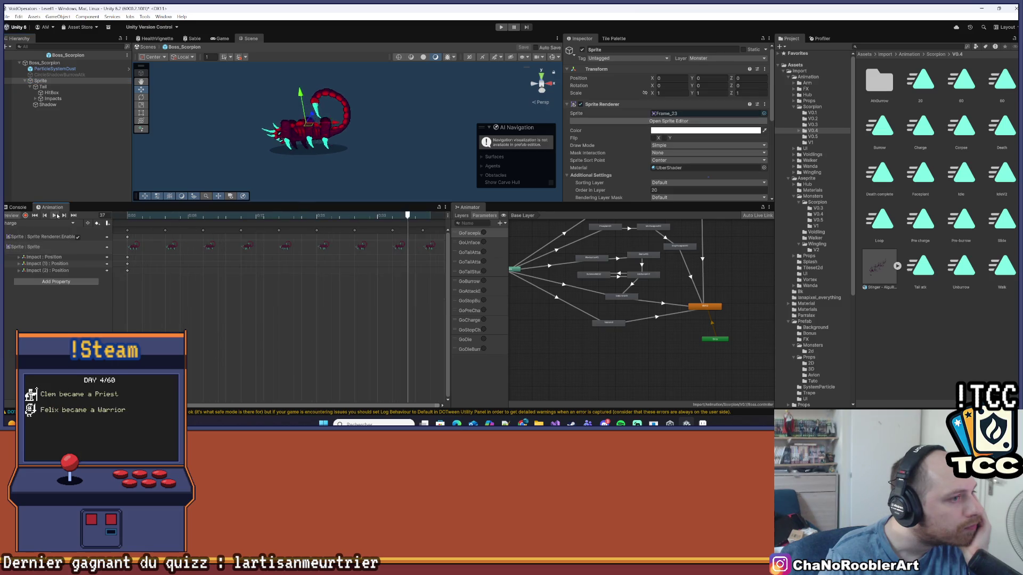
{"action": "scroll", "coordinate": [597, 93], "scroll_direction": "down", "scroll_amount": 6}
{"action": "left_click", "coordinate": [331, 93]}
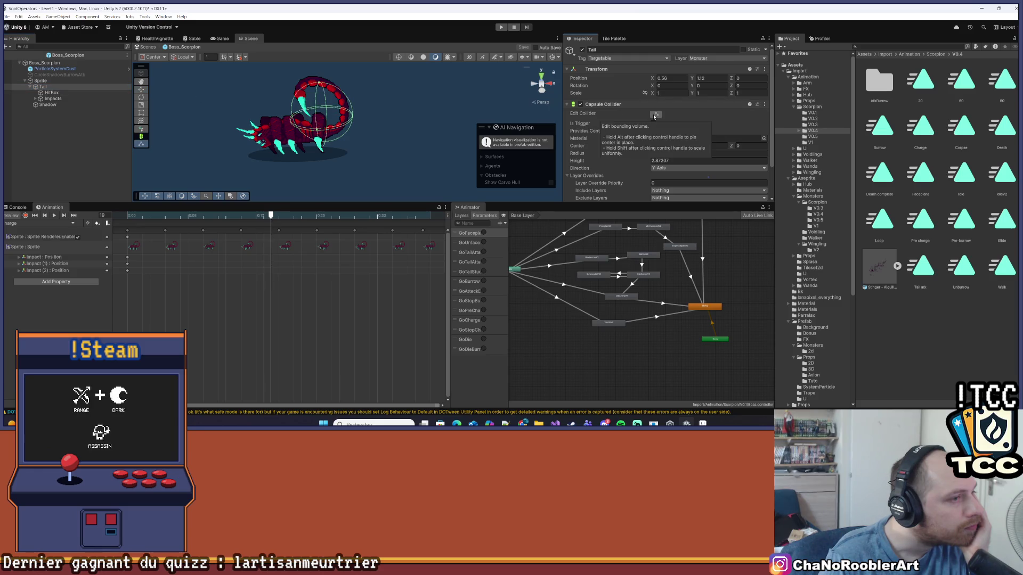
{"action": "left_click", "coordinate": [40, 81]}
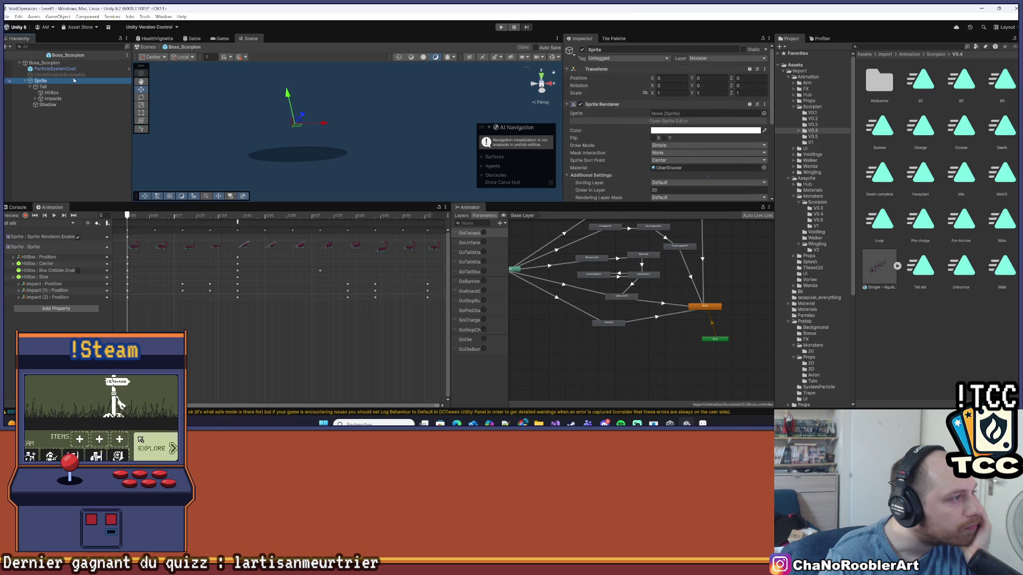
Change Boss_Scorpion's capsule collider Exclude Layers from Wall to Nothing.
{"action": "left_click", "coordinate": [44, 63]}
{"action": "scroll", "coordinate": [684, 108], "scroll_direction": "down", "scroll_amount": 3}
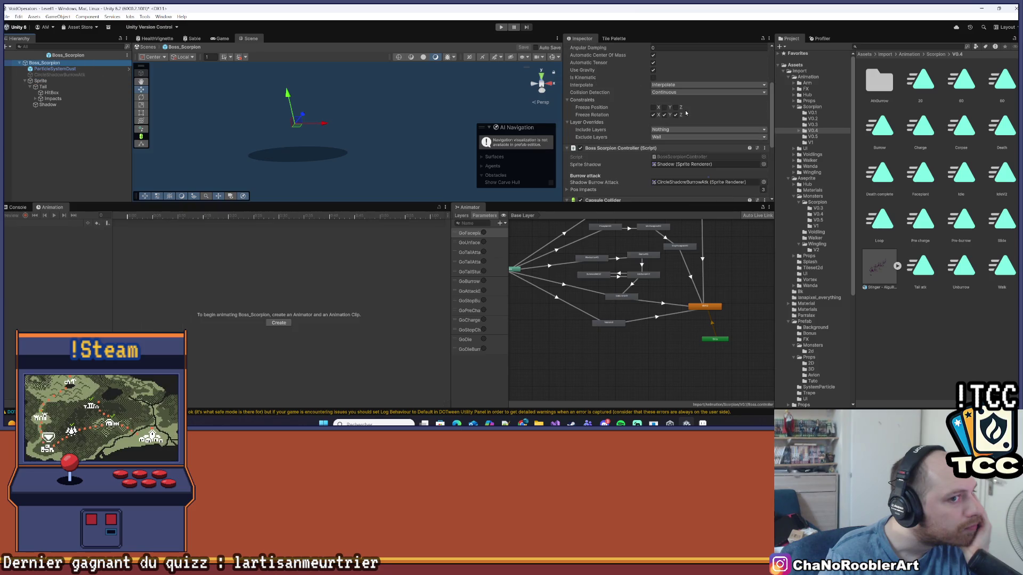
{"action": "scroll", "coordinate": [686, 109], "scroll_direction": "down", "scroll_amount": 4}
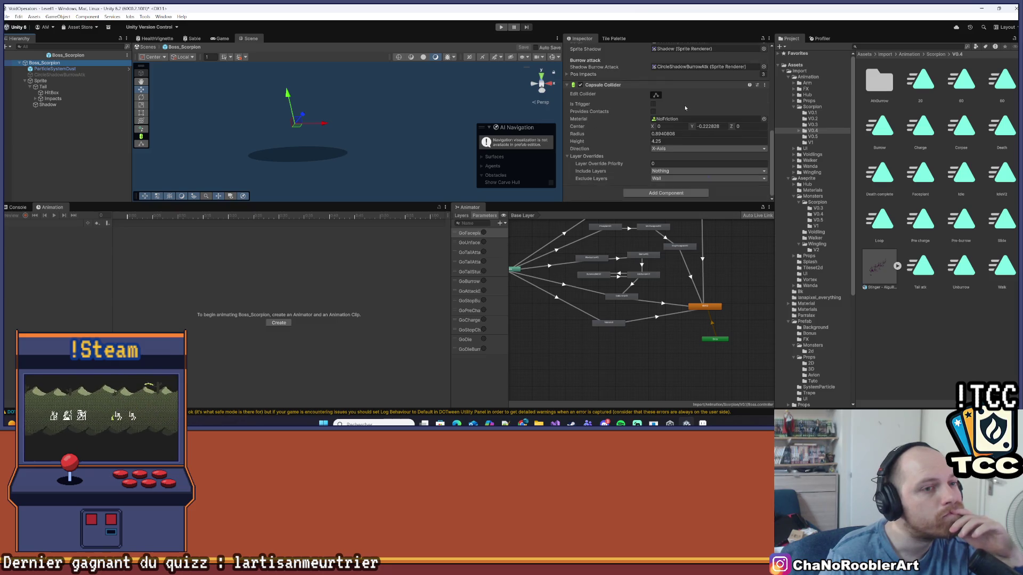
{"action": "left_click", "coordinate": [657, 95]}
{"action": "left_click", "coordinate": [656, 95]}
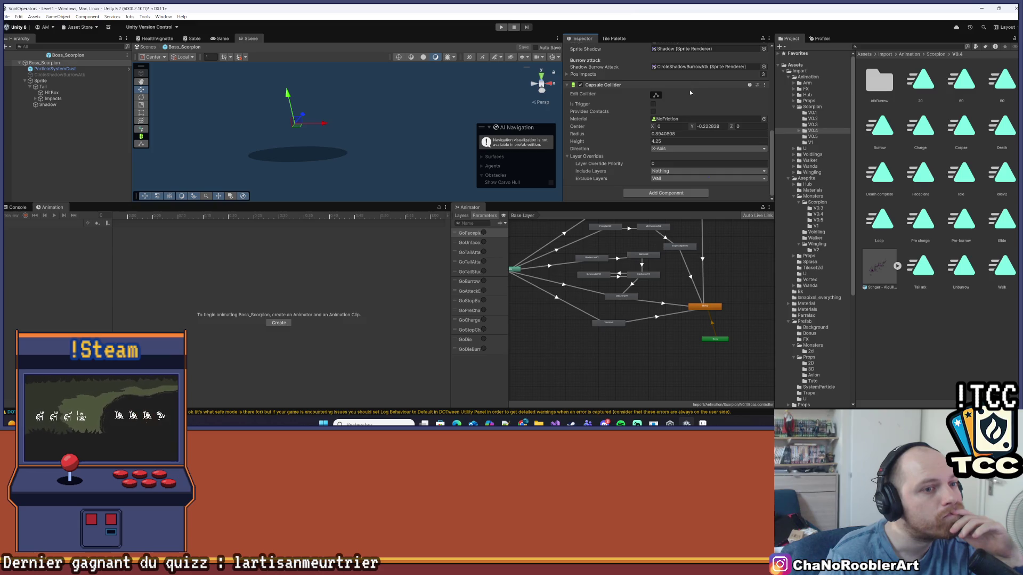
{"action": "left_click", "coordinate": [671, 179]}
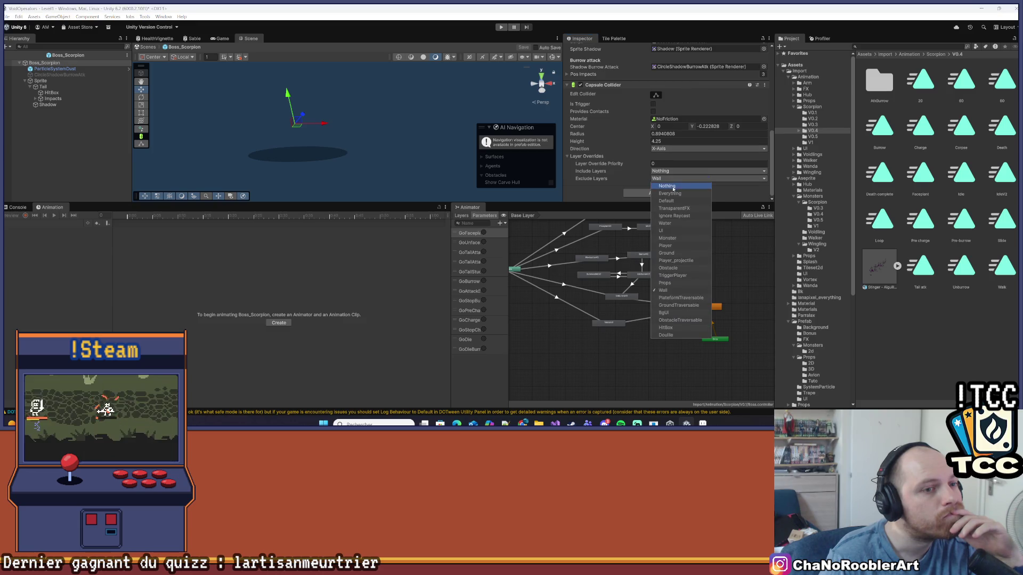
{"action": "left_click", "coordinate": [590, 183]}
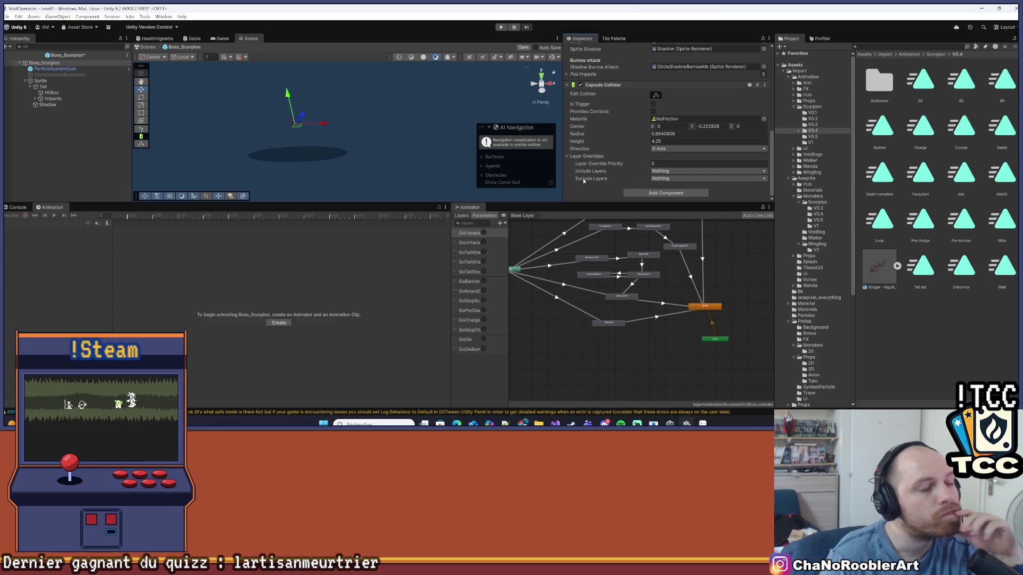
{"action": "scroll", "coordinate": [632, 128], "scroll_direction": "up", "scroll_amount": 10}
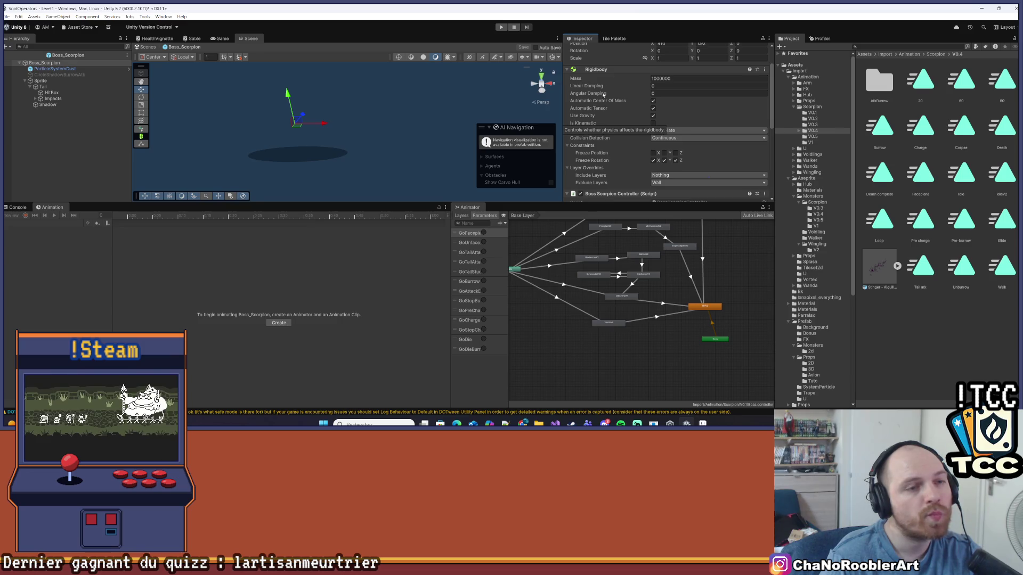
{"action": "scroll", "coordinate": [601, 68], "scroll_direction": "up", "scroll_amount": 2}
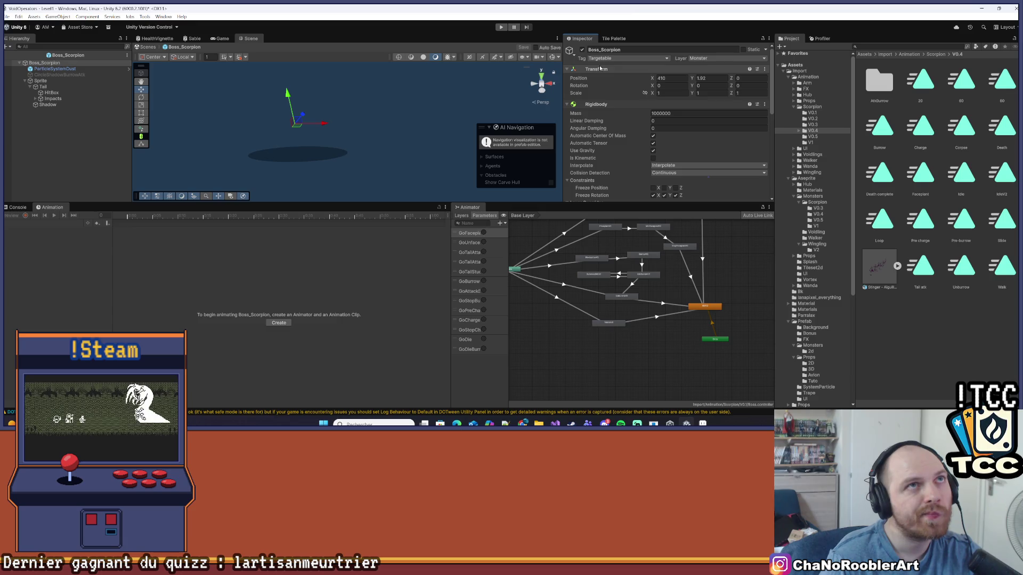
{"action": "left_click", "coordinate": [427, 153]}
{"action": "left_click", "coordinate": [21, 208]}
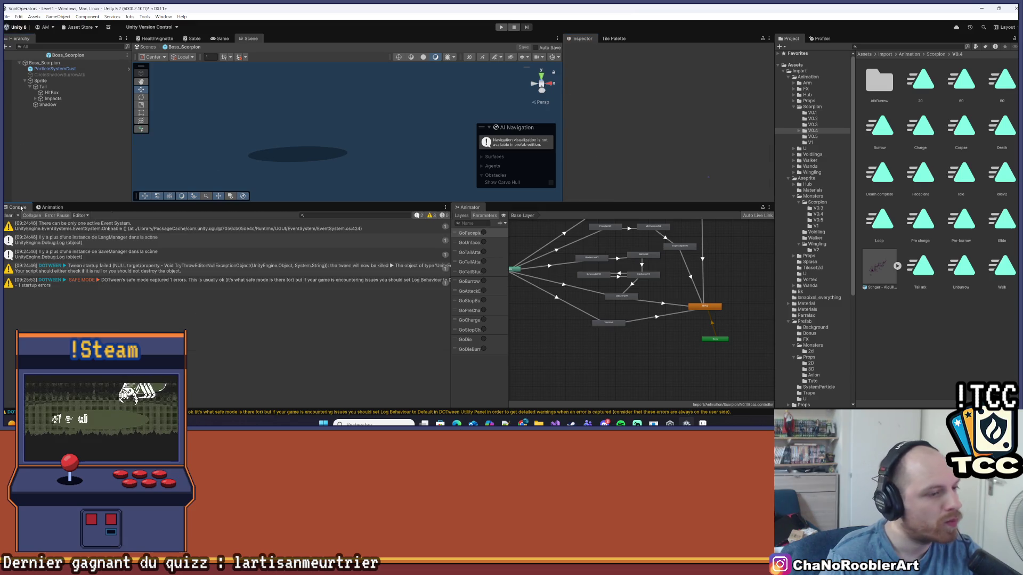
Empty the Console's messages and switch to the Game view showing the player.
{"action": "left_click", "coordinate": [10, 216]}
{"action": "left_click", "coordinate": [52, 207]}
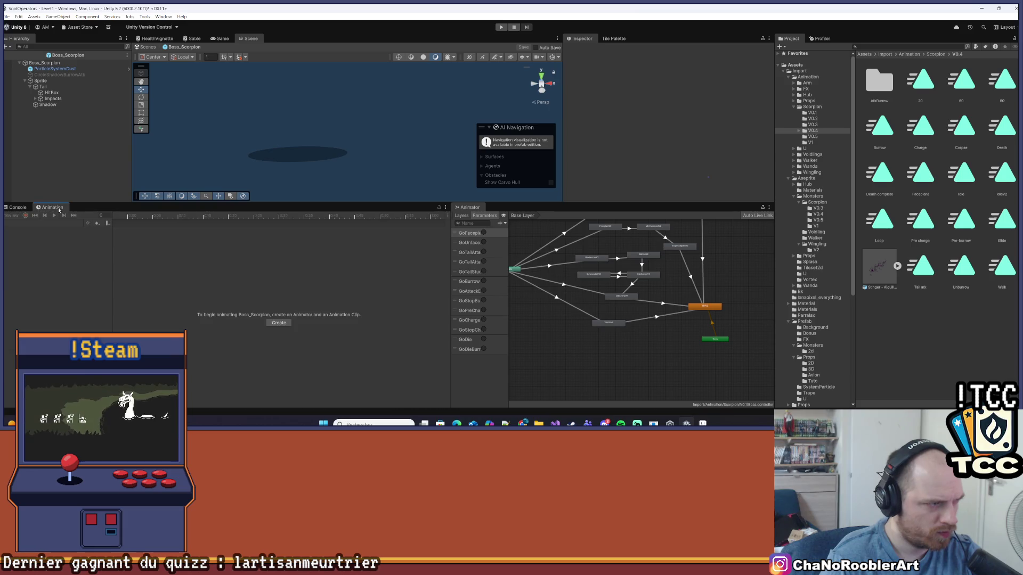
{"action": "left_click", "coordinate": [17, 207]}
{"action": "mouse_move", "coordinate": [534, 253]}
{"action": "left_mouse_down"}
{"action": "mouse_move", "coordinate": [503, 284]}
{"action": "mouse_move", "coordinate": [662, 315]}
{"action": "left_mouse_up"}
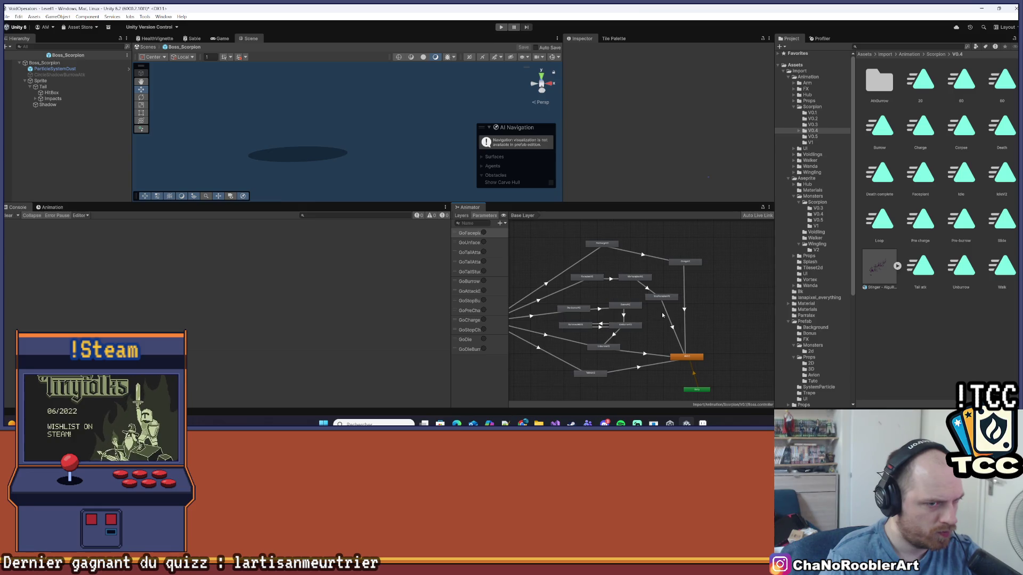
{"action": "key", "text": "alt+Tab"}
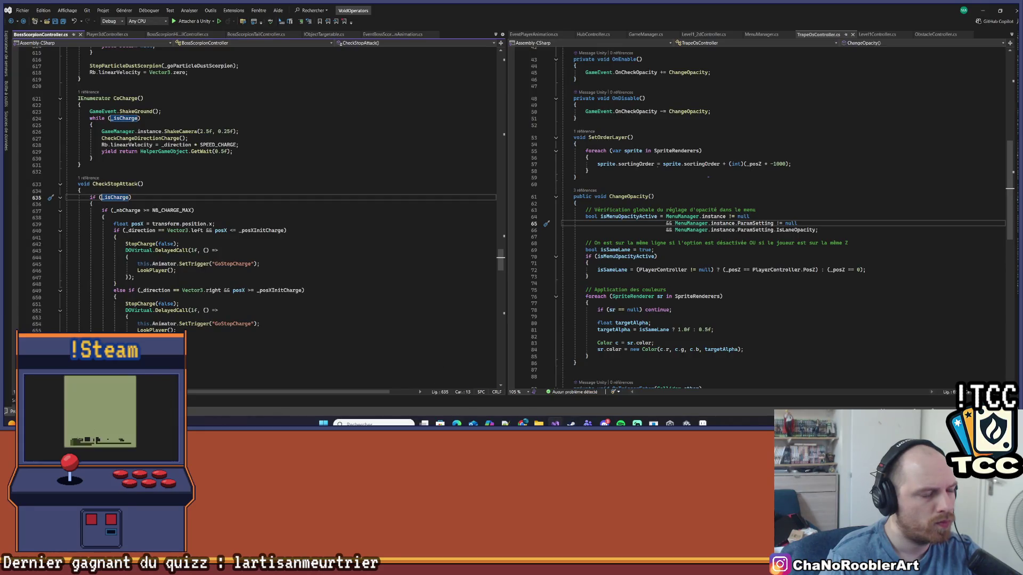
{"action": "key", "text": "alt+Tab"}
{"action": "left_click", "coordinate": [221, 39]}
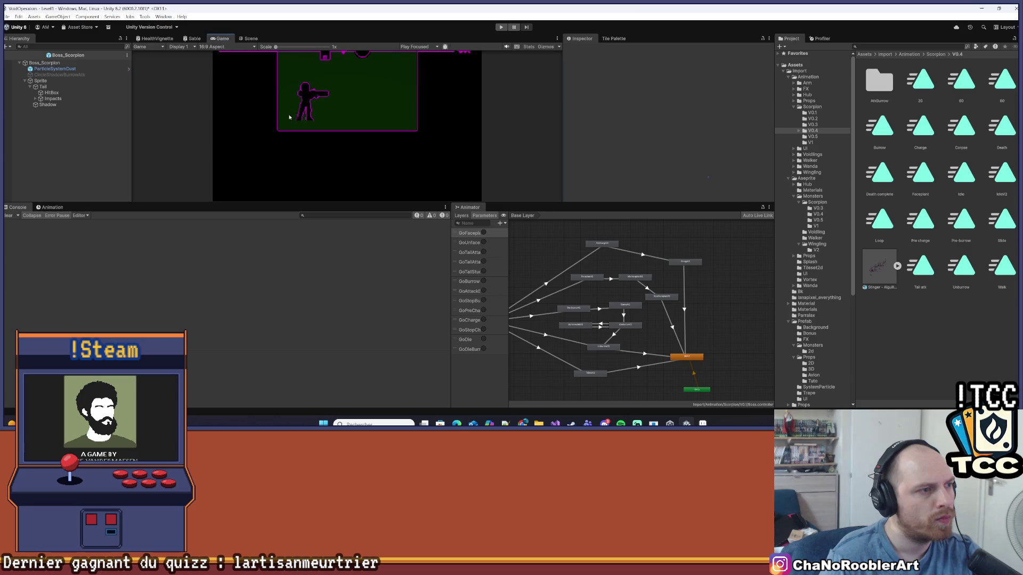
Enlarge the Game view, start play mode and teleport to the desert mission stage.
{"action": "left_click_drag", "start_coordinate": [352, 204], "coordinate": [351, 321]}
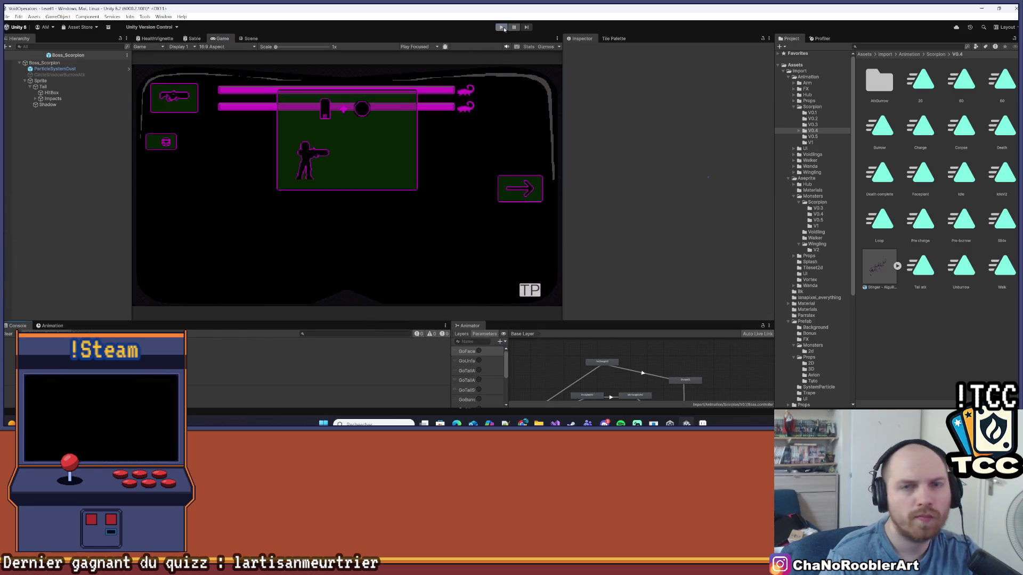
{"action": "key", "text": "ctrl+p"}
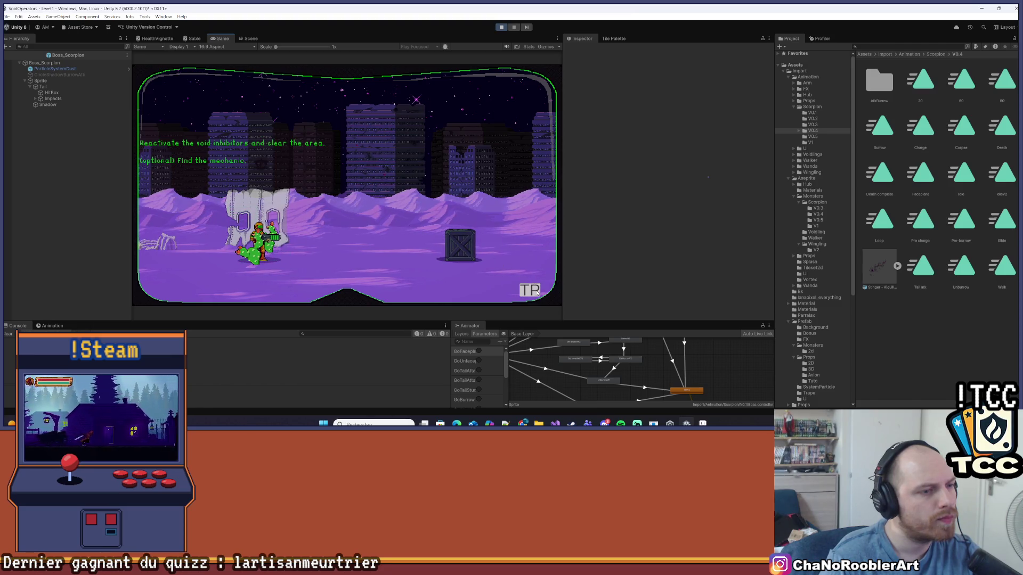
{"action": "left_click", "coordinate": [533, 293]}
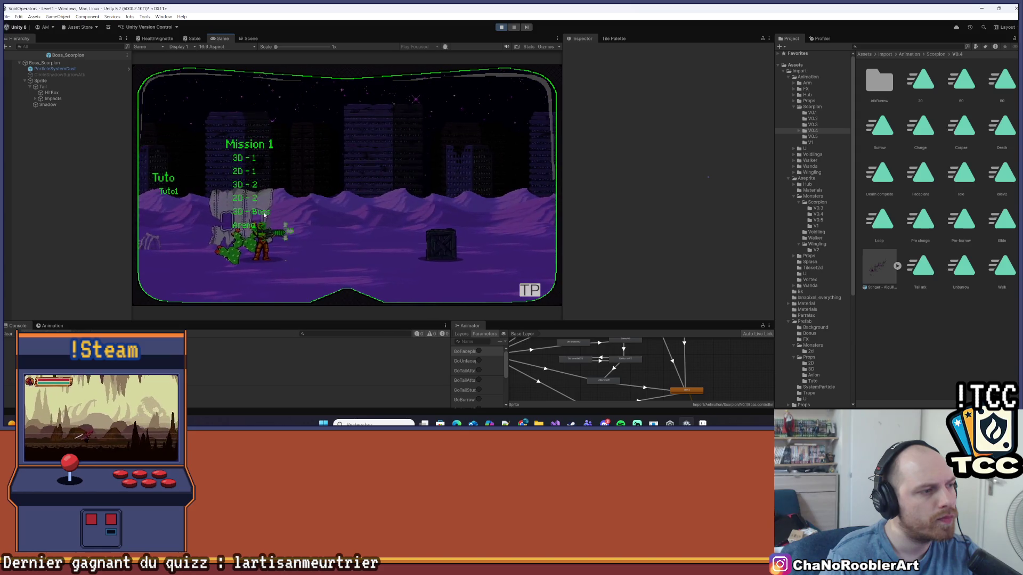
{"action": "left_click", "coordinate": [265, 214]}
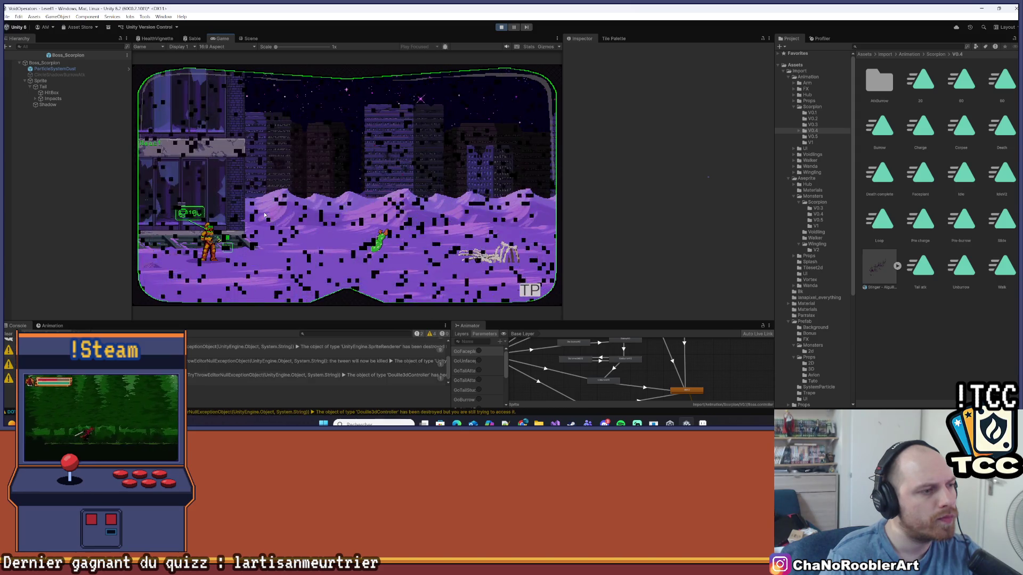
Walk the player right past the cactus toward the boss arena.
{"action": "key", "text": "d"}
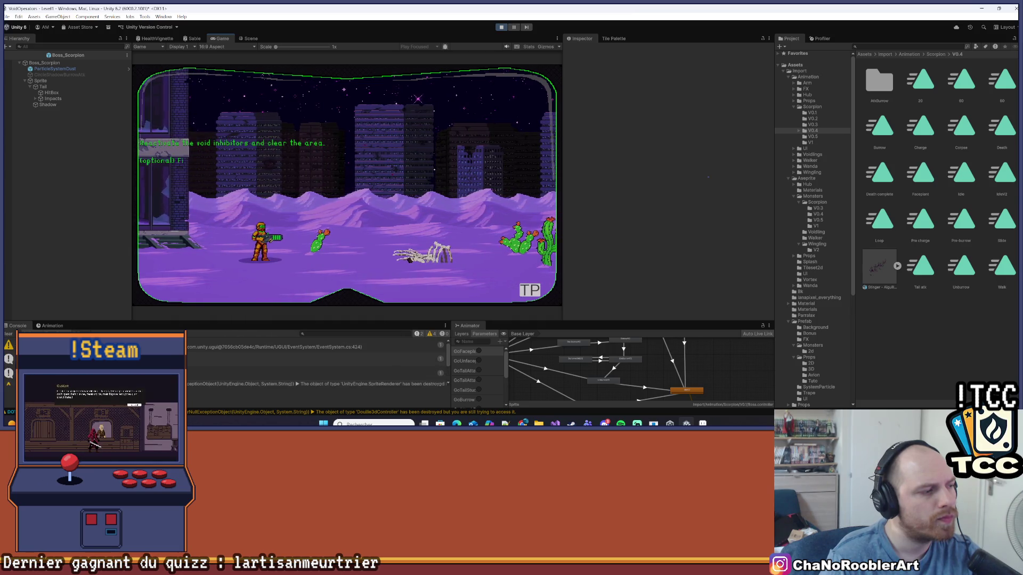
{"action": "key", "text": "d"}
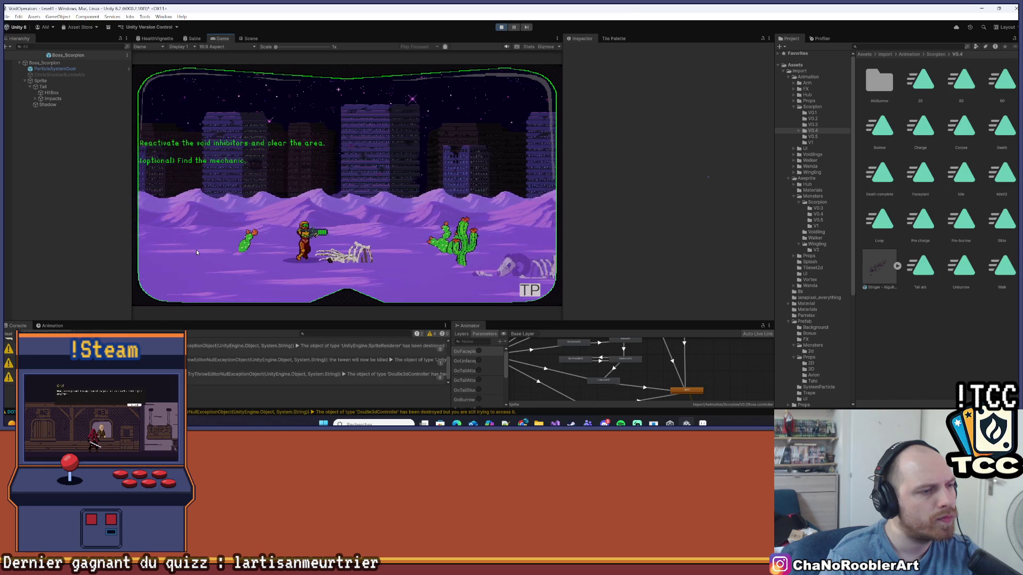
{"action": "key", "text": "d"}
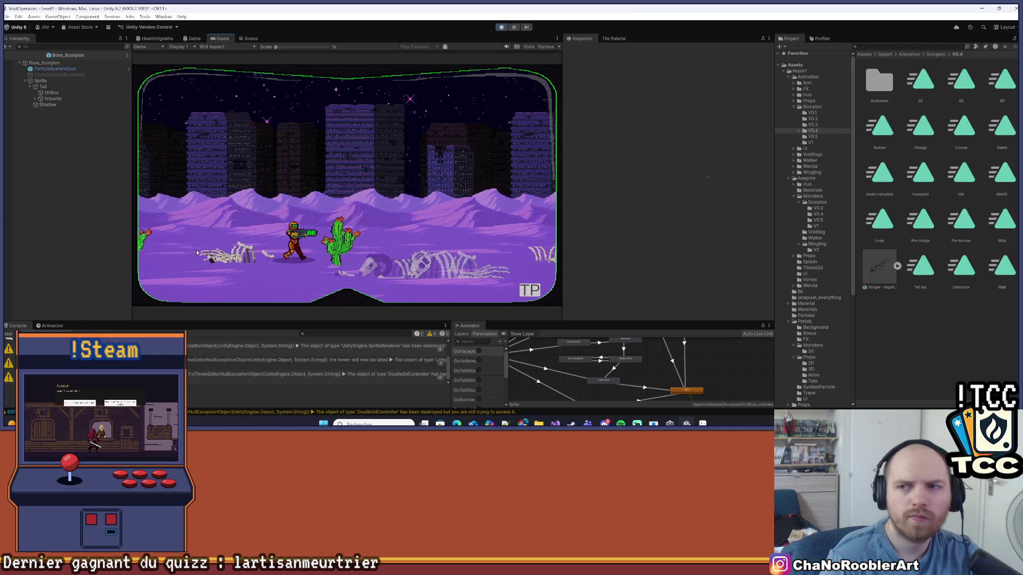
{"action": "key", "text": "d"}
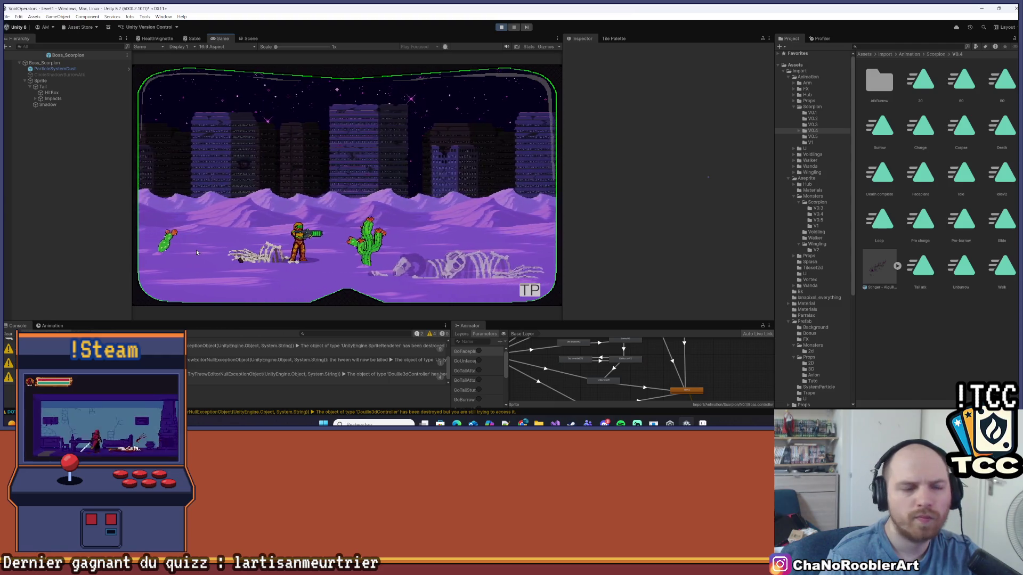
{"action": "key", "text": "a"}
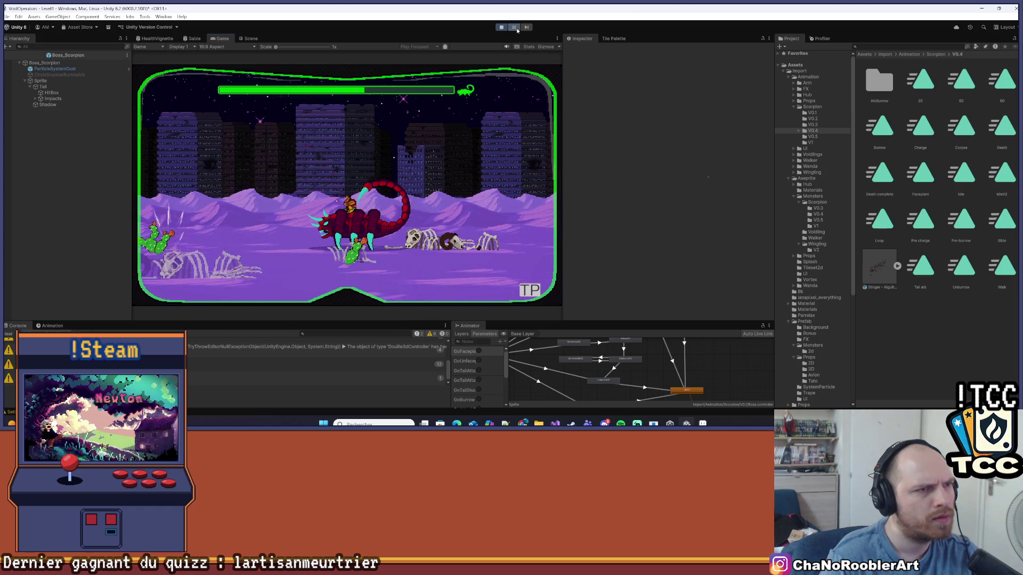
Leave the prefab for Level1, frame boss_scorpion and view its body collider outline.
{"action": "left_click", "coordinate": [248, 39]}
{"action": "left_click", "coordinate": [220, 39]}
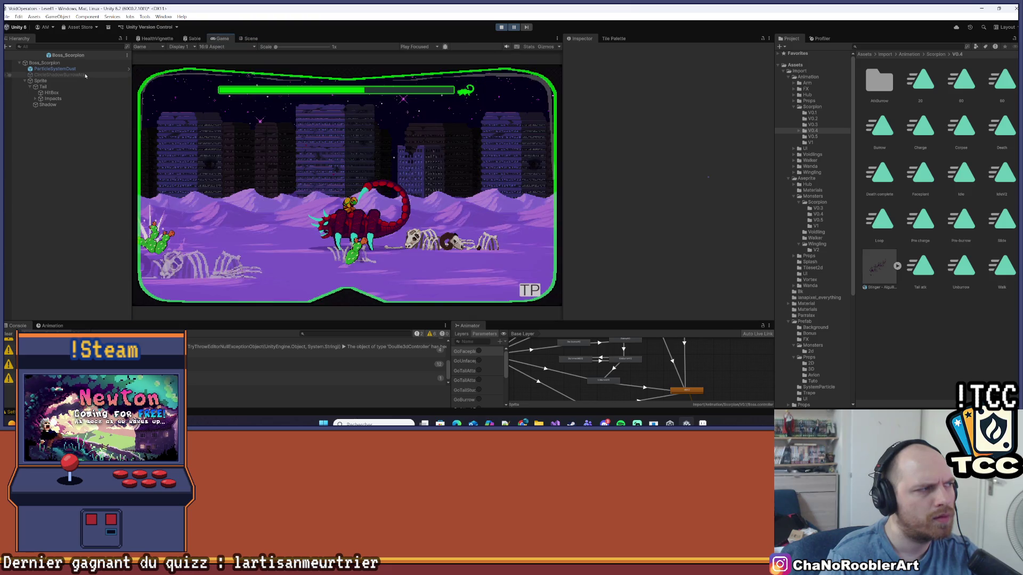
{"action": "left_click", "coordinate": [4, 57]}
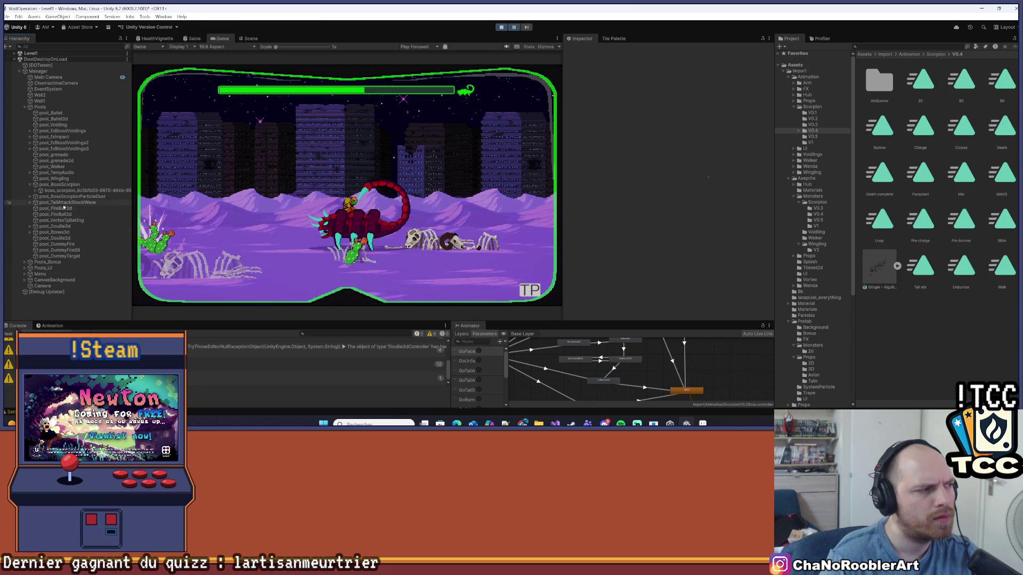
{"action": "left_click", "coordinate": [249, 39]}
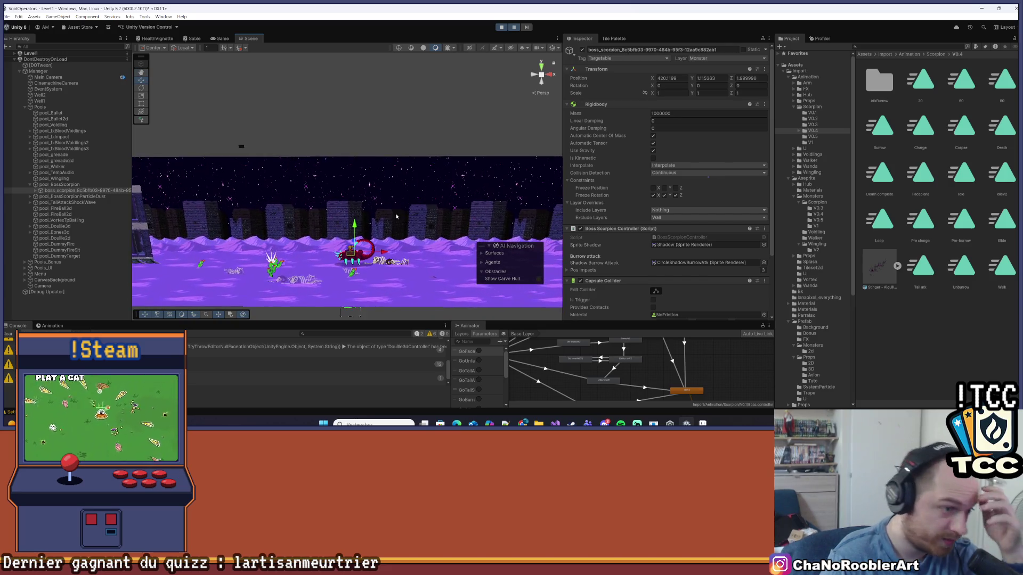
{"action": "double_click", "coordinate": [40, 191]}
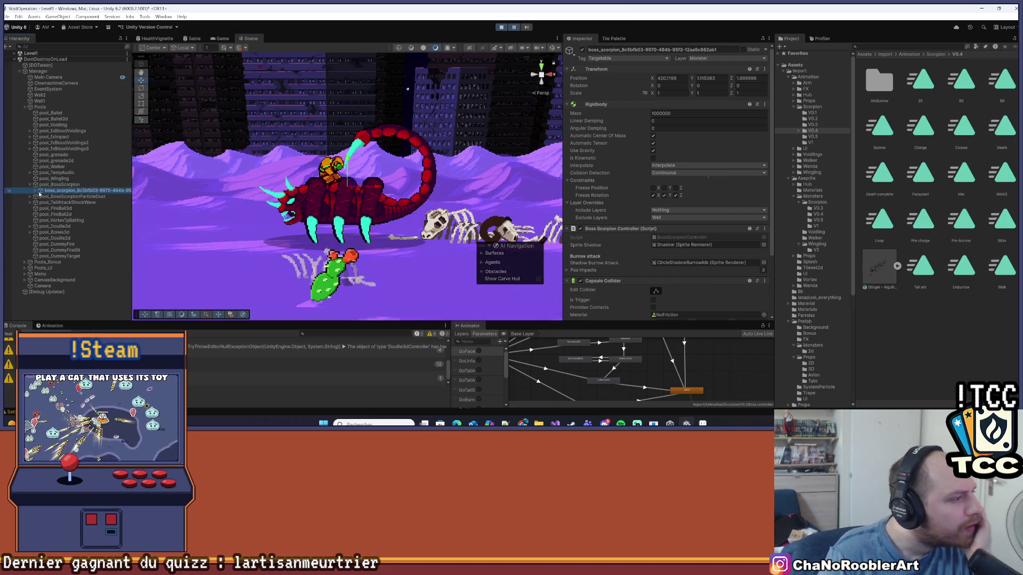
{"action": "left_click", "coordinate": [36, 191]}
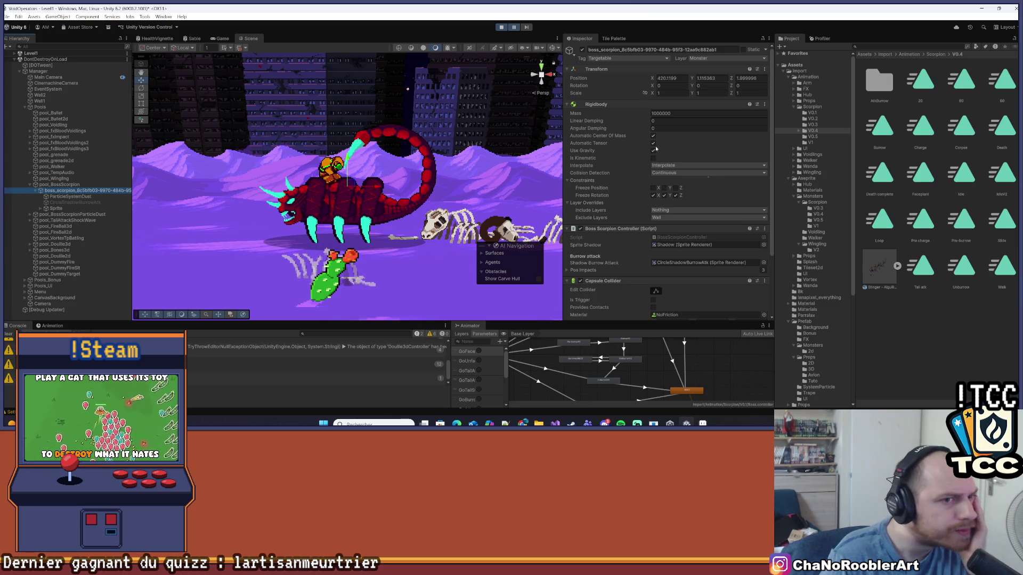
{"action": "scroll", "coordinate": [656, 231], "scroll_direction": "down", "scroll_amount": 3}
{"action": "left_click", "coordinate": [656, 232]}
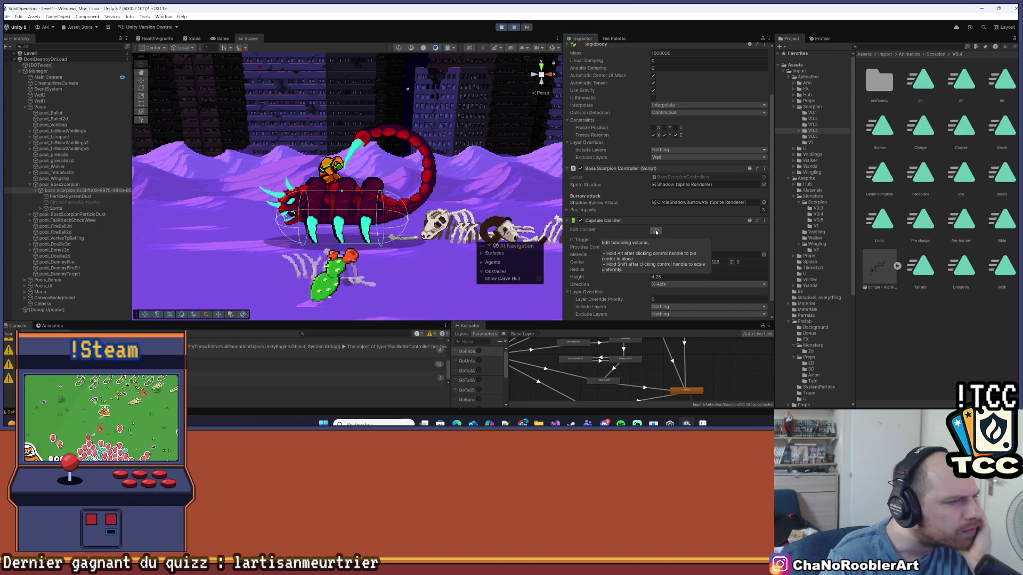
{"action": "left_click", "coordinate": [656, 232]}
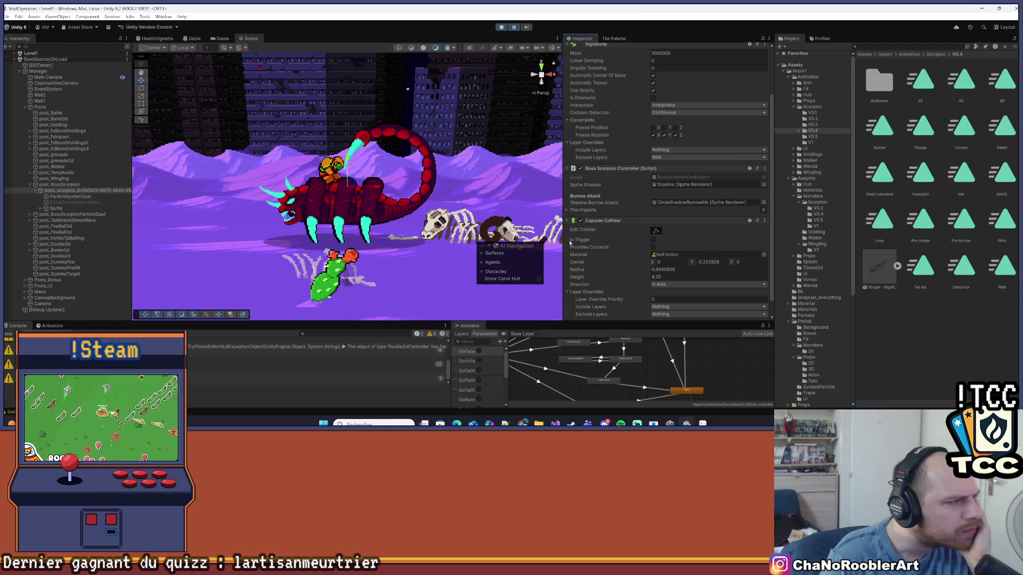
Select Sprite > Tail and display the tail's capsule collider outline.
{"action": "left_click", "coordinate": [72, 208]}
{"action": "left_click", "coordinate": [45, 208]}
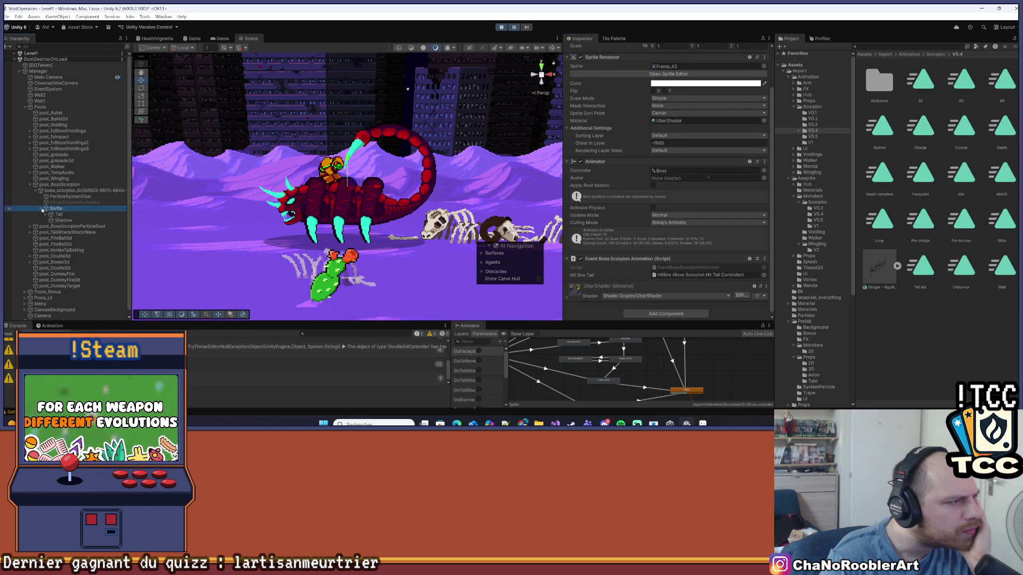
{"action": "left_click", "coordinate": [58, 214]}
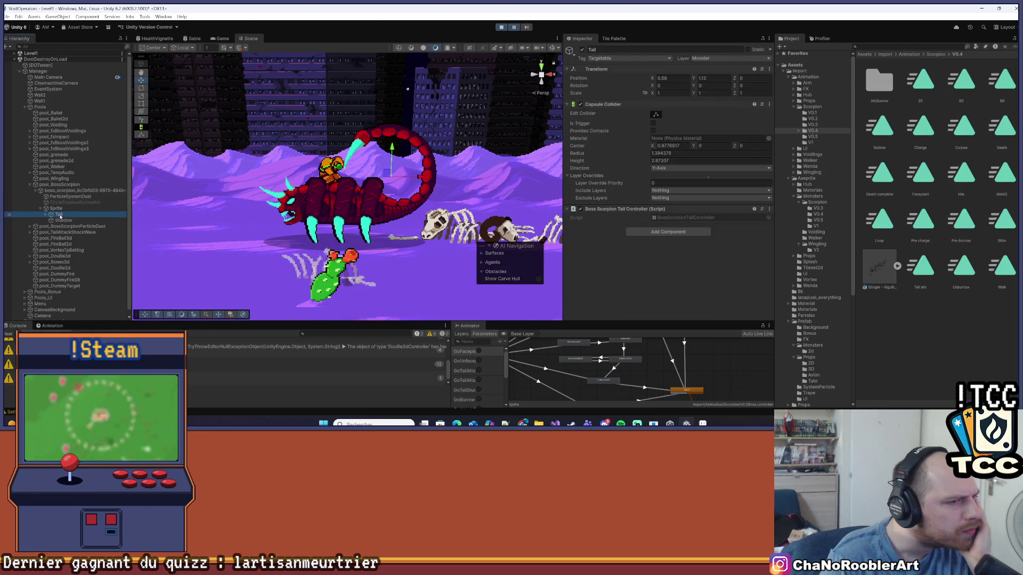
{"action": "left_click", "coordinate": [656, 115]}
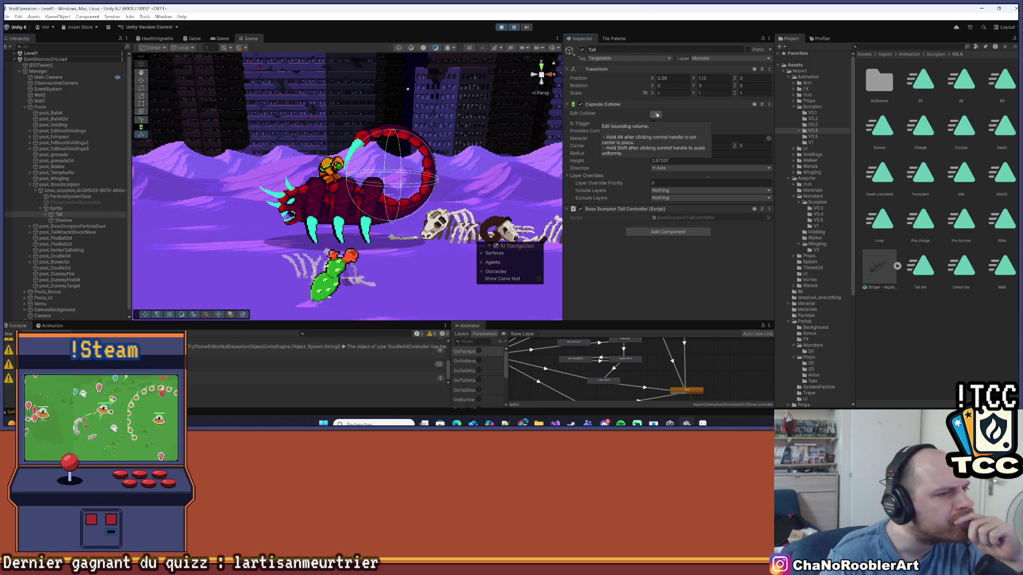
{"action": "left_click", "coordinate": [656, 115]}
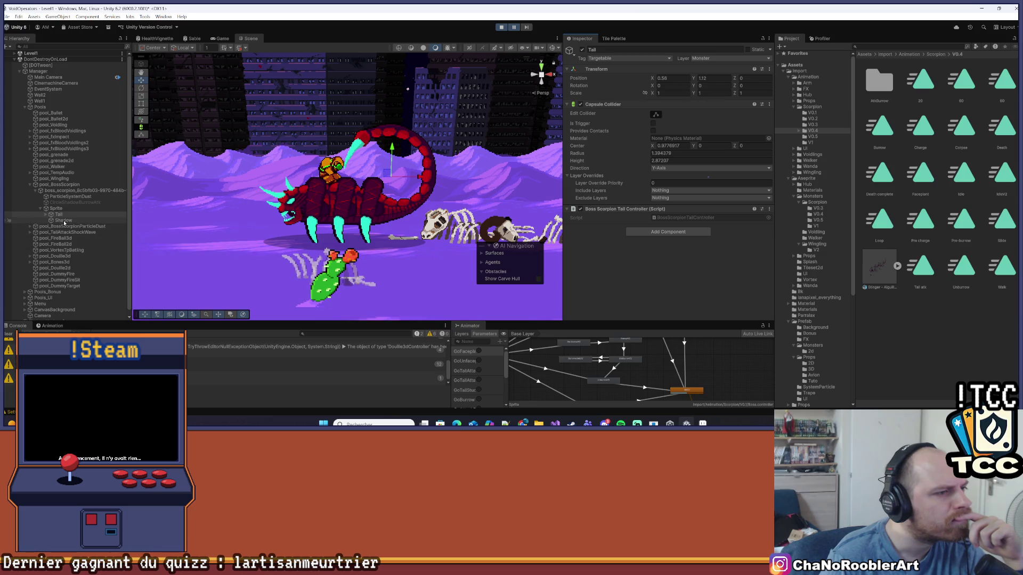
Set the Tail collider's Exclude Layers to Player and unpause the game.
{"action": "left_click", "coordinate": [64, 220]}
{"action": "left_click", "coordinate": [72, 209]}
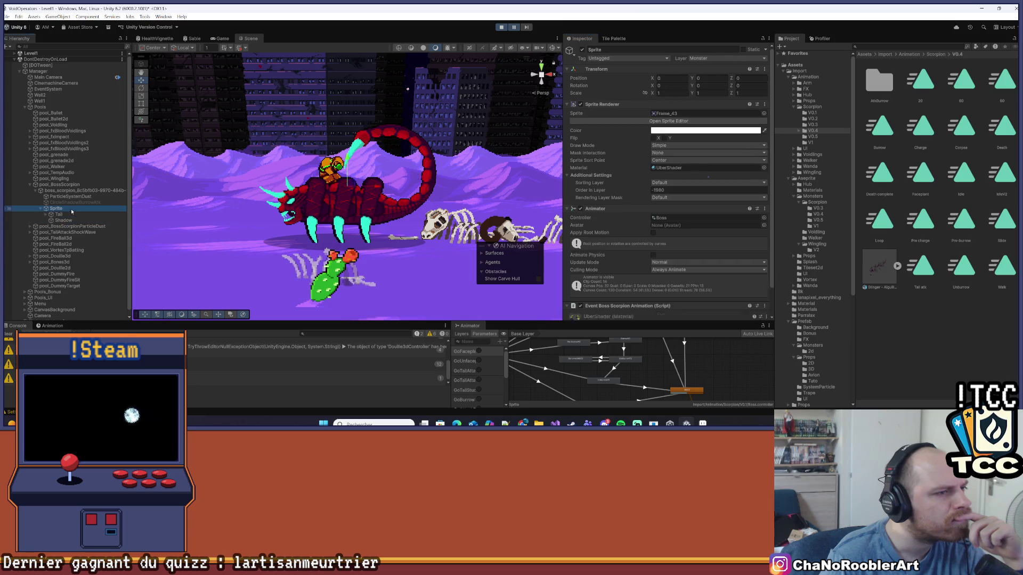
{"action": "left_click", "coordinate": [72, 215]}
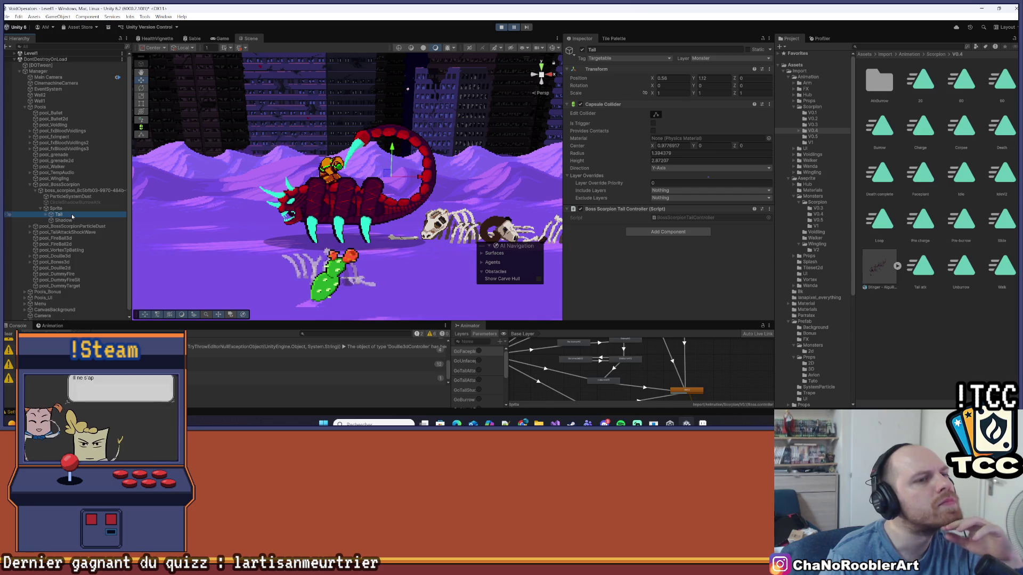
{"action": "left_click", "coordinate": [666, 200]}
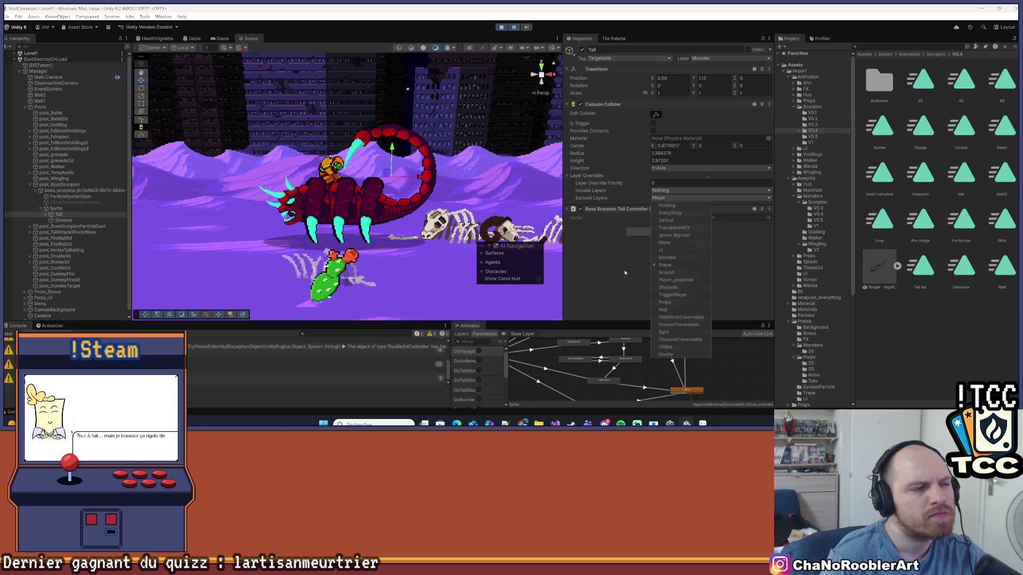
{"action": "left_click", "coordinate": [665, 266]}
{"action": "key", "text": "ctrl+shift+p"}
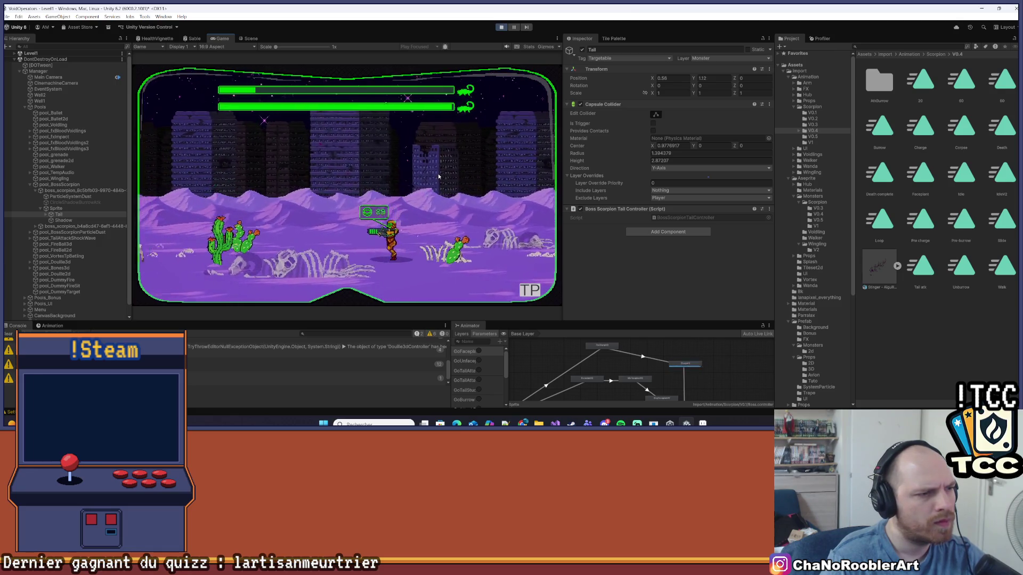
Stop the boss-fight play test after playing it through.
{"action": "left_click", "coordinate": [502, 28]}
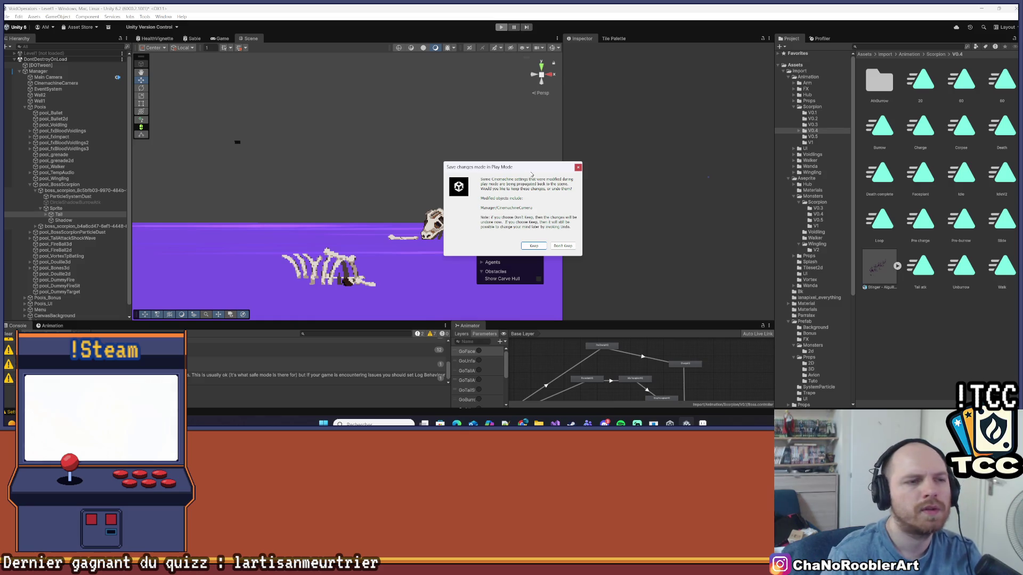
Dismiss the Play Mode changes prompt, save Level1, and show the Aseprite Monsters art folder.
{"action": "left_click", "coordinate": [579, 168]}
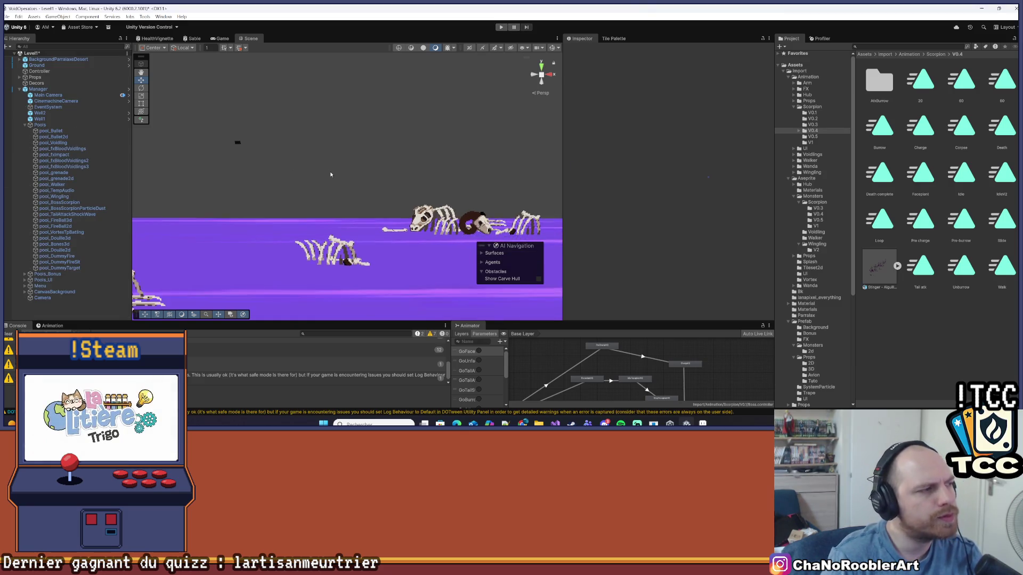
{"action": "left_click", "coordinate": [6, 16]}
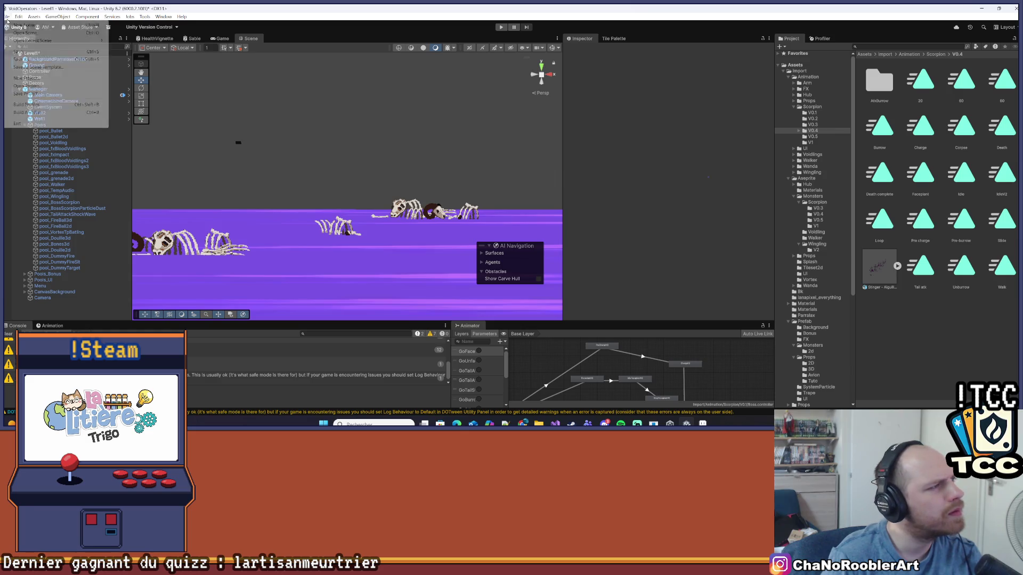
{"action": "left_click", "coordinate": [20, 54]}
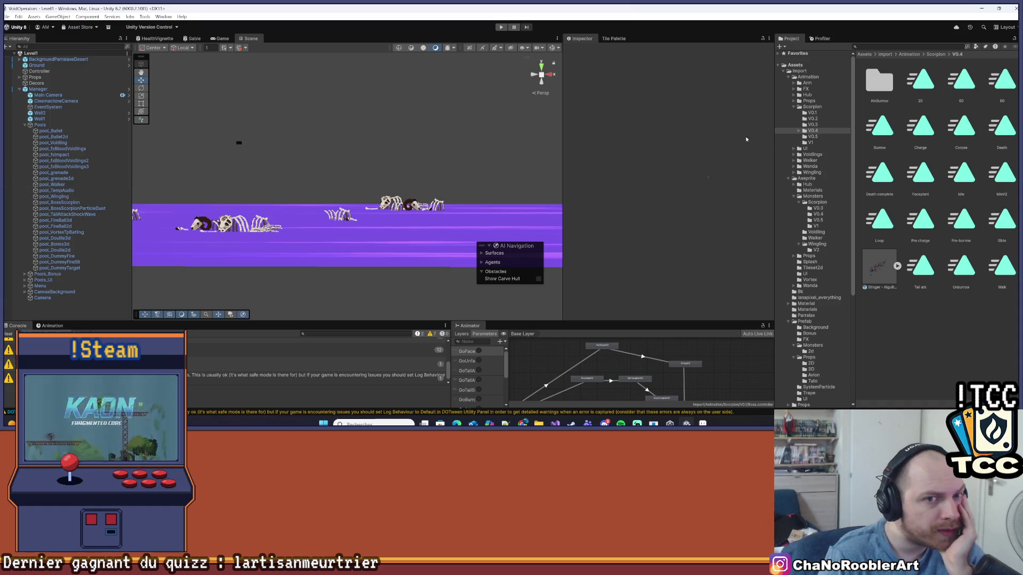
{"action": "left_click", "coordinate": [813, 196]}
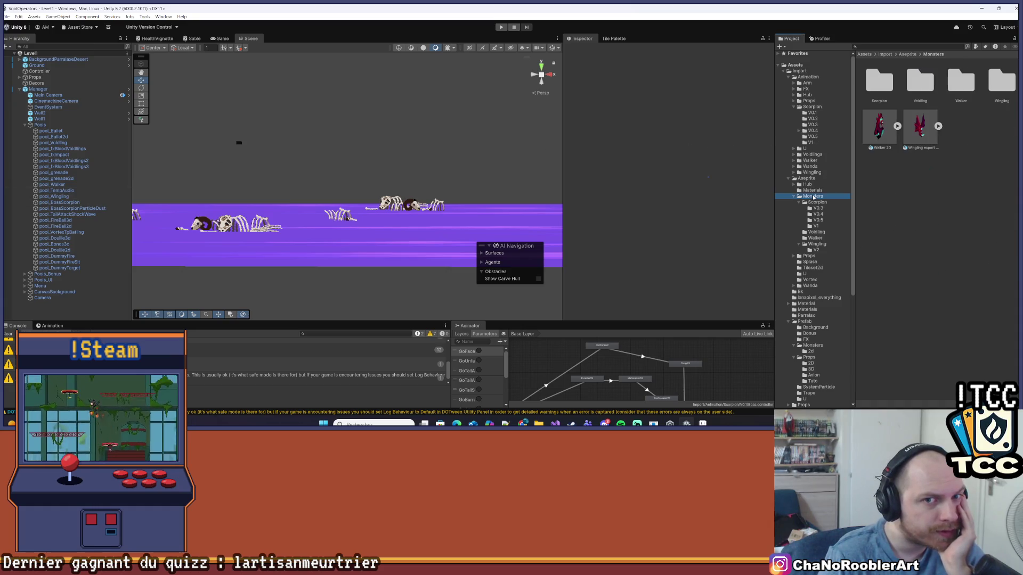
Browse the Scorpion art folder, return to Monsters, and open the Prefab folder.
{"action": "double_click", "coordinate": [882, 92]}
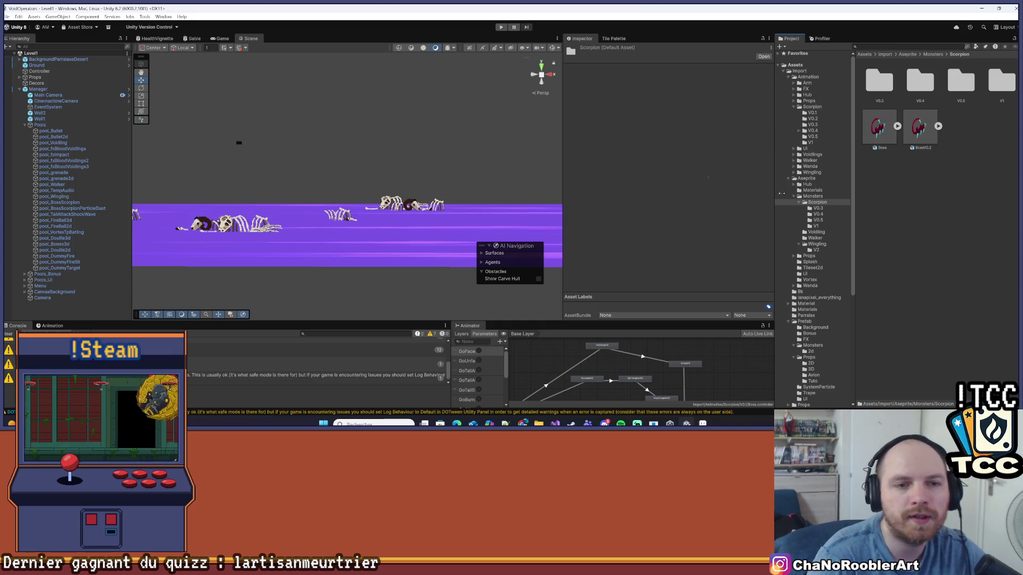
{"action": "left_click", "coordinate": [813, 197]}
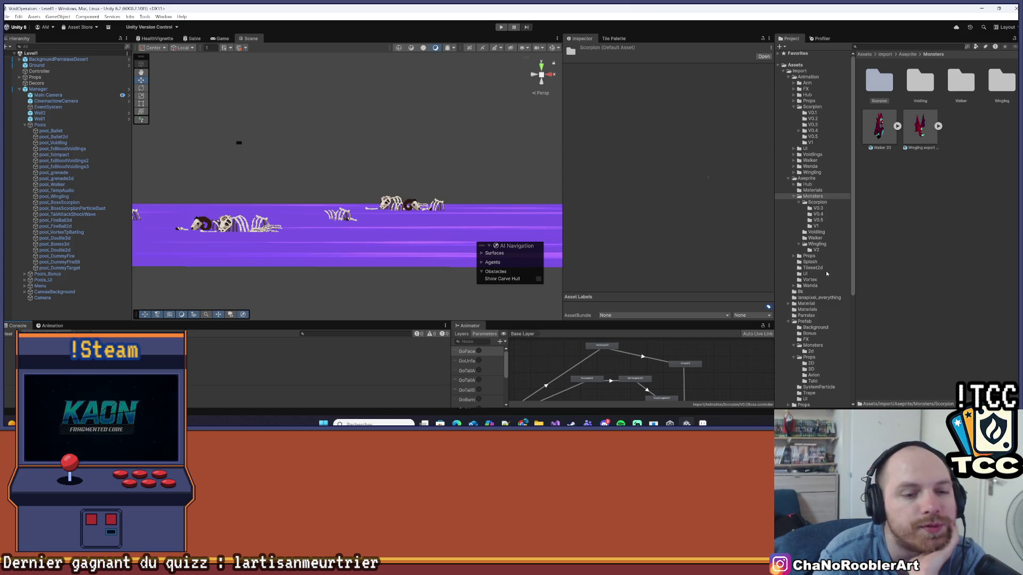
{"action": "left_click", "coordinate": [805, 322]}
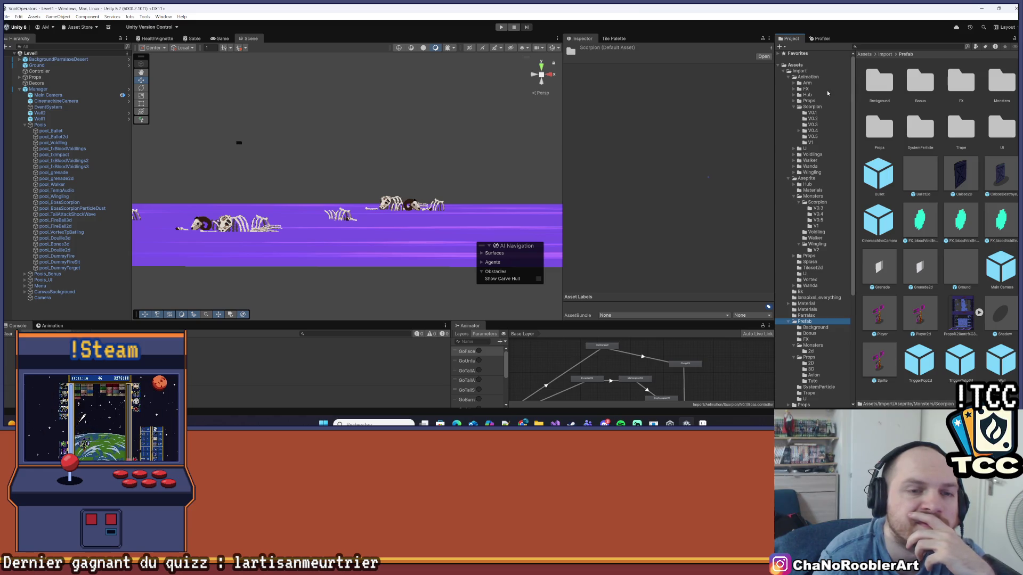
{"action": "scroll", "coordinate": [800, 309], "scroll_direction": "down", "scroll_amount": 6}
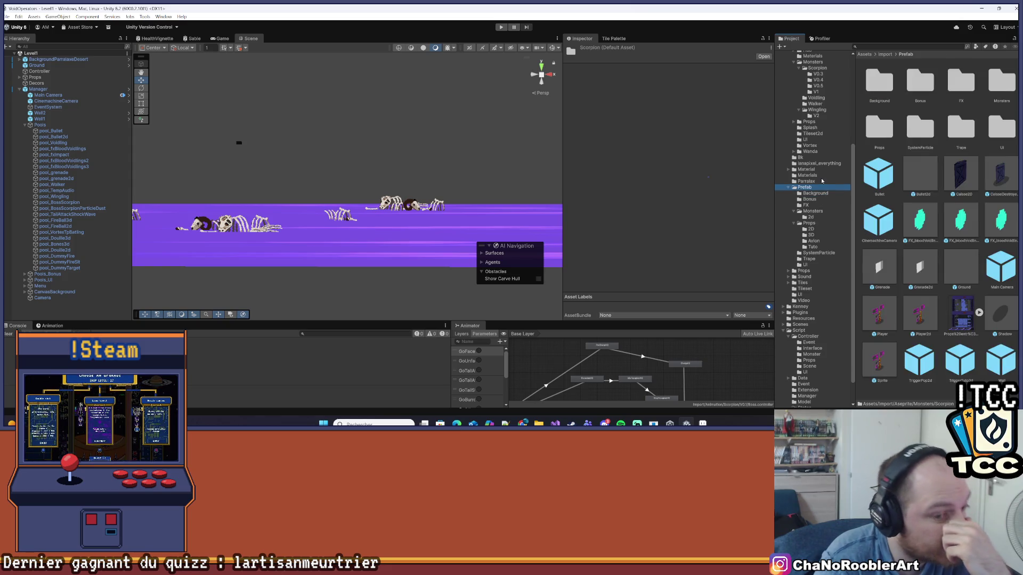
{"action": "scroll", "coordinate": [824, 191], "scroll_direction": "up", "scroll_amount": 6}
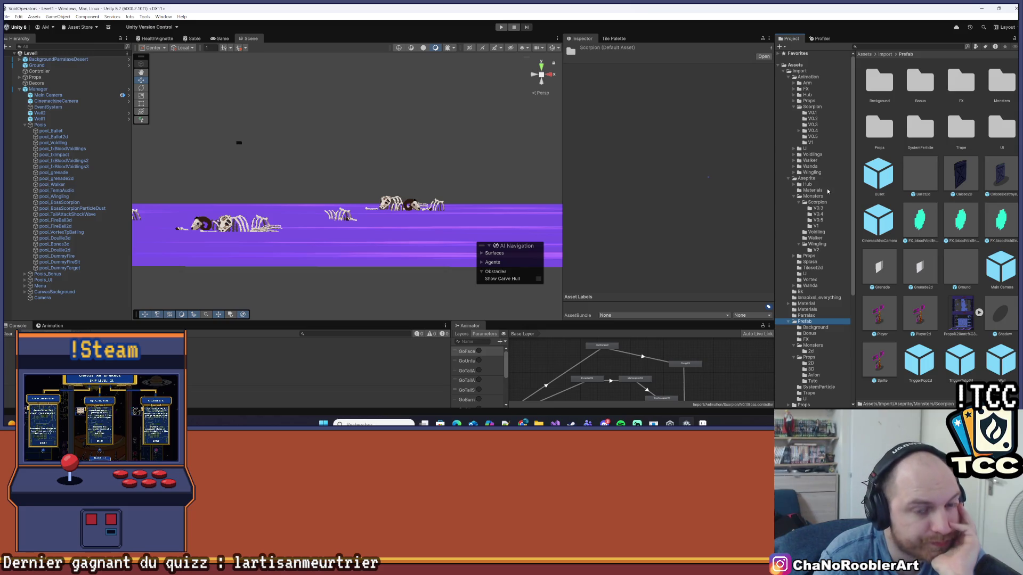
{"action": "key", "text": "alt+Tab"}
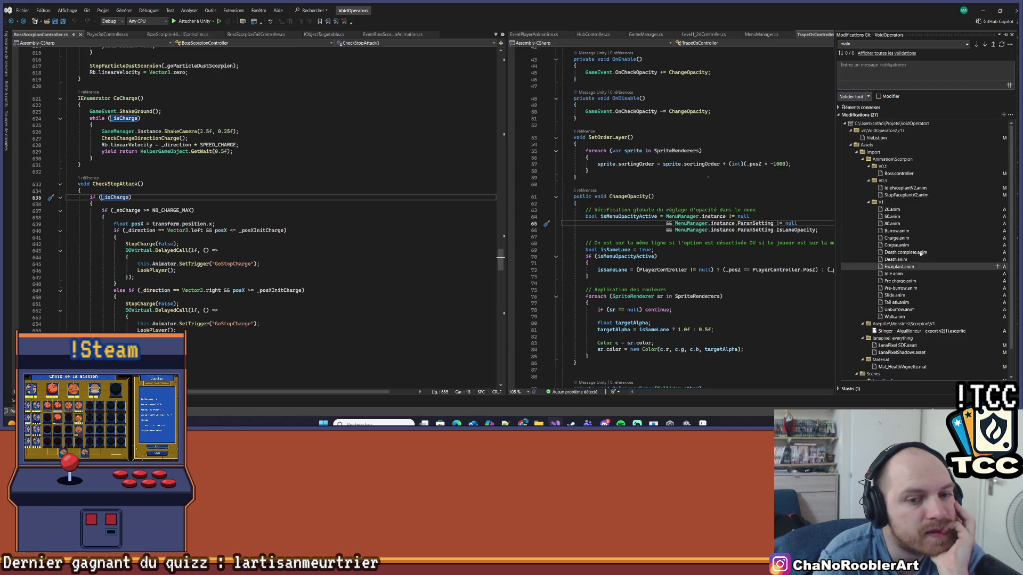
Review the Level1.unity diff and pending Git changes, then minimise Visual Studio.
{"action": "scroll", "coordinate": [919, 264], "scroll_direction": "down", "scroll_amount": 2}
{"action": "scroll", "coordinate": [892, 254], "scroll_direction": "up", "scroll_amount": 2}
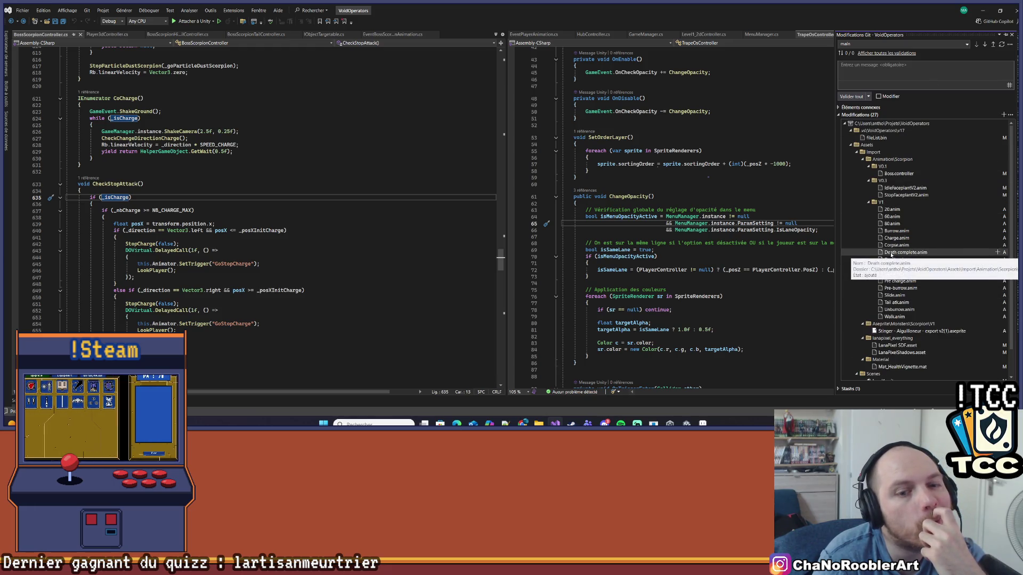
{"action": "scroll", "coordinate": [892, 256], "scroll_direction": "down", "scroll_amount": 2}
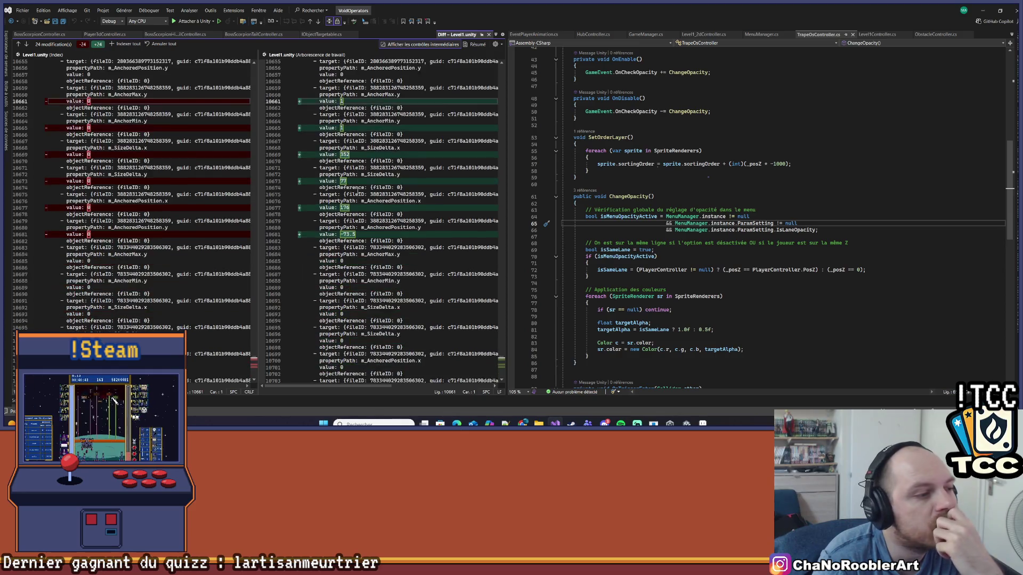
{"action": "scroll", "coordinate": [356, 191], "scroll_direction": "down", "scroll_amount": 15}
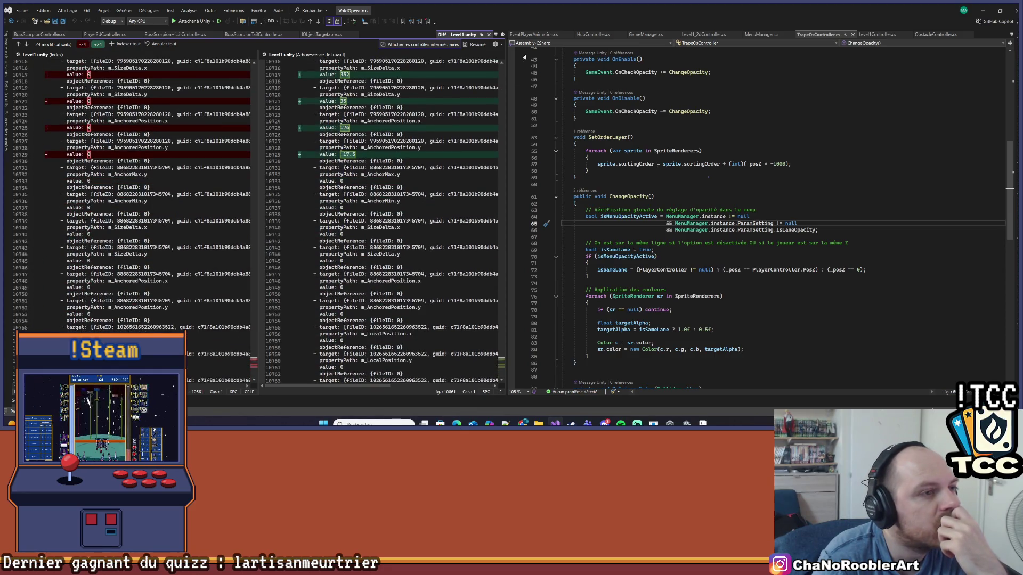
{"action": "left_click", "coordinate": [489, 34]}
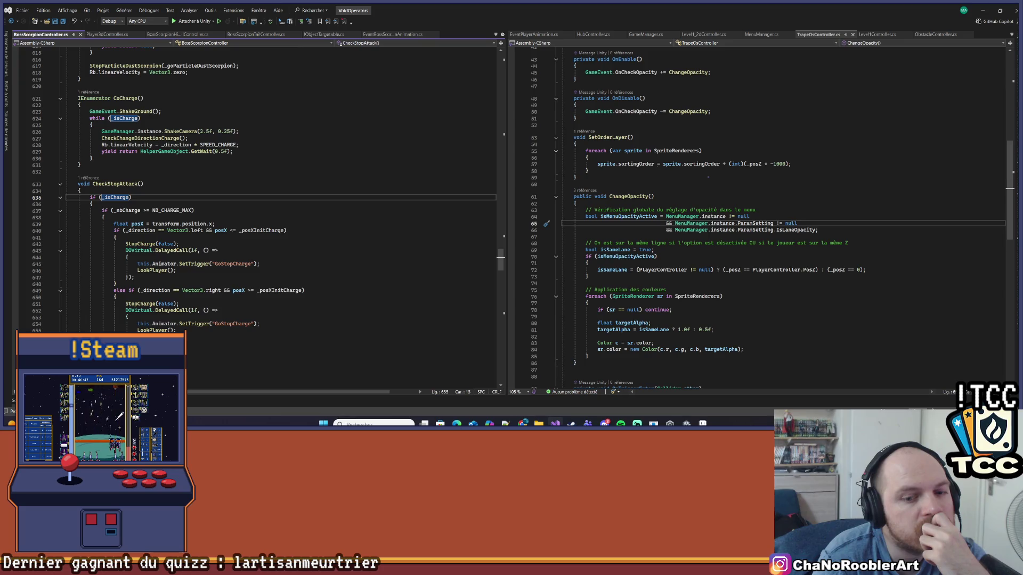
{"action": "left_click", "coordinate": [1018, 75]}
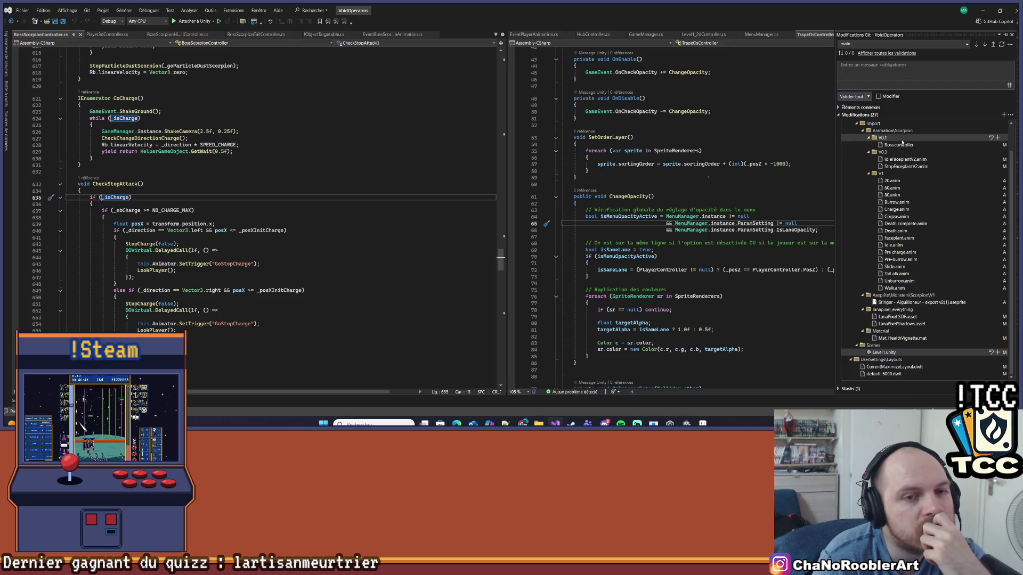
{"action": "scroll", "coordinate": [934, 345], "scroll_direction": "up", "scroll_amount": 2}
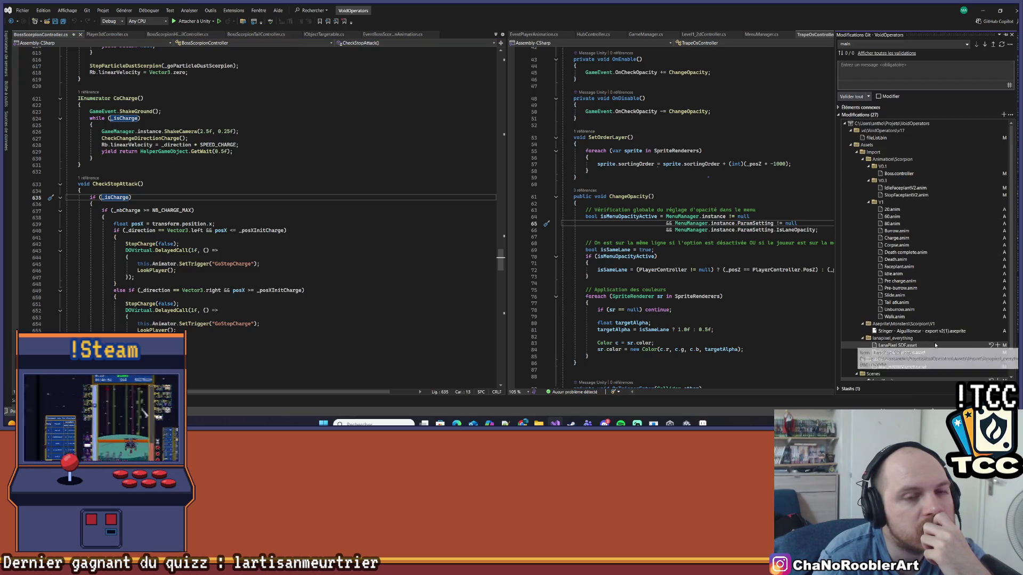
{"action": "scroll", "coordinate": [942, 304], "scroll_direction": "down", "scroll_amount": 2}
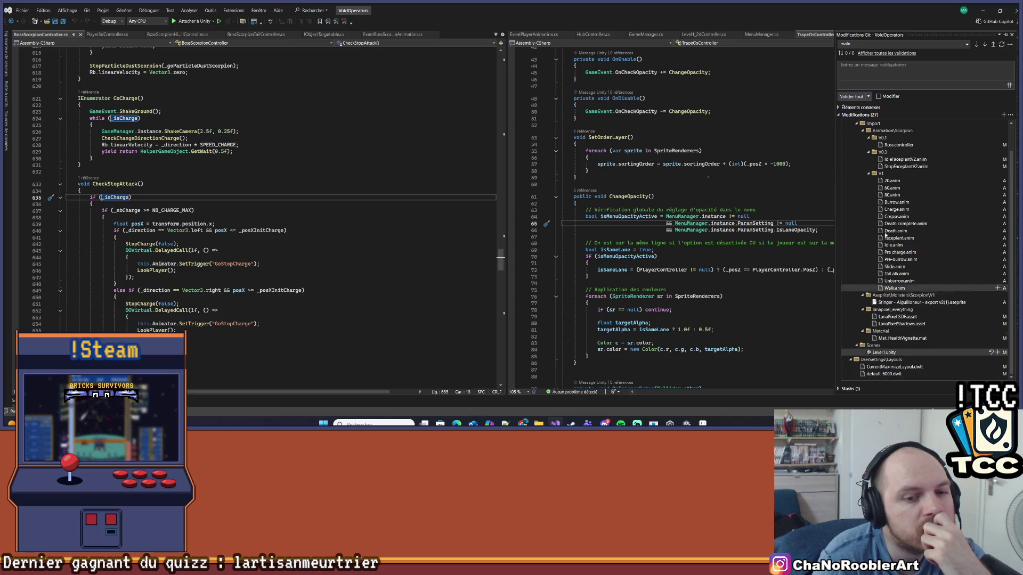
{"action": "left_click", "coordinate": [983, 10]}
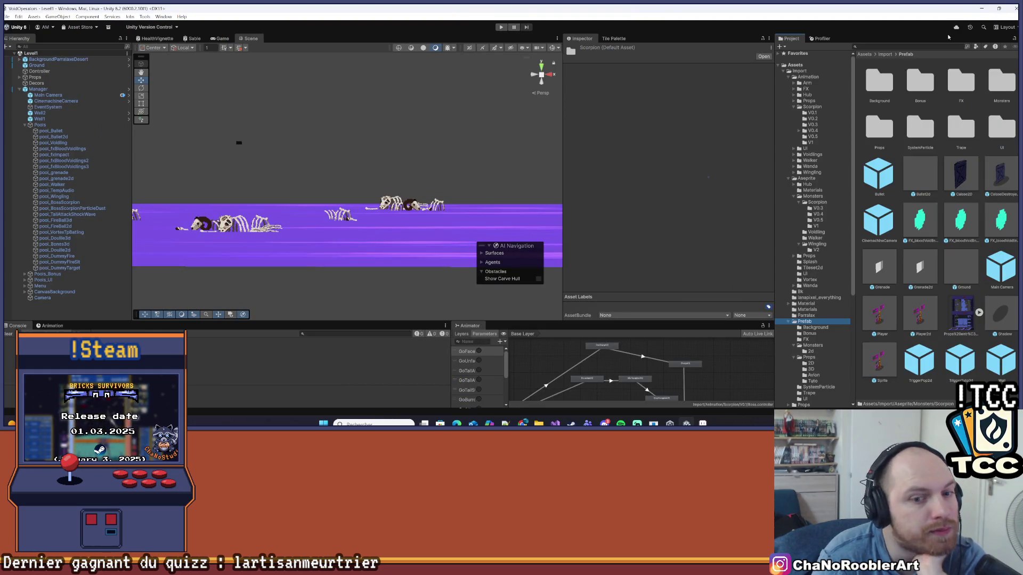
Open the Boss_Scorpion prefab, set Rigidbody Exclude Layers to Nothing instead of Wall, and save.
{"action": "double_click", "coordinate": [989, 84]}
{"action": "left_click", "coordinate": [913, 82]}
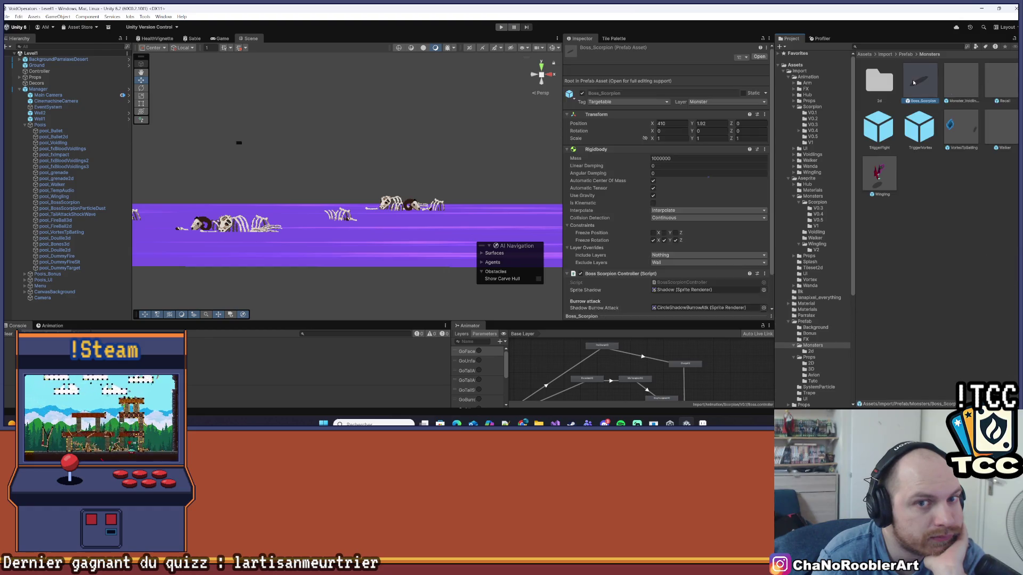
{"action": "double_click", "coordinate": [913, 82]}
{"action": "scroll", "coordinate": [666, 202], "scroll_direction": "down", "scroll_amount": 2}
{"action": "left_click", "coordinate": [666, 198]}
{"action": "left_click", "coordinate": [663, 206]}
{"action": "left_click", "coordinate": [676, 190]}
{"action": "key", "text": "ctrl+s"}
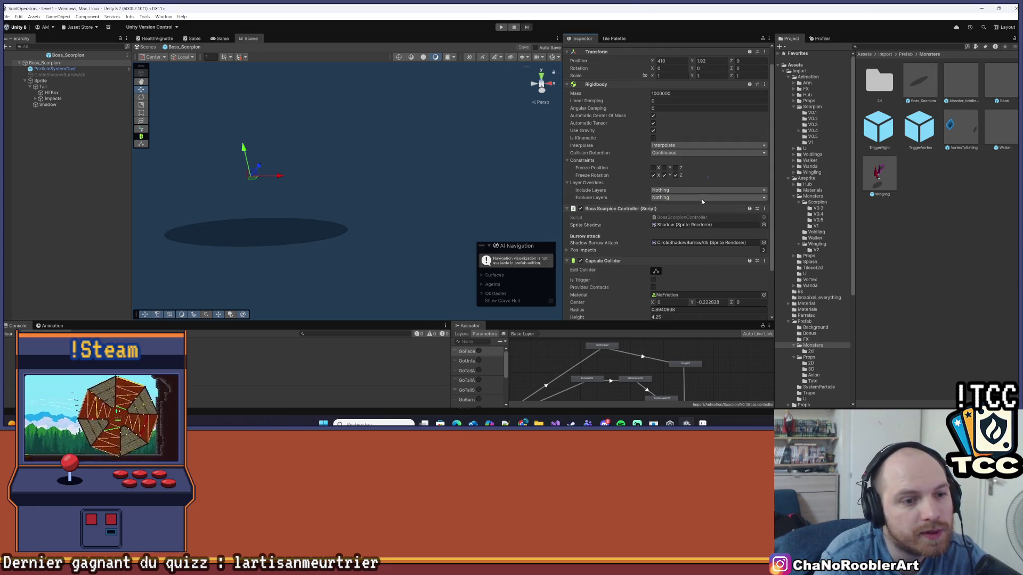
Inspect the Sprite and Tail children, including the Tail collider's shape, then open File Explorer.
{"action": "scroll", "coordinate": [702, 202], "scroll_direction": "down", "scroll_amount": 3}
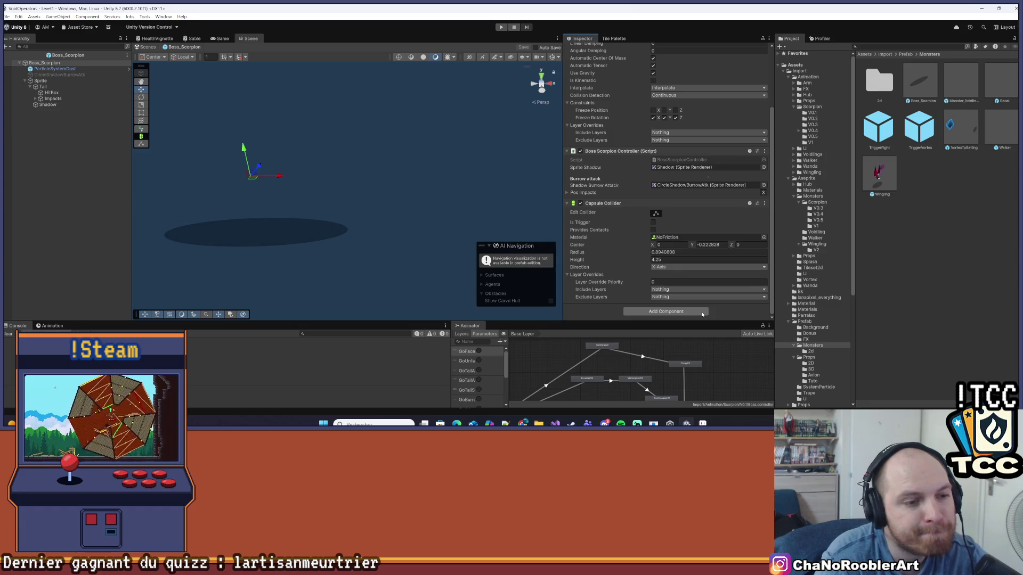
{"action": "scroll", "coordinate": [701, 310], "scroll_direction": "up", "scroll_amount": 4}
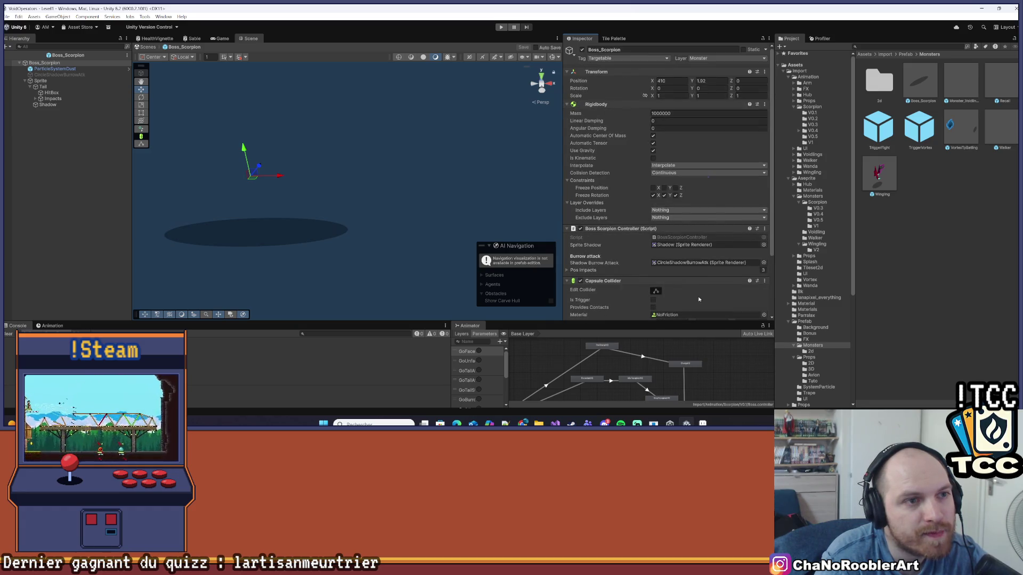
{"action": "scroll", "coordinate": [815, 213], "scroll_direction": "down", "scroll_amount": 5}
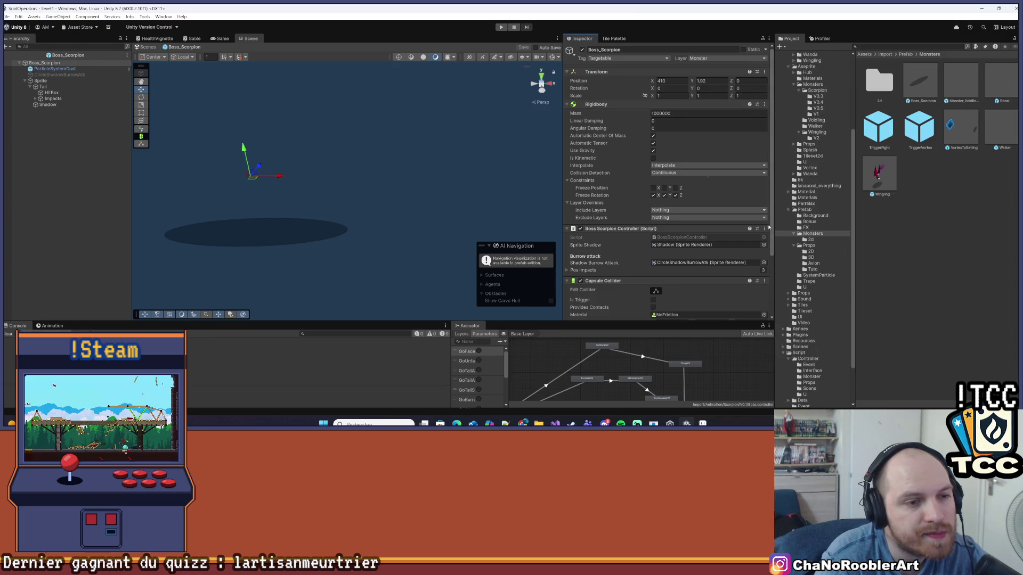
{"action": "scroll", "coordinate": [721, 232], "scroll_direction": "down", "scroll_amount": 4}
{"action": "scroll", "coordinate": [705, 225], "scroll_direction": "up", "scroll_amount": 4}
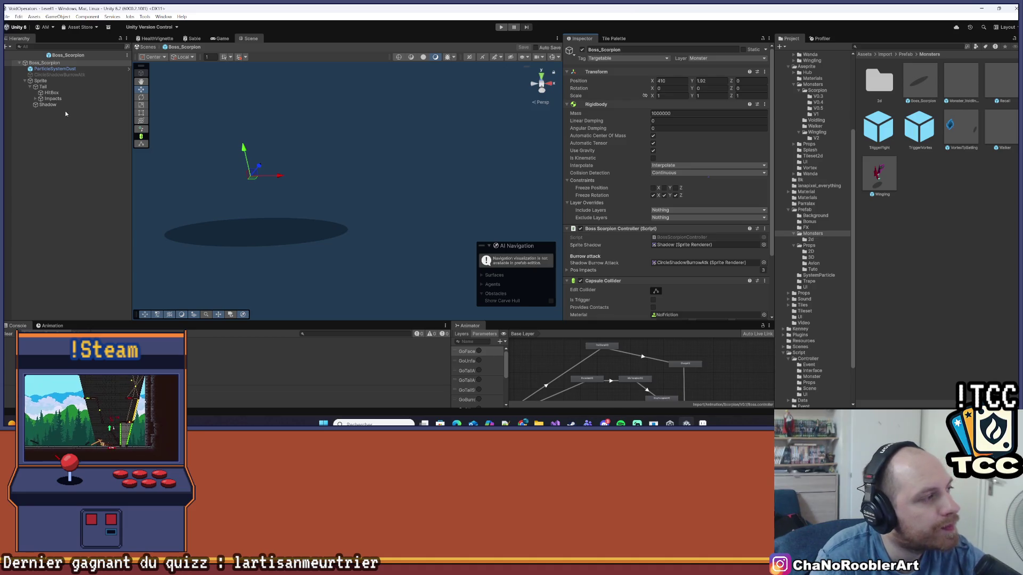
{"action": "left_click", "coordinate": [41, 81]}
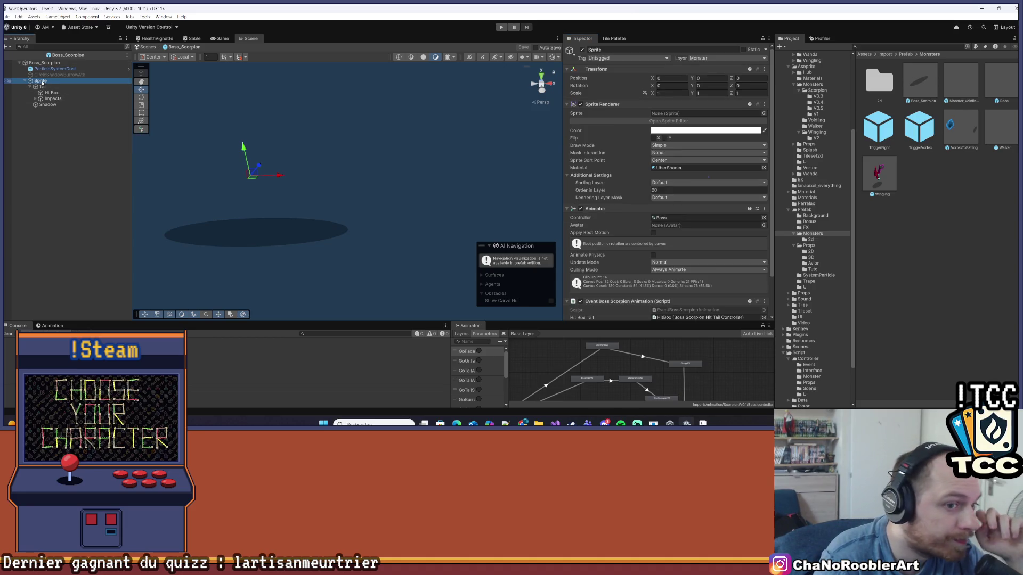
{"action": "scroll", "coordinate": [629, 140], "scroll_direction": "down", "scroll_amount": 2}
{"action": "scroll", "coordinate": [638, 167], "scroll_direction": "up", "scroll_amount": 2}
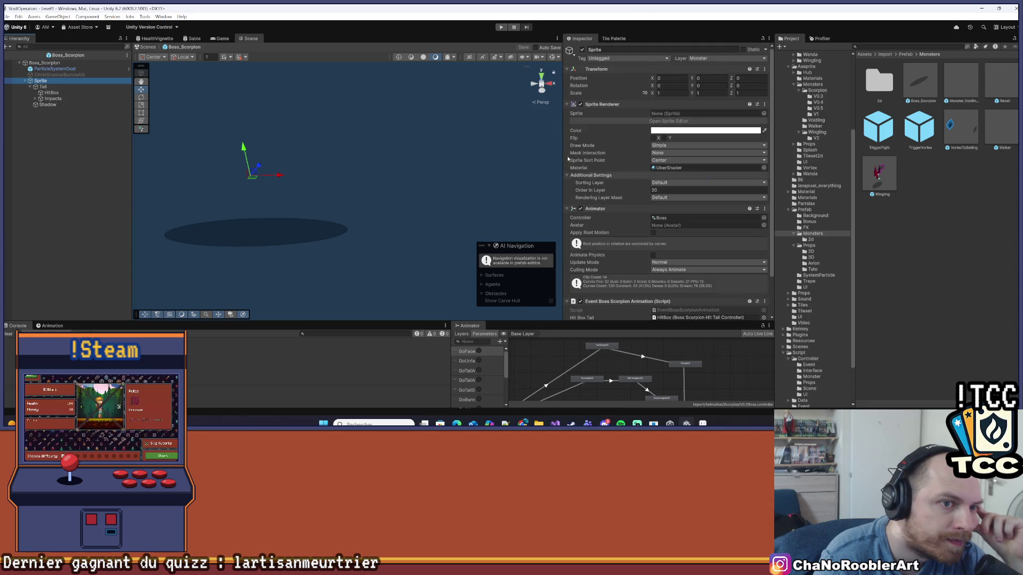
{"action": "left_click", "coordinate": [43, 87]}
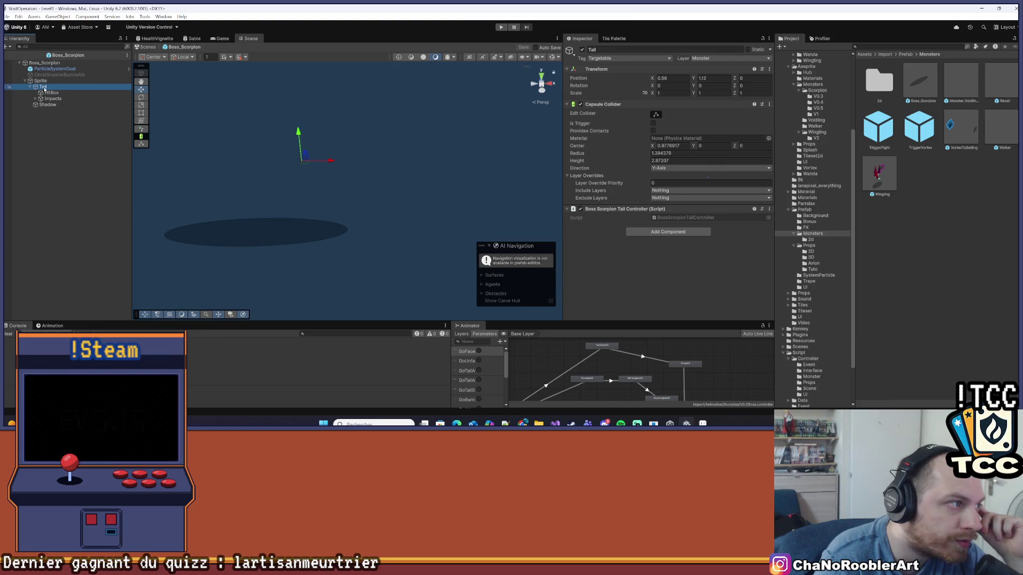
{"action": "left_click", "coordinate": [90, 80]}
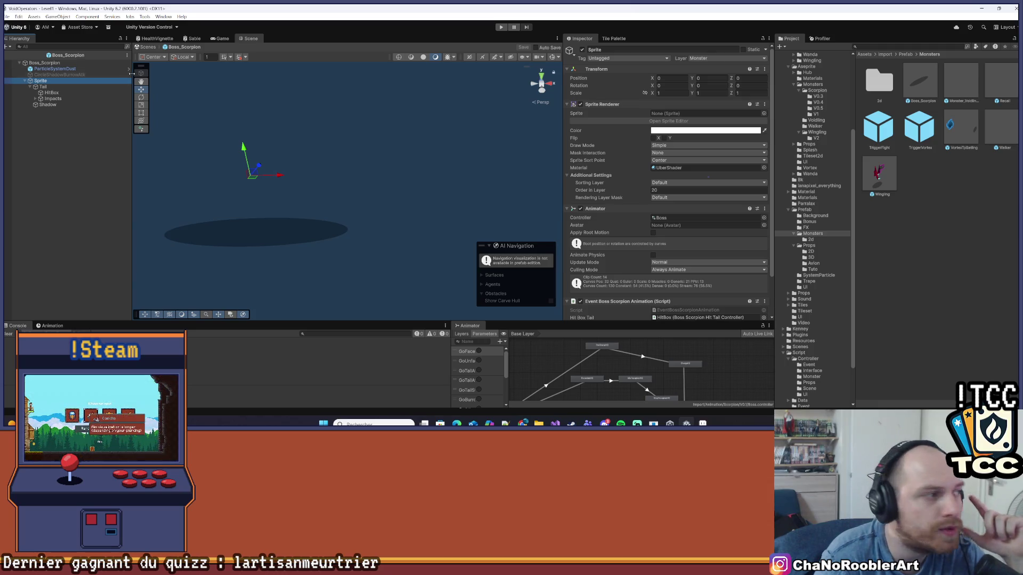
{"action": "left_click", "coordinate": [64, 87]}
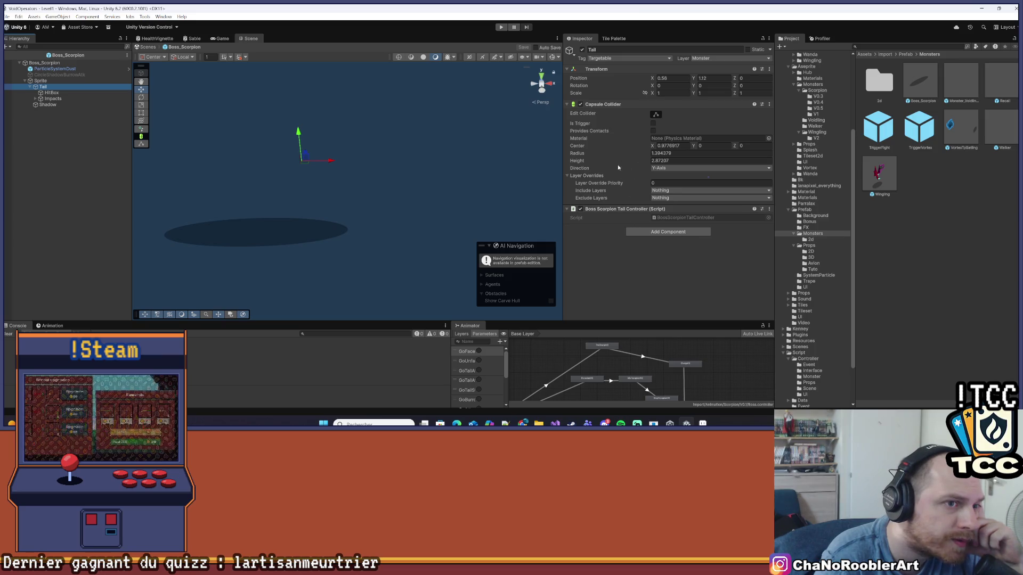
{"action": "left_click", "coordinate": [655, 114]}
{"action": "left_click", "coordinate": [656, 114]}
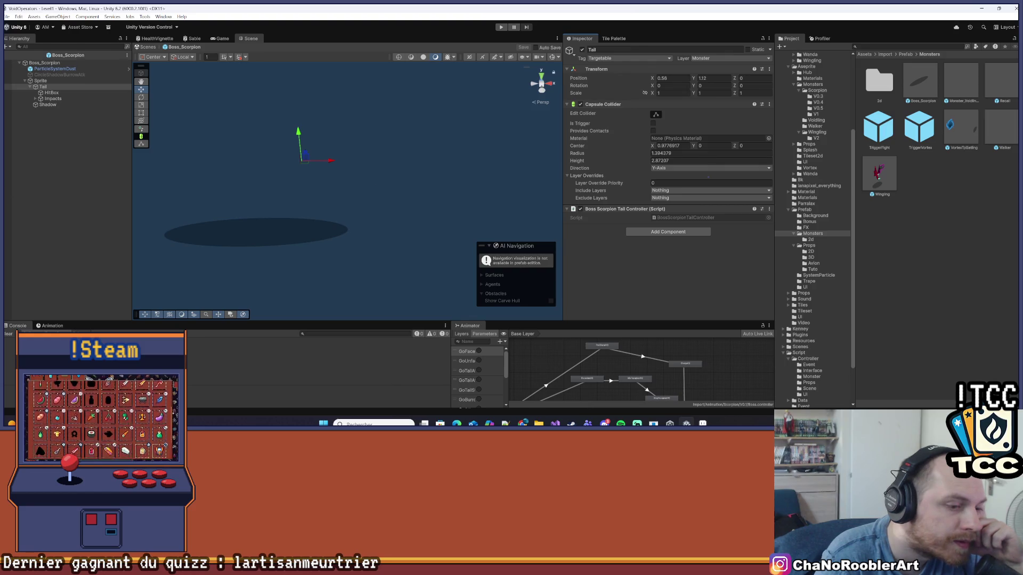
{"action": "left_click", "coordinate": [539, 424]}
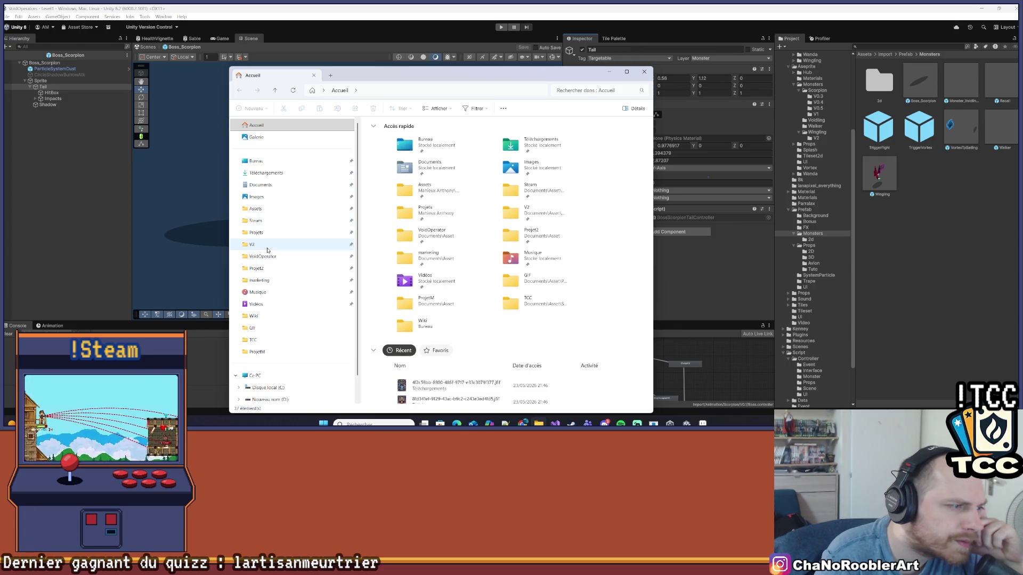
Browse the project's Assets and Projet2 folders in File Explorer, then close it.
{"action": "scroll", "coordinate": [265, 254], "scroll_direction": "down", "scroll_amount": 1}
{"action": "scroll", "coordinate": [256, 314], "scroll_direction": "up", "scroll_amount": 1}
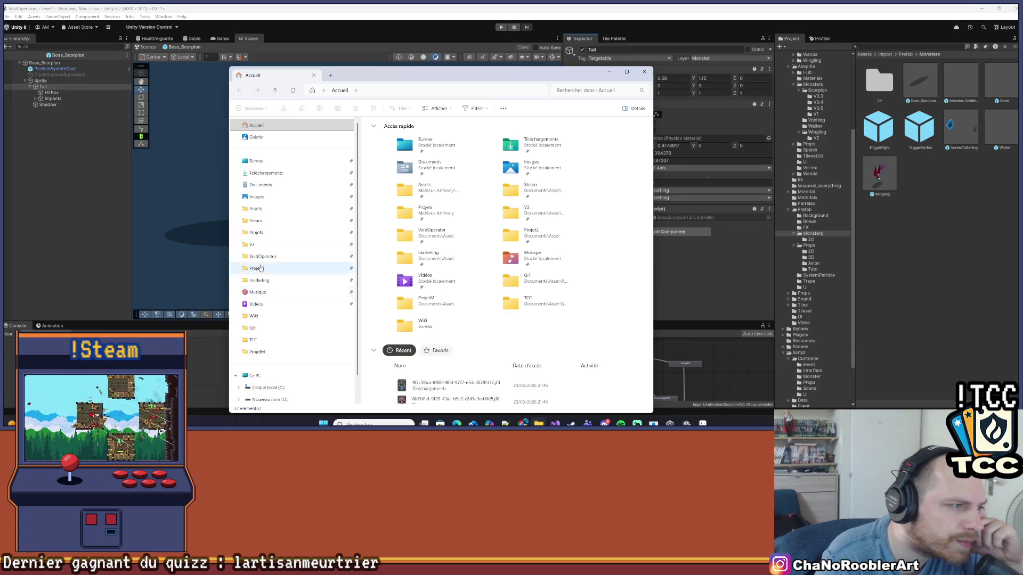
{"action": "left_click", "coordinate": [256, 221]}
{"action": "left_click", "coordinate": [256, 352]}
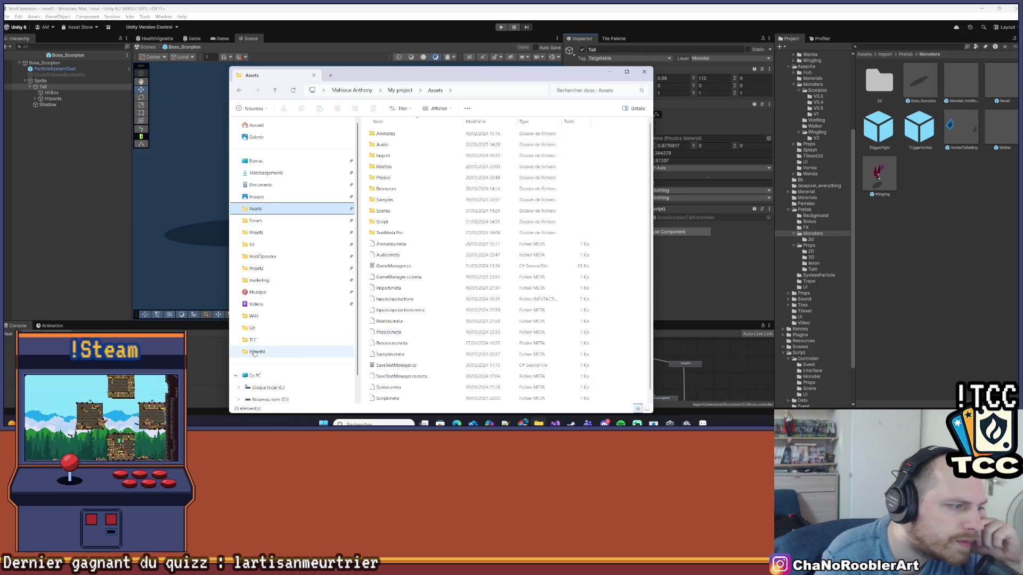
{"action": "left_click", "coordinate": [273, 268]}
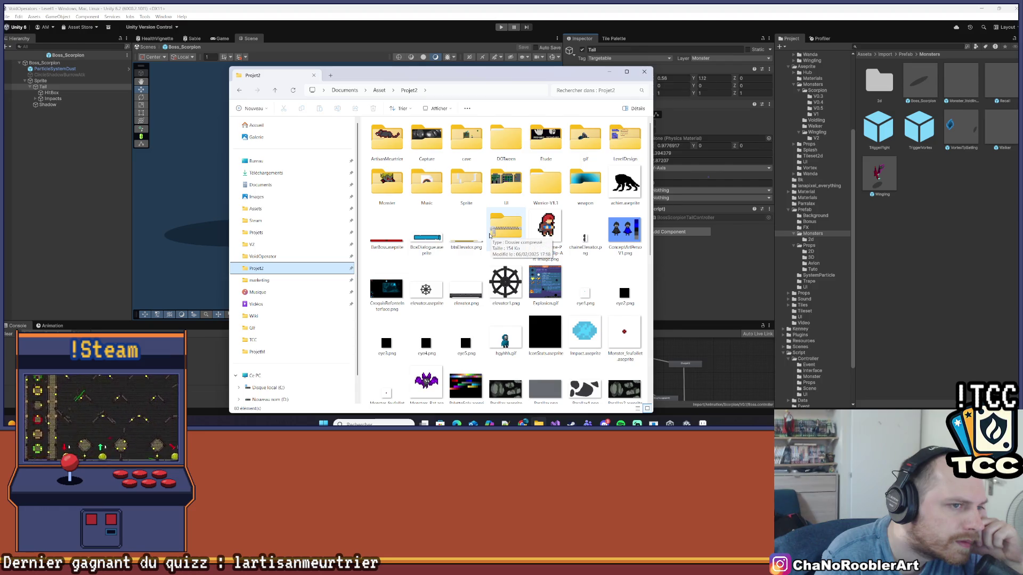
{"action": "left_click", "coordinate": [644, 72]}
{"action": "key", "text": "Return"}
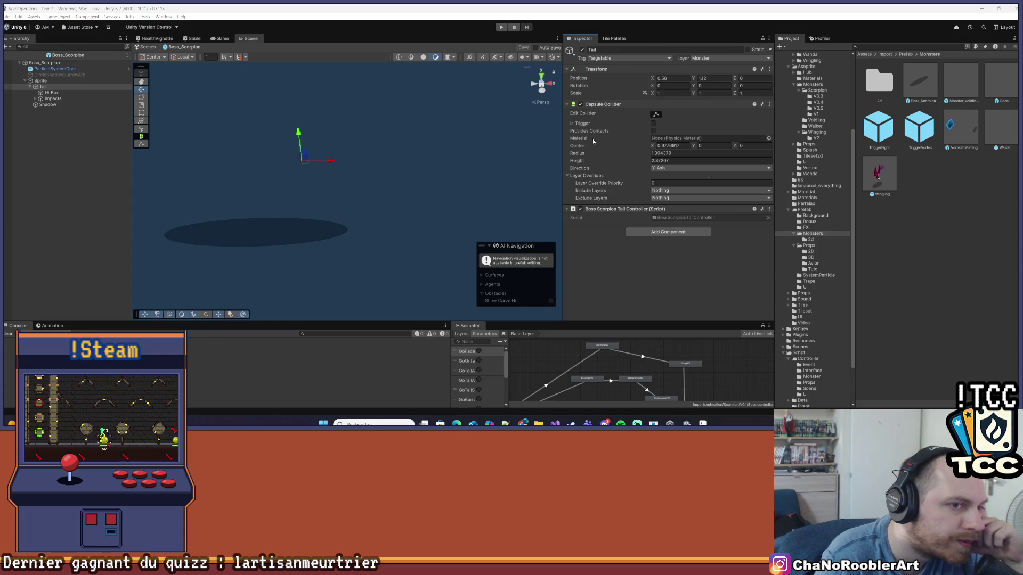
Inspect Boss_Scorpion's root, exit Prefab Mode to Level1, and select Wall1 to view its colliders.
{"action": "left_click", "coordinate": [54, 63]}
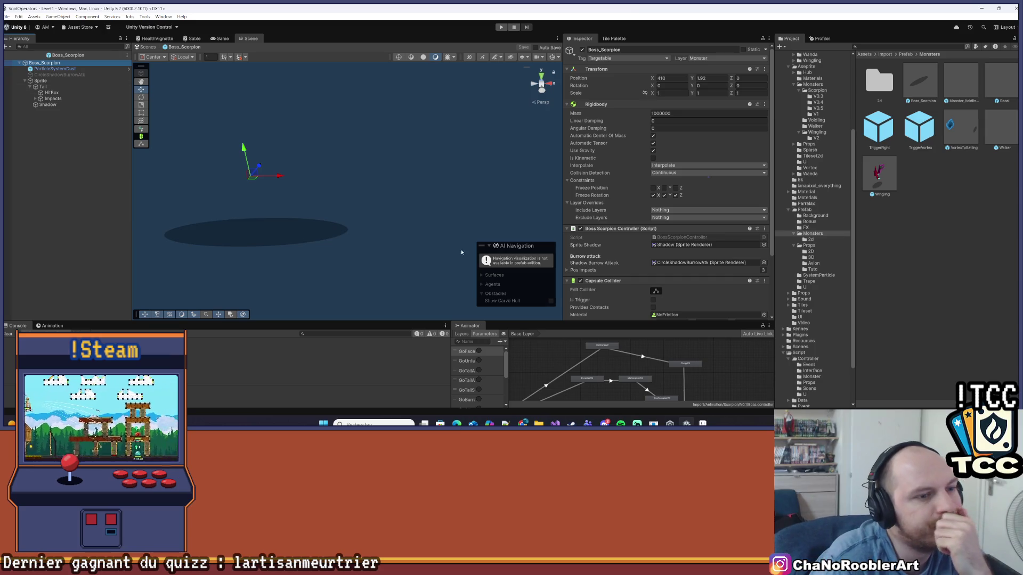
{"action": "scroll", "coordinate": [695, 161], "scroll_direction": "down", "scroll_amount": 3}
{"action": "scroll", "coordinate": [663, 147], "scroll_direction": "up", "scroll_amount": 3}
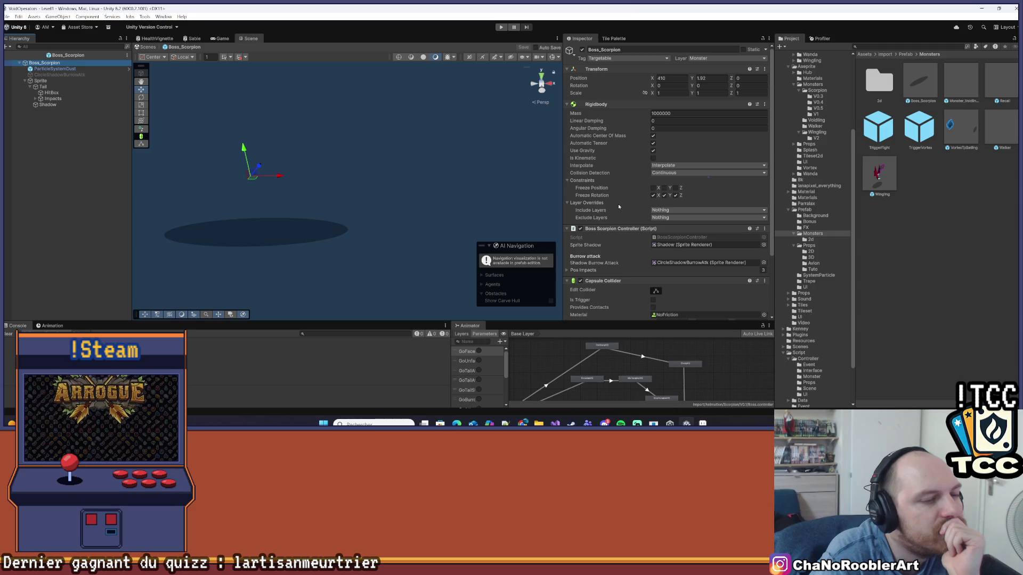
{"action": "left_click", "coordinate": [78, 172]}
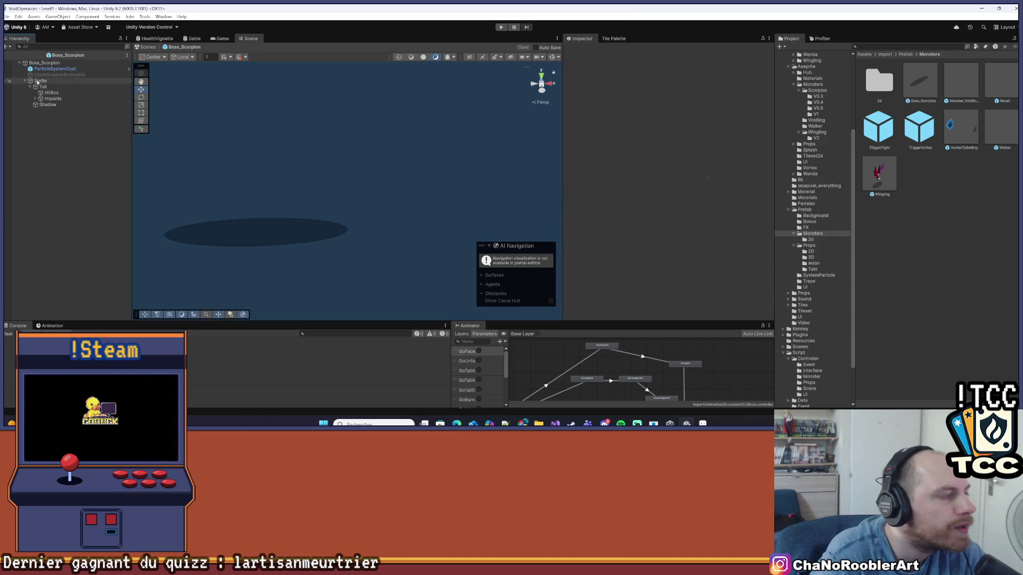
{"action": "left_click", "coordinate": [4, 55]}
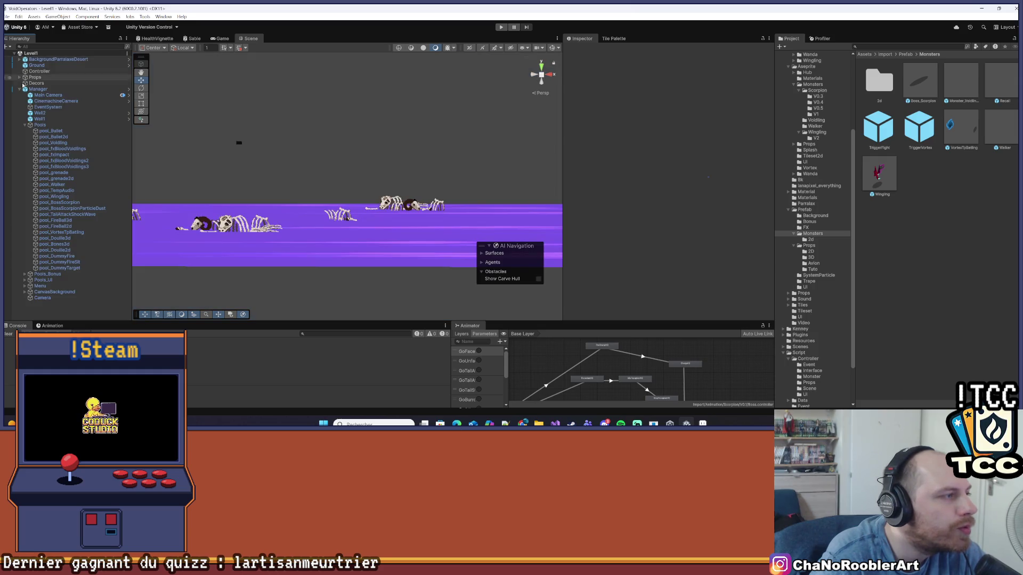
{"action": "left_click", "coordinate": [39, 120]}
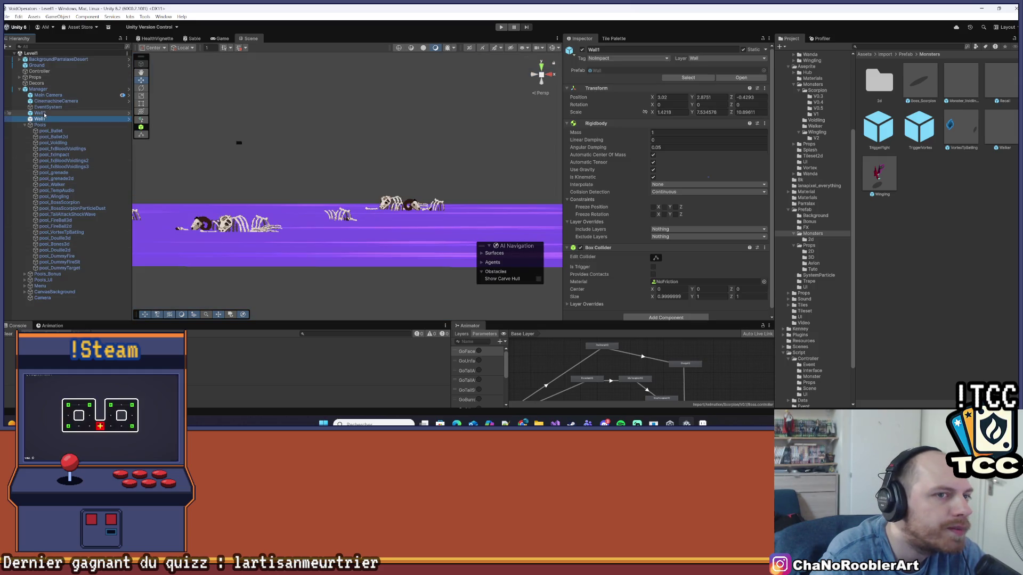
{"action": "left_click_drag", "start_coordinate": [38, 120], "coordinate": [45, 114]}
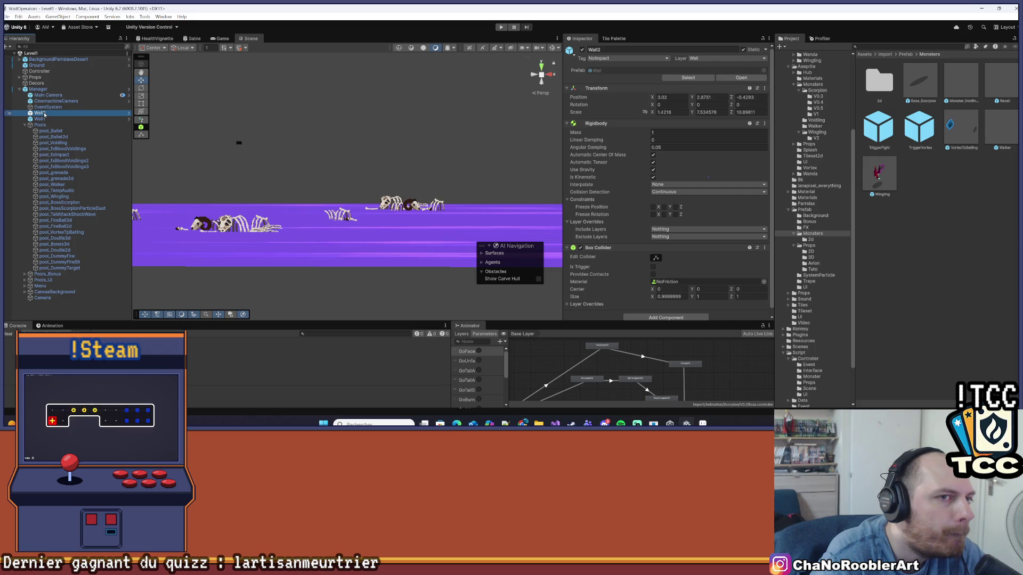
Search the code for 'wall' and go to SetIgnoreCollisionColliderWithWall's definition in GameManager.
{"action": "key", "text": "alt+Tab"}
{"action": "left_click", "coordinate": [123, 151]}
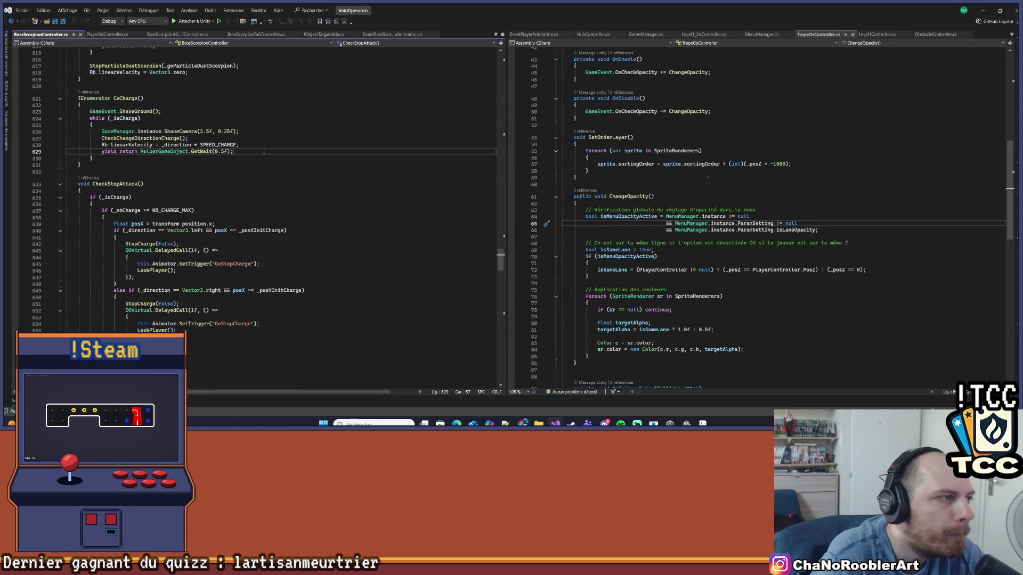
{"action": "key", "text": "ctrl+f"}
{"action": "type", "text": "wall"}
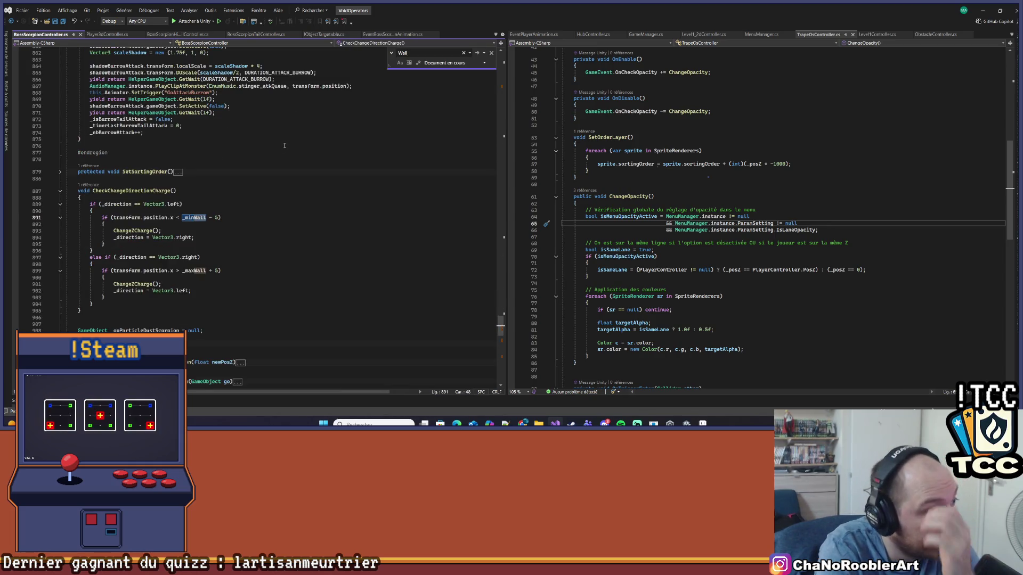
{"action": "key", "text": "Return"}
{"action": "key", "text": "Return"}
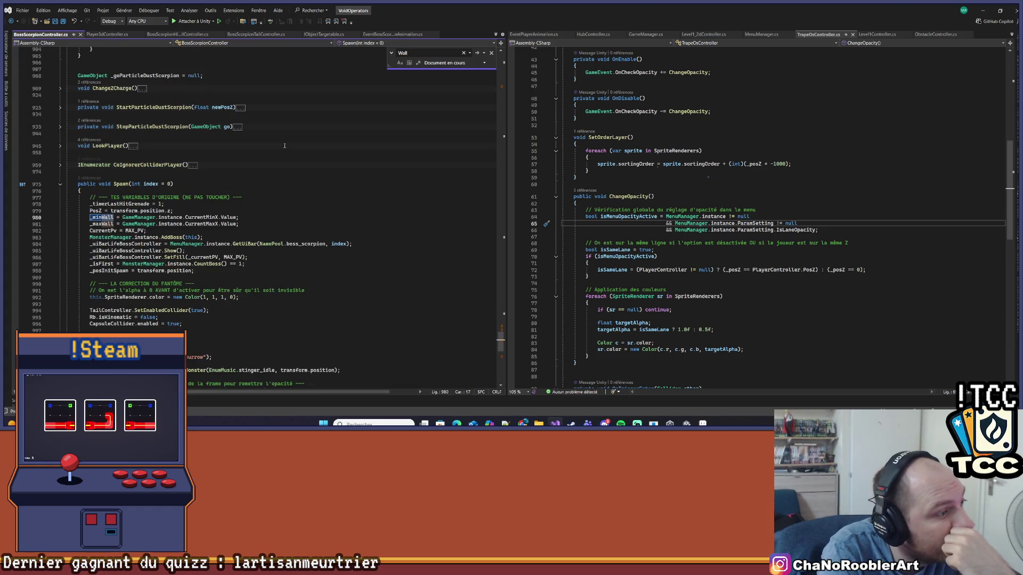
{"action": "key", "text": "Return"}
{"action": "key", "text": "Return"}
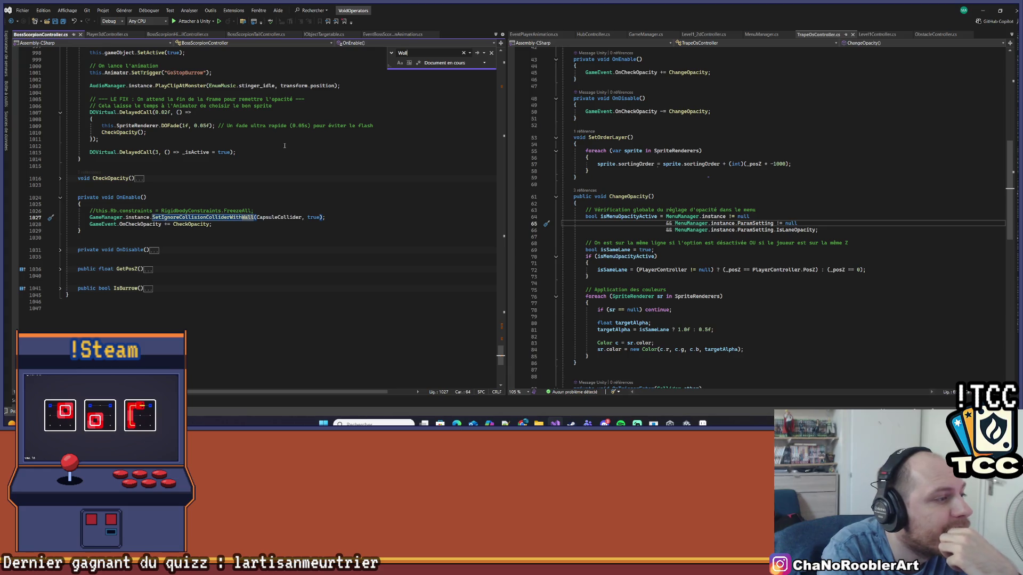
{"action": "left_click", "coordinate": [228, 220]}
{"action": "left_click", "coordinate": [227, 217]}
{"action": "right_click", "coordinate": [228, 217]}
{"action": "left_click", "coordinate": [250, 239]}
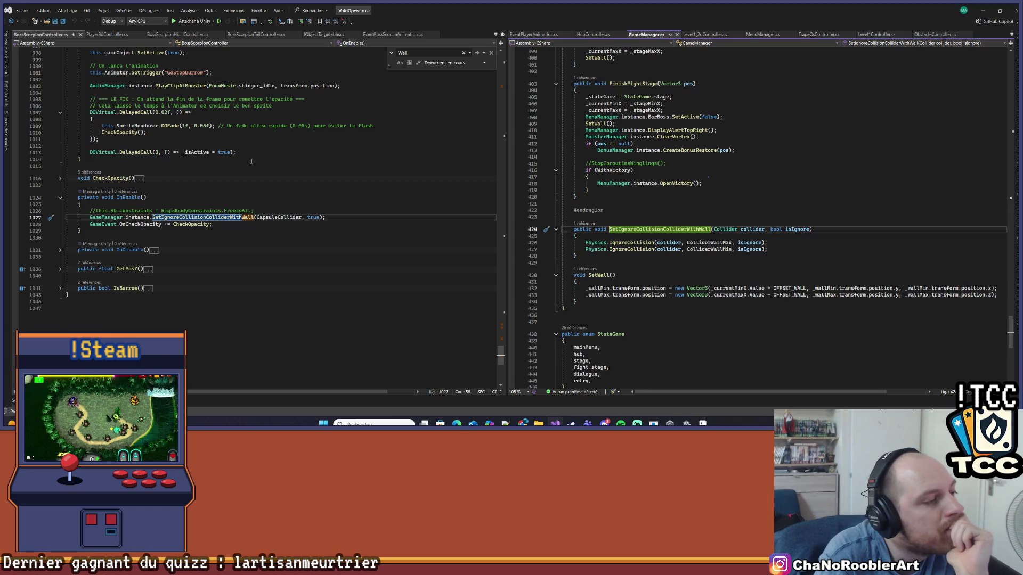
Go to the CapsuleCollider property definition and expand its get accessor.
{"action": "right_click", "coordinate": [257, 217]}
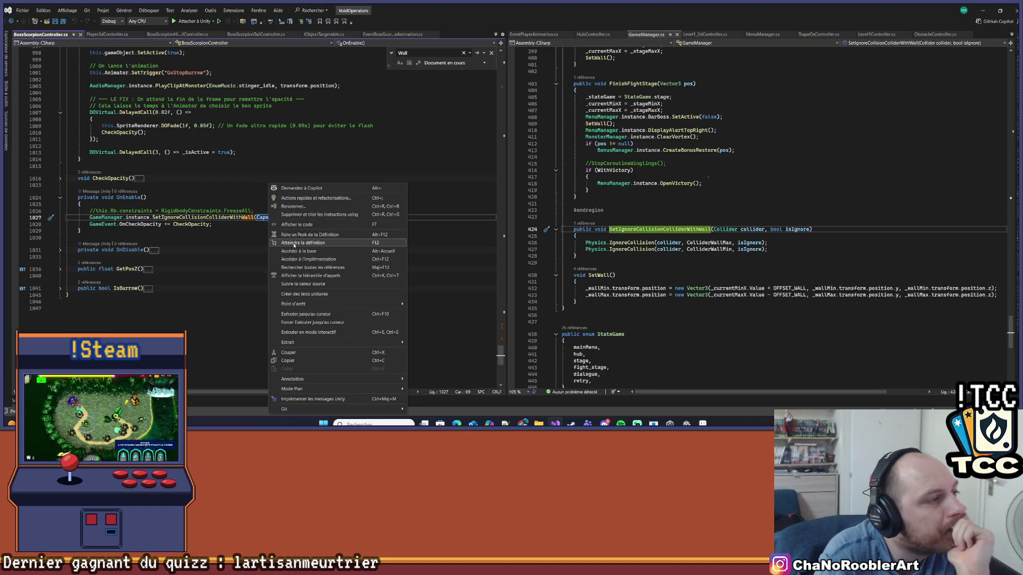
{"action": "left_click", "coordinate": [301, 243]}
{"action": "left_click", "coordinate": [62, 220]}
{"action": "left_click", "coordinate": [61, 220]}
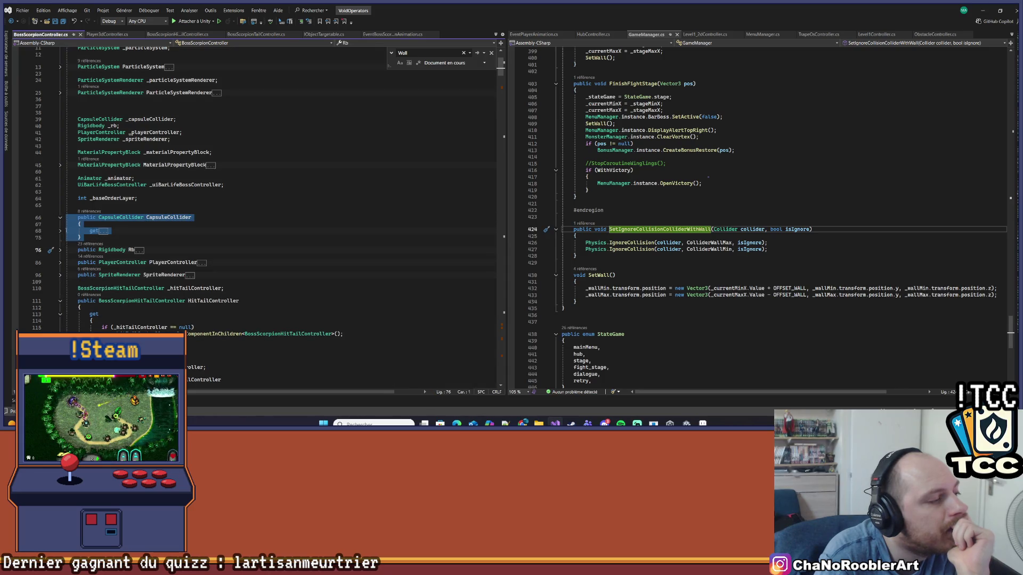
{"action": "left_click", "coordinate": [61, 231]}
{"action": "left_click", "coordinate": [296, 242]}
{"action": "mouse_move", "coordinate": [500, 69]}
{"action": "left_mouse_down"}
{"action": "mouse_move", "coordinate": [510, 334]}
{"action": "mouse_move", "coordinate": [499, 355]}
{"action": "left_mouse_up"}
{"action": "left_click", "coordinate": [383, 301]}
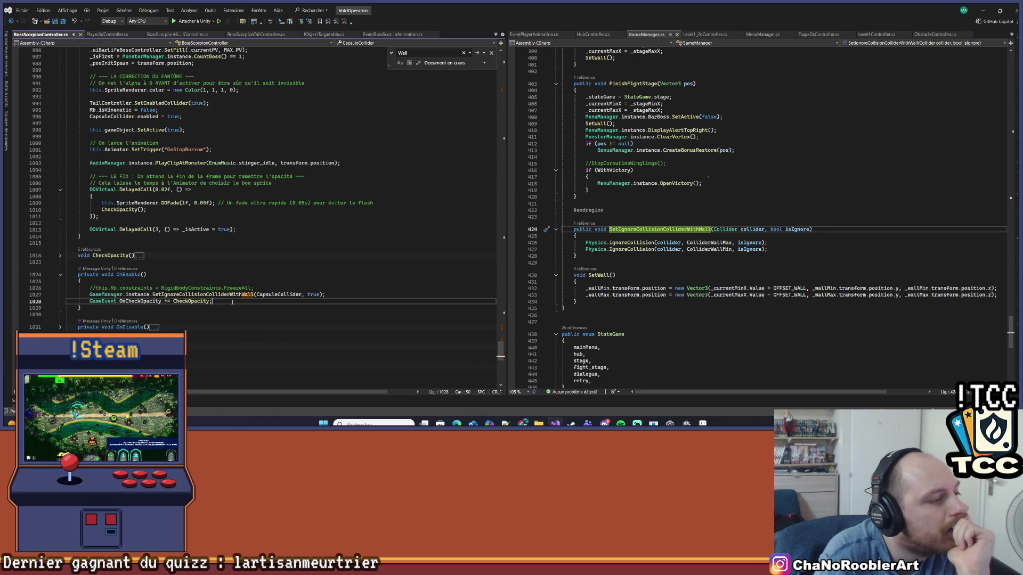
{"action": "scroll", "coordinate": [307, 227], "scroll_direction": "down", "scroll_amount": 2}
{"action": "scroll", "coordinate": [306, 228], "scroll_direction": "down", "scroll_amount": 2}
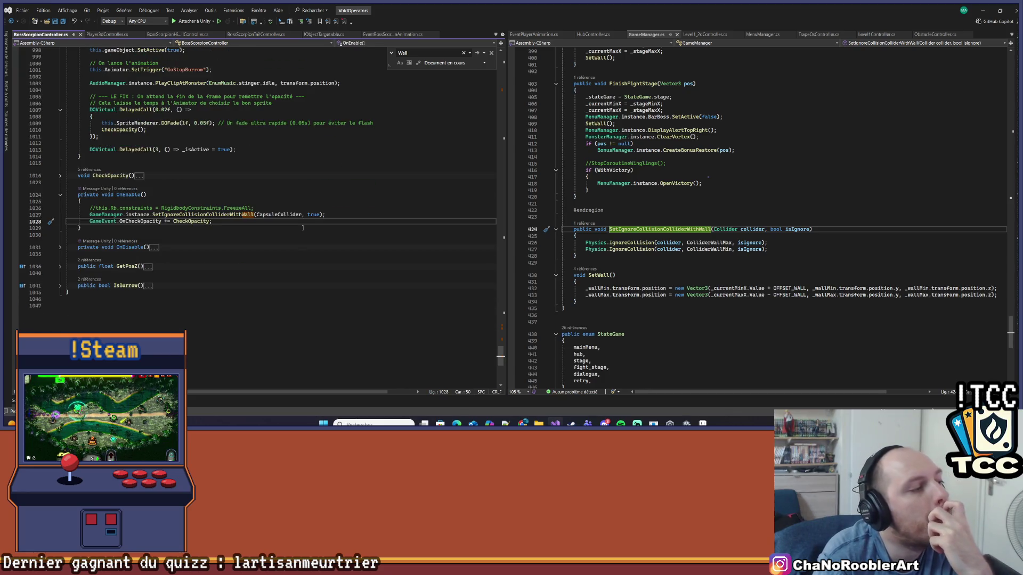
Expand OnDisable, look up ColliderWallMax and ColliderWallMin definitions, then select Manager in Unity.
{"action": "left_click", "coordinate": [60, 248]}
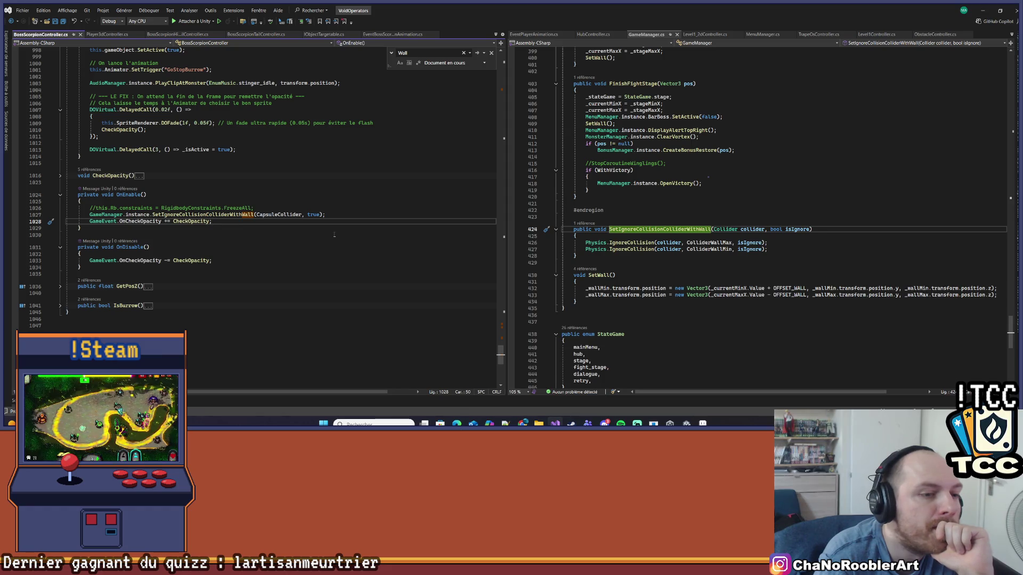
{"action": "left_click", "coordinate": [739, 241]}
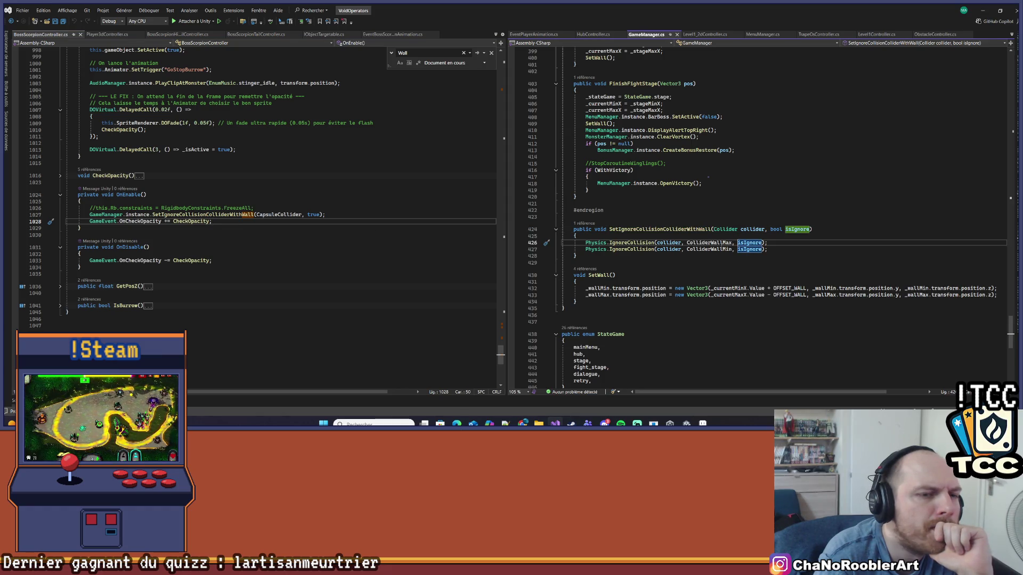
{"action": "left_click", "coordinate": [722, 243]}
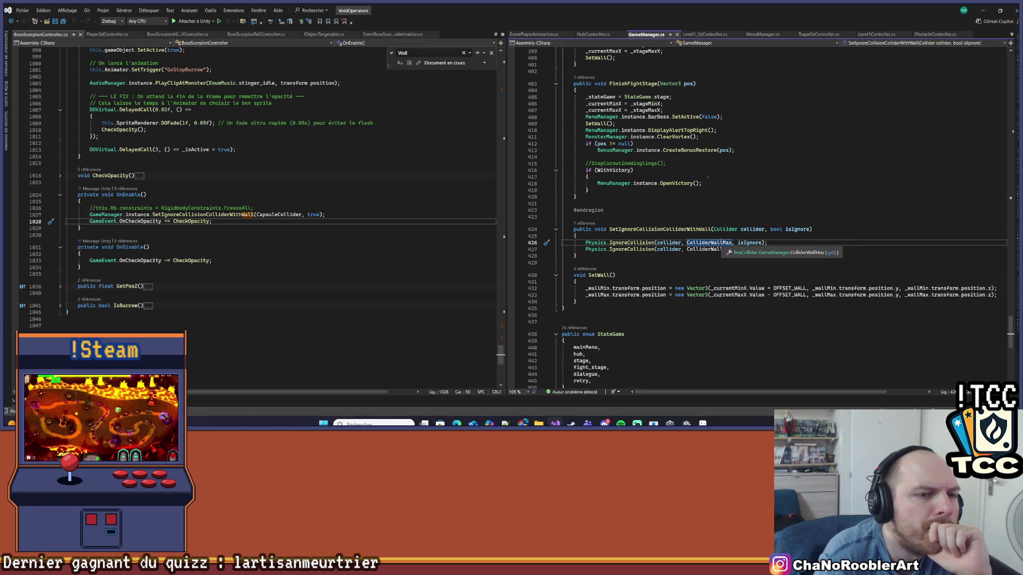
{"action": "right_click", "coordinate": [716, 244]}
{"action": "left_click", "coordinate": [748, 236]}
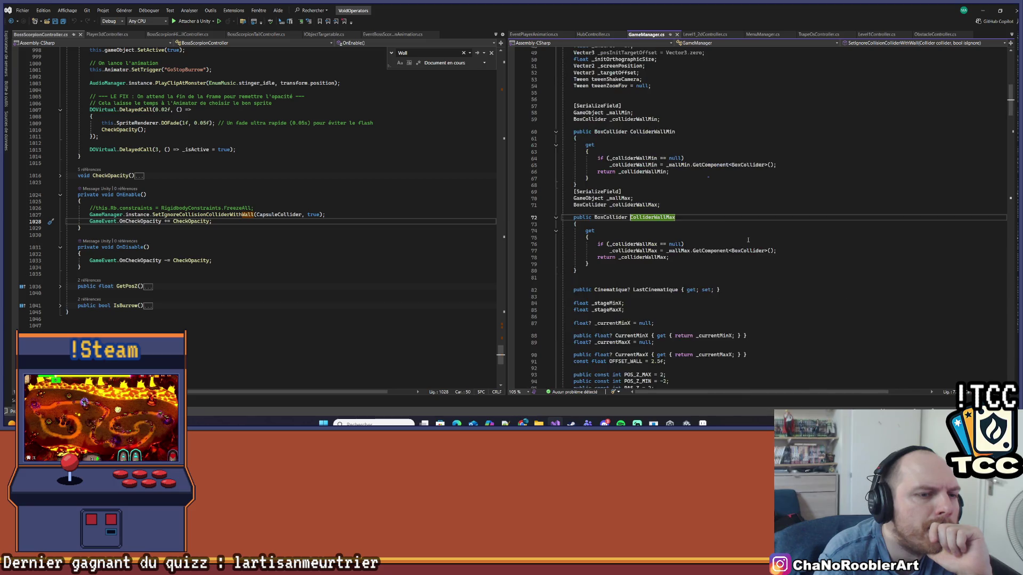
{"action": "scroll", "coordinate": [746, 237], "scroll_direction": "up", "scroll_amount": 6}
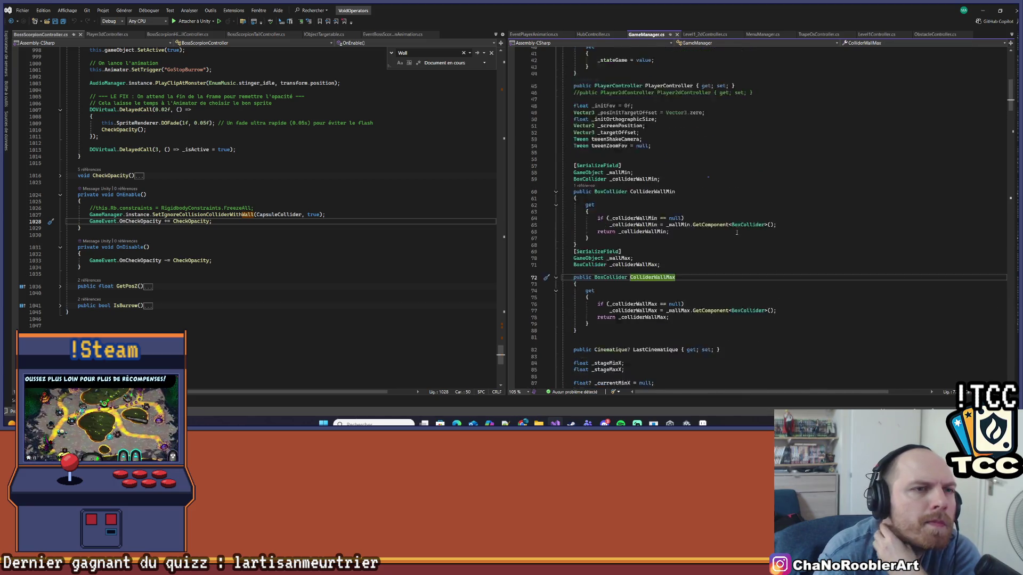
{"action": "scroll", "coordinate": [736, 232], "scroll_direction": "down", "scroll_amount": 2}
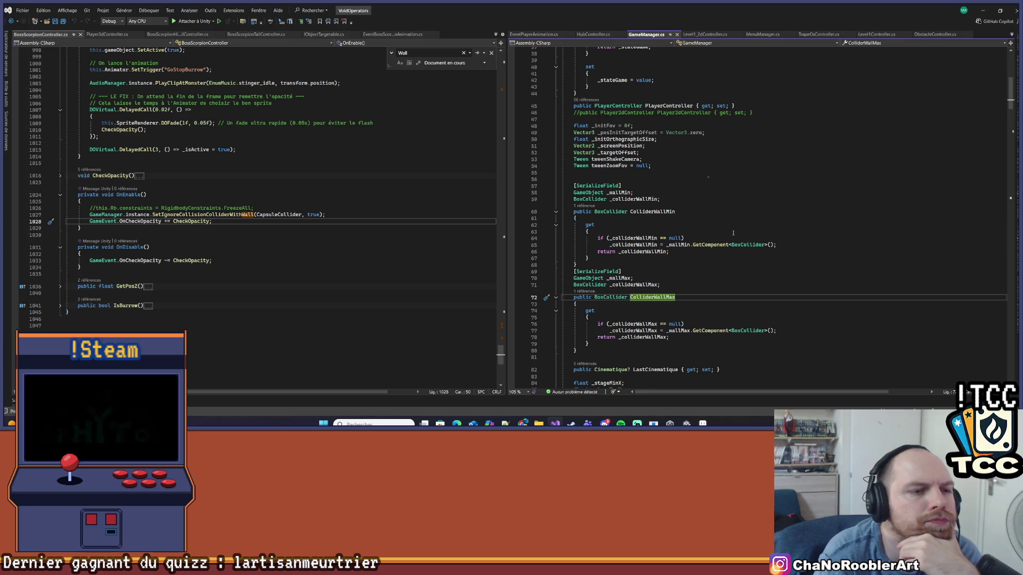
{"action": "scroll", "coordinate": [733, 233], "scroll_direction": "down", "scroll_amount": 5}
{"action": "key", "text": "ctrl+shift+Down"}
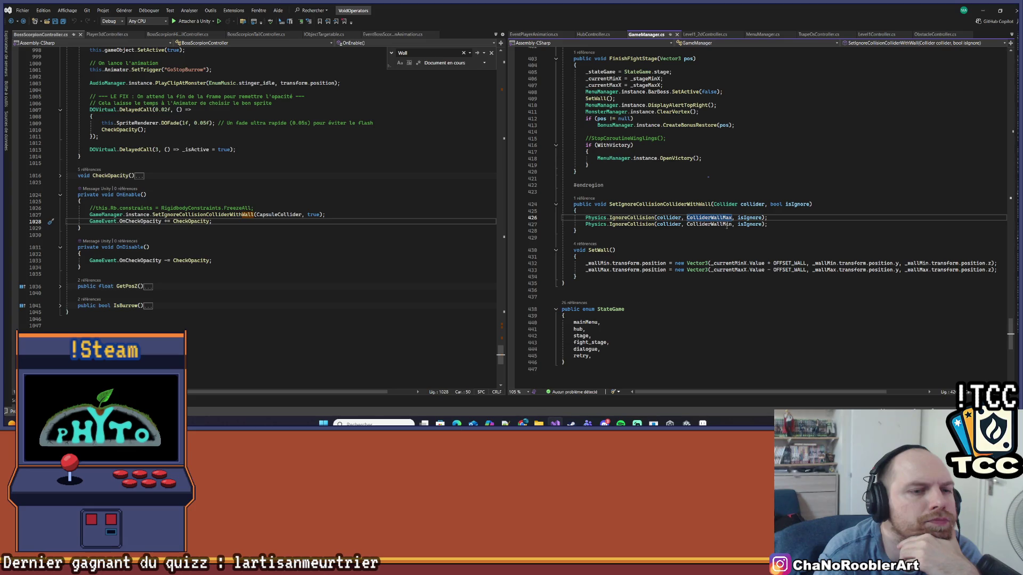
{"action": "right_click", "coordinate": [727, 227]}
{"action": "left_click", "coordinate": [744, 245]}
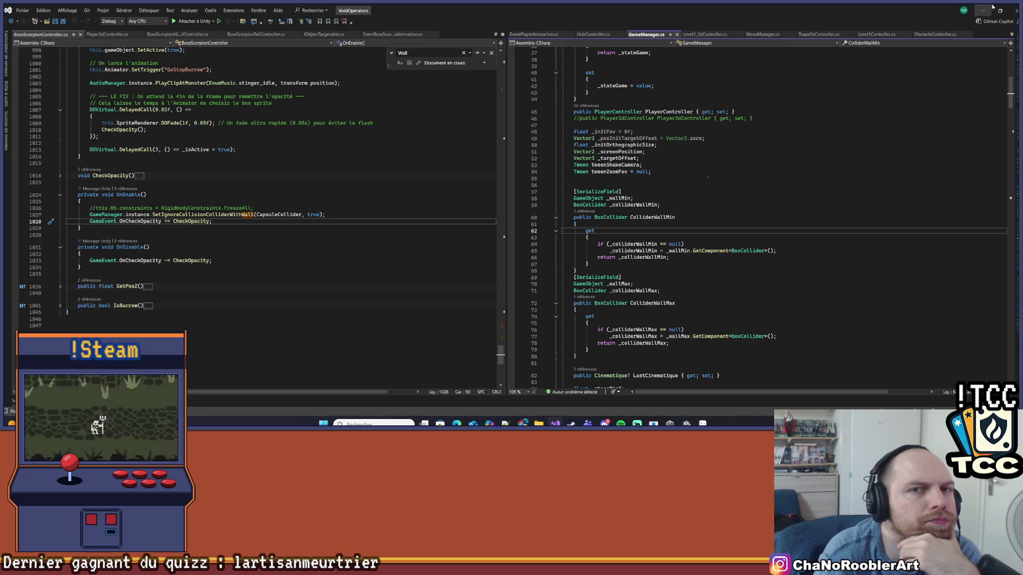
{"action": "key", "text": "alt+Tab"}
{"action": "left_click", "coordinate": [43, 90]}
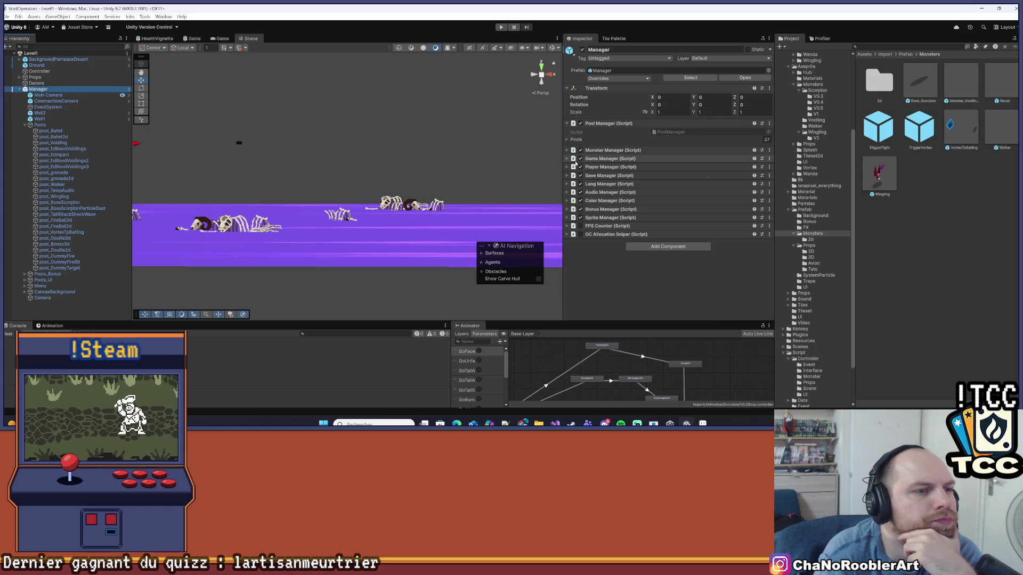
Confirm Game Manager's Wall Min is Wall1 and Wall Max is Wall2, then press Play.
{"action": "left_click", "coordinate": [684, 159]}
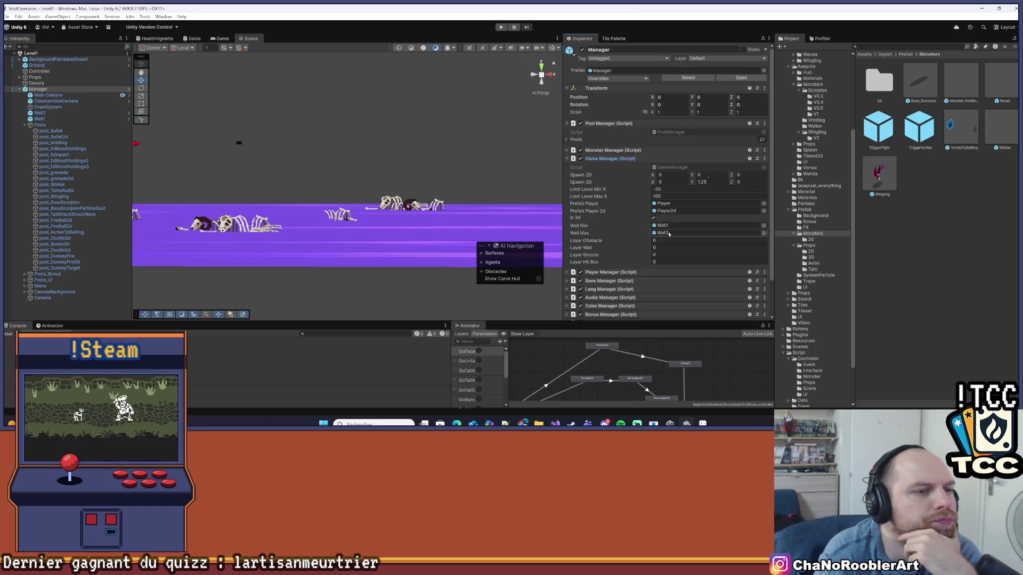
{"action": "left_click", "coordinate": [49, 119]}
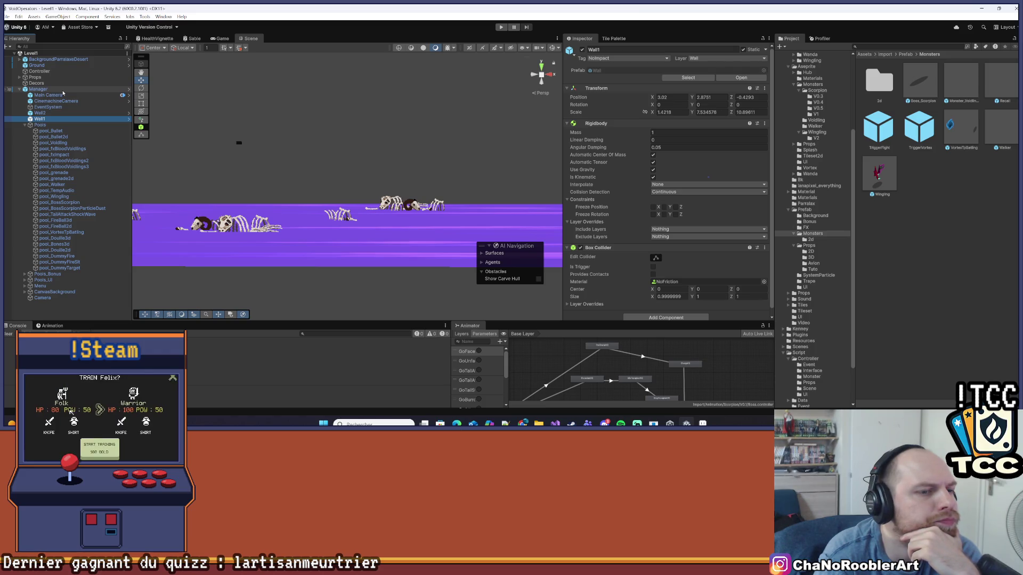
{"action": "left_click", "coordinate": [63, 90]}
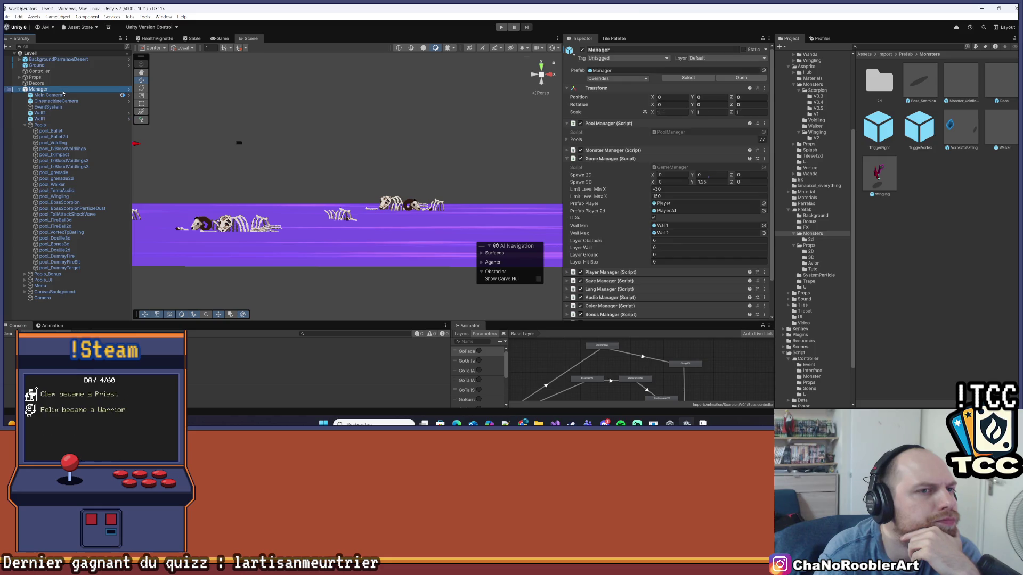
{"action": "scroll", "coordinate": [682, 196], "scroll_direction": "down", "scroll_amount": 1}
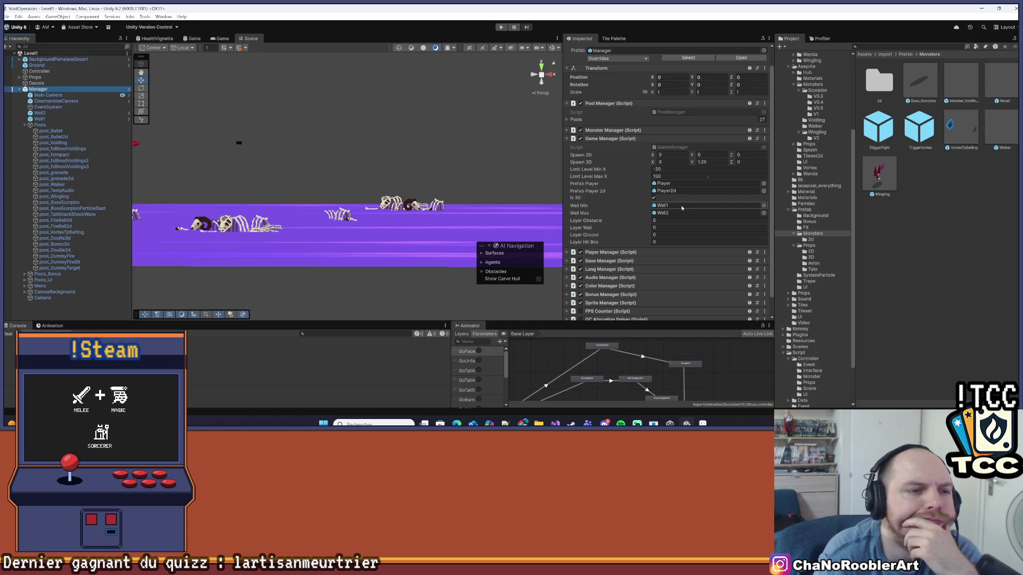
{"action": "left_click", "coordinate": [500, 27]}
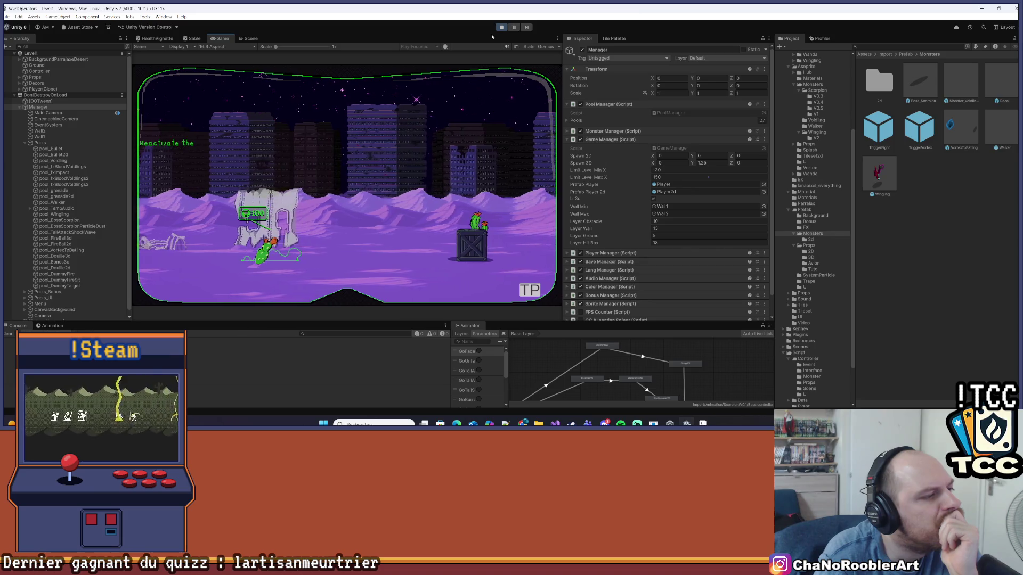
Review Boss_Scorpion's Capsule Collider and Pos Impacts list, then return to Visual Studio.
{"action": "double_click", "coordinate": [920, 82]}
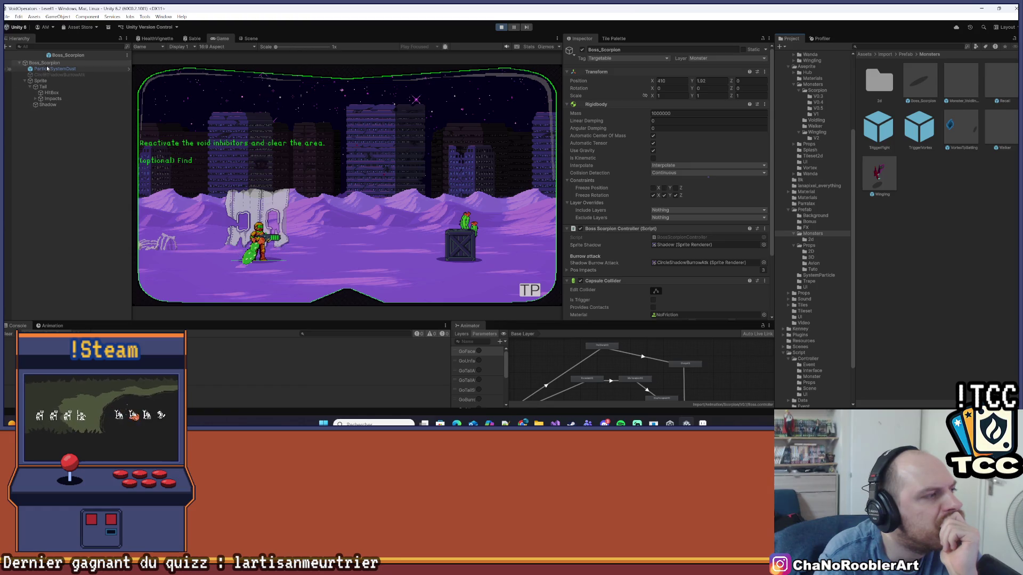
{"action": "scroll", "coordinate": [714, 205], "scroll_direction": "down", "scroll_amount": 2}
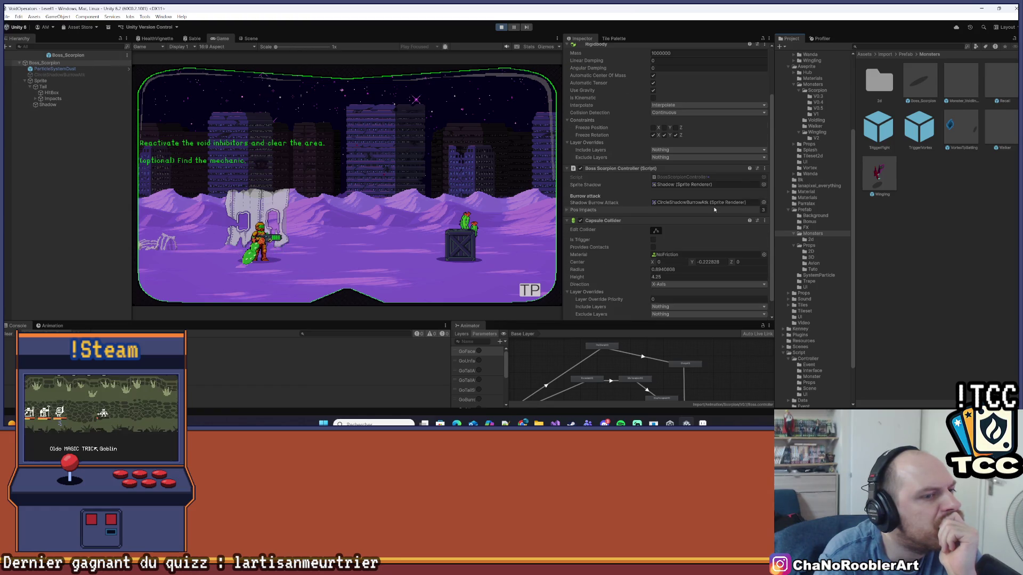
{"action": "scroll", "coordinate": [713, 209], "scroll_direction": "down", "scroll_amount": 4}
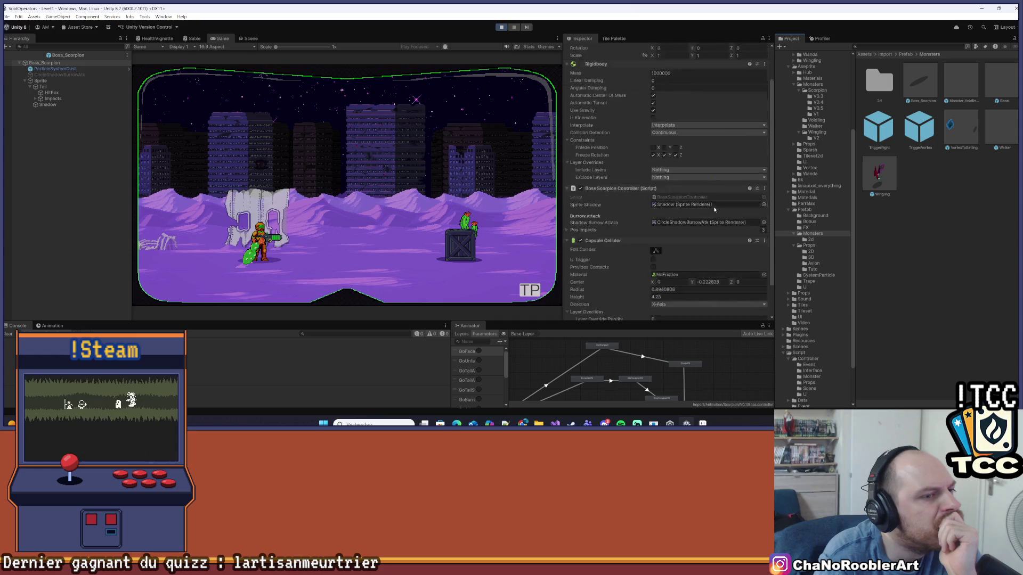
{"action": "left_click", "coordinate": [568, 193]}
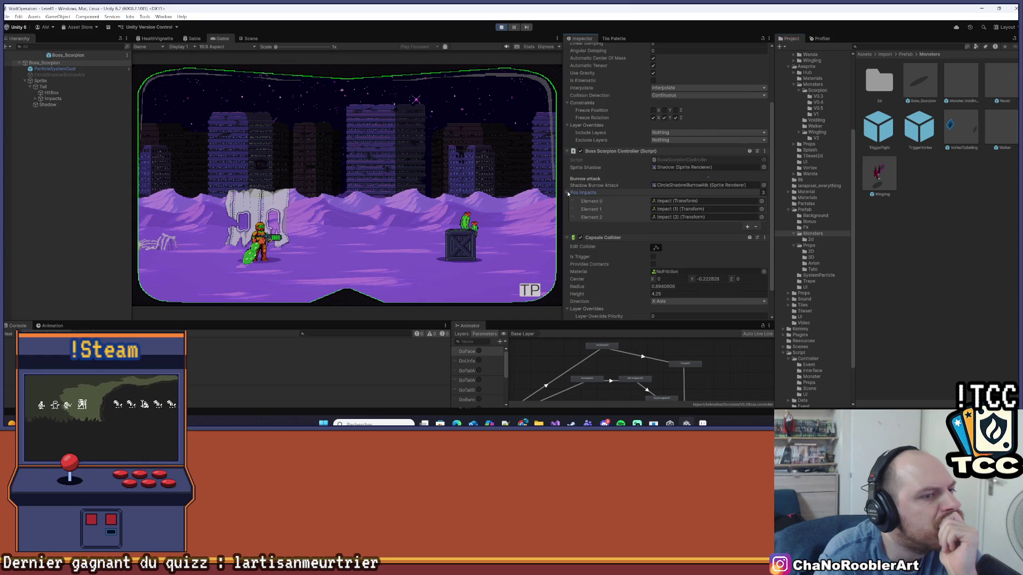
{"action": "left_click", "coordinate": [568, 193]}
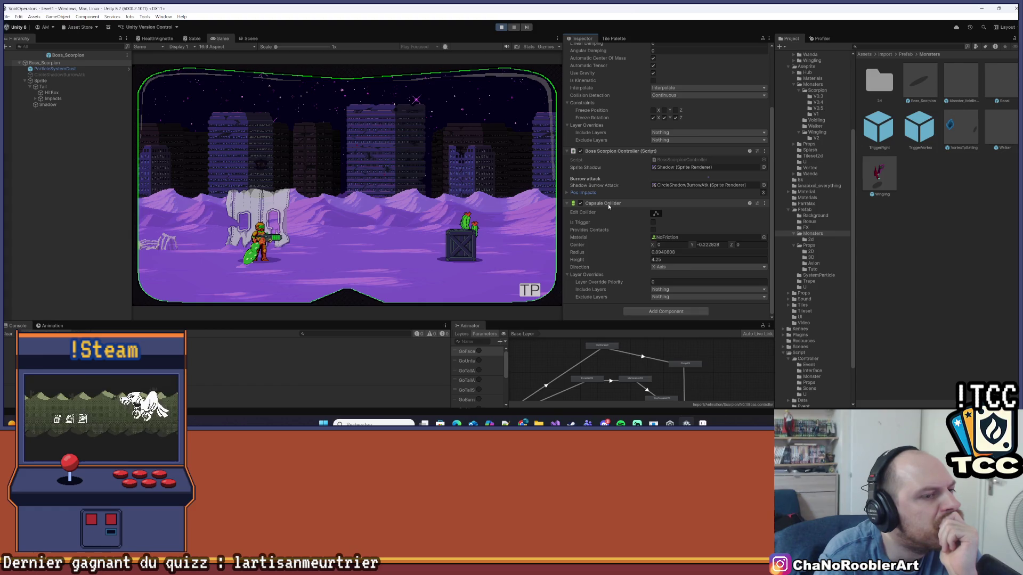
{"action": "scroll", "coordinate": [608, 206], "scroll_direction": "up", "scroll_amount": 4}
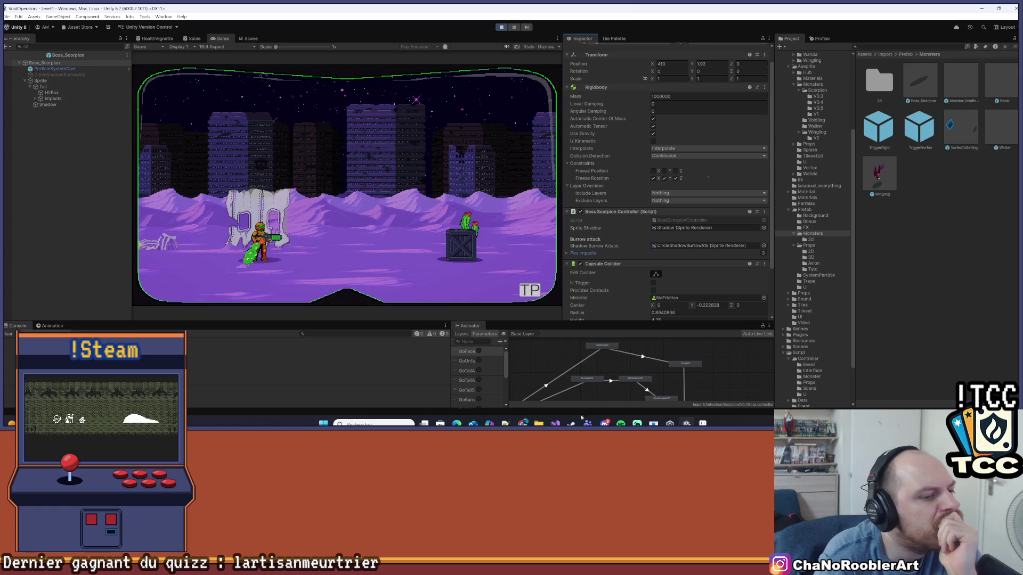
{"action": "left_click", "coordinate": [555, 423]}
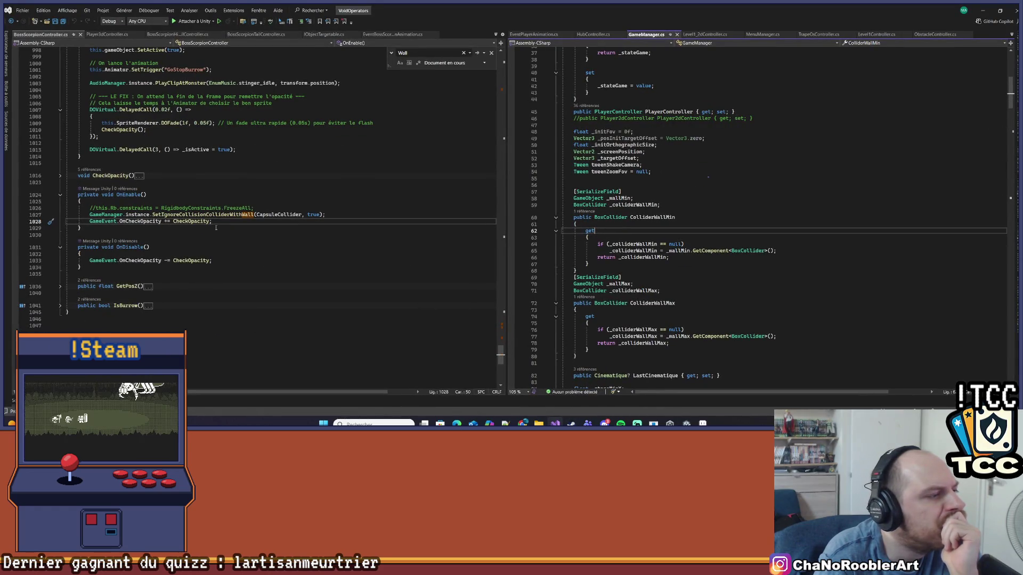
Follow CapsuleCollider, then go to SetIgnoreCollisionColliderWithWall's definition.
{"action": "right_click", "coordinate": [265, 215]}
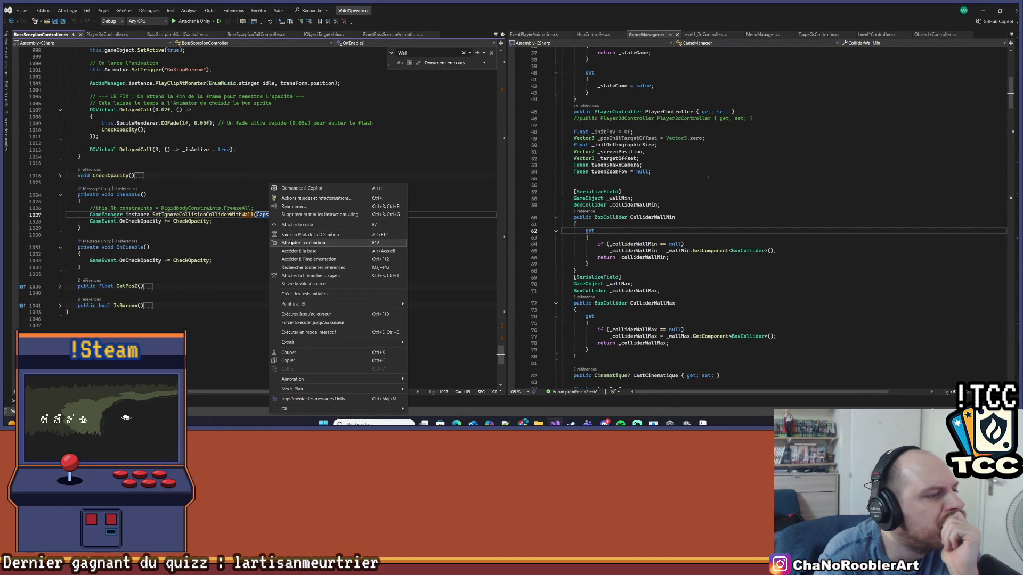
{"action": "left_click", "coordinate": [291, 241]}
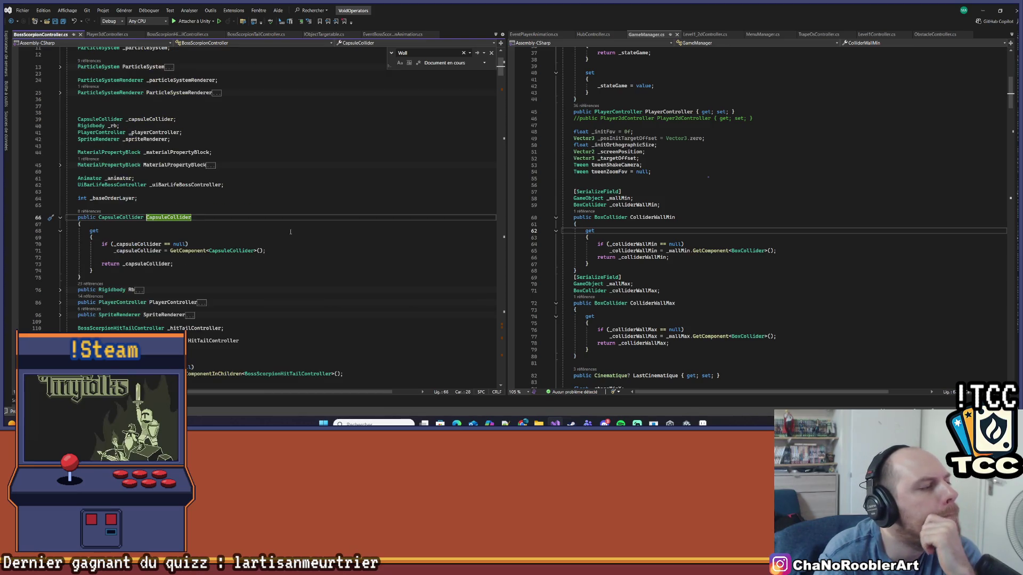
{"action": "key", "text": "ctrl+shift+Down"}
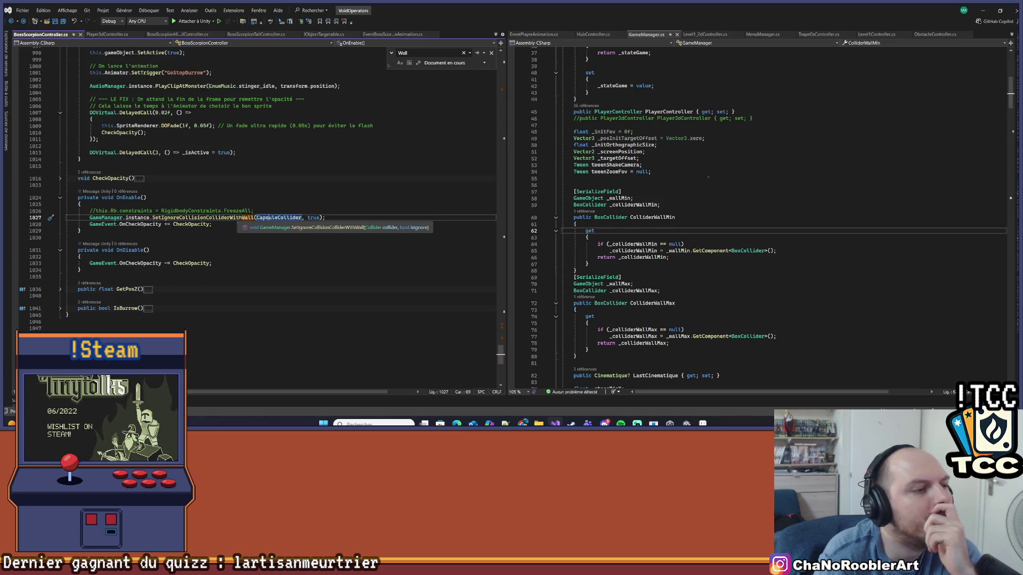
{"action": "right_click", "coordinate": [237, 217]}
{"action": "left_click", "coordinate": [284, 243]}
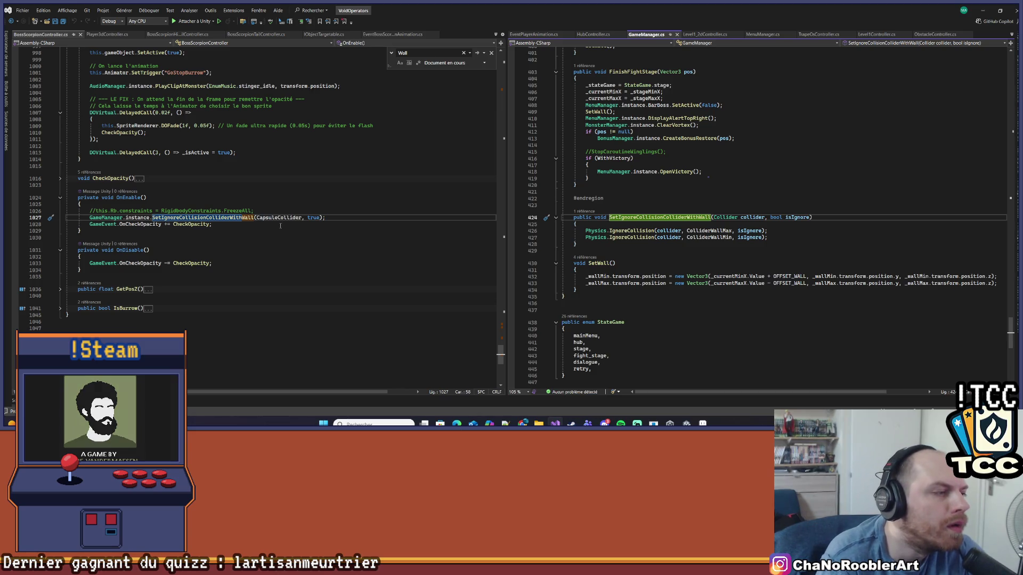
Break on the first Physics.IgnoreCollision line (ColliderWallMax) and attach the debugger to Unity.
{"action": "key", "text": "alt+Tab"}
{"action": "key", "text": "alt+Tab"}
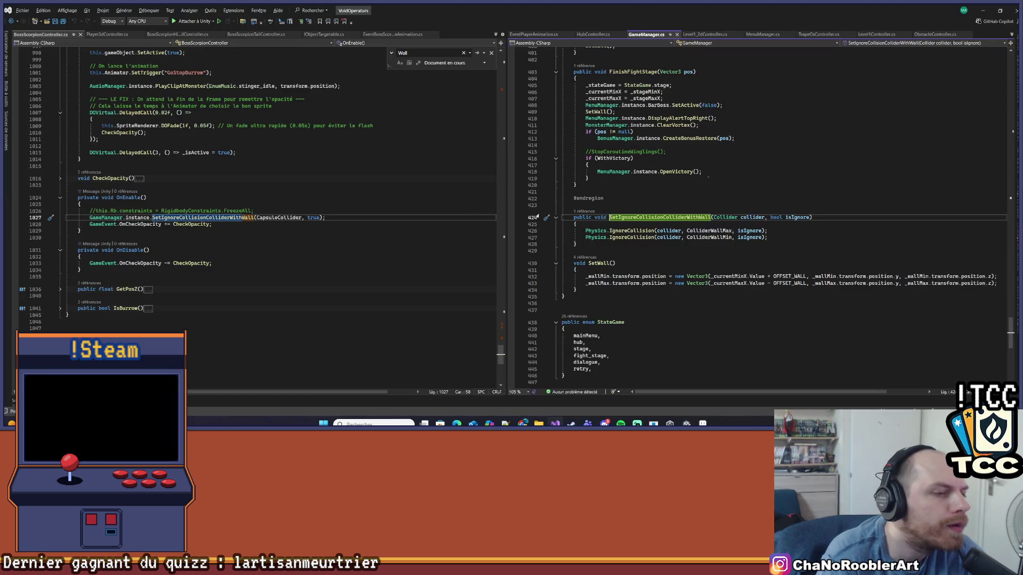
{"action": "left_click", "coordinate": [511, 232]}
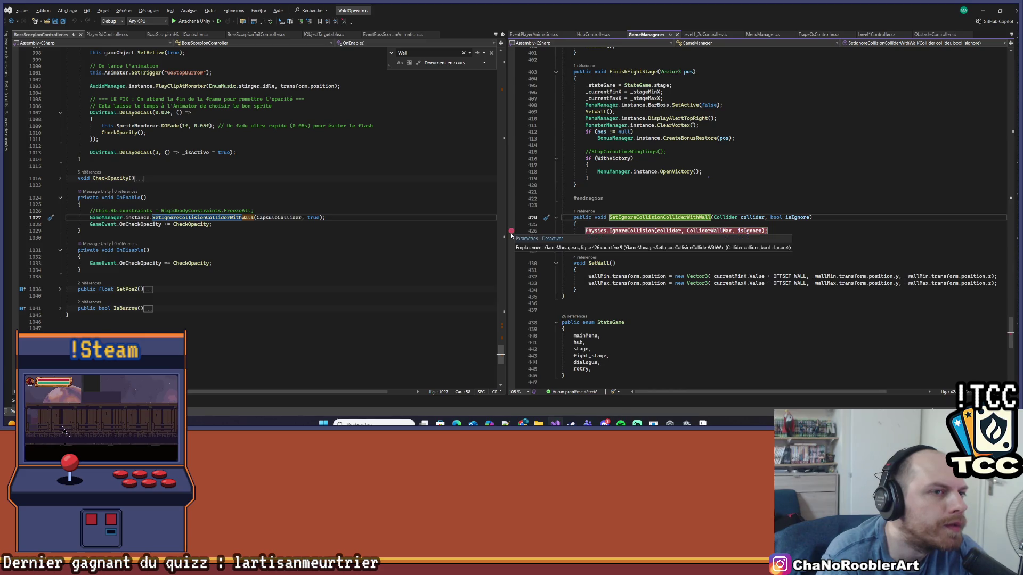
{"action": "left_click", "coordinate": [173, 22]}
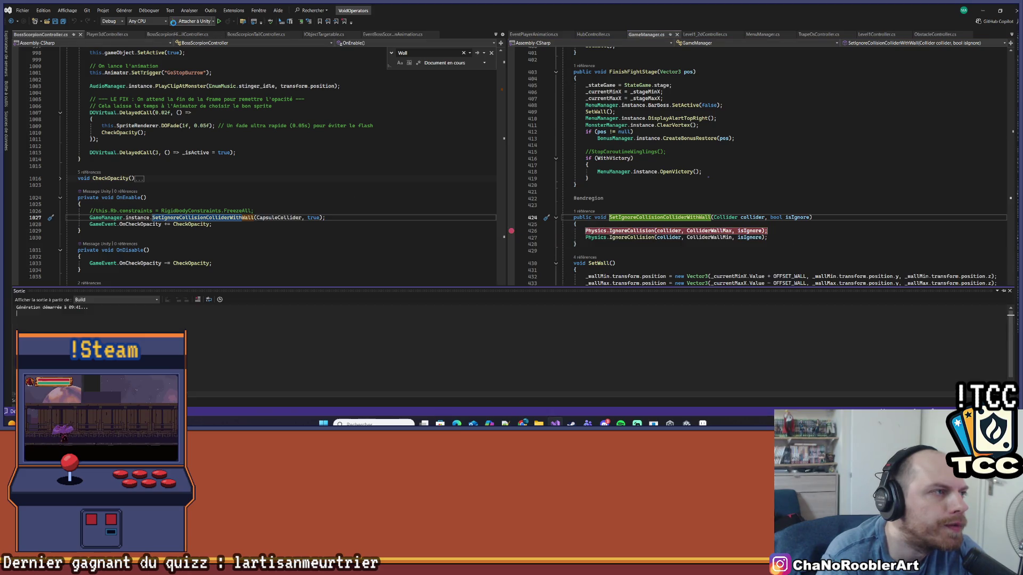
{"action": "left_click", "coordinate": [795, 199]}
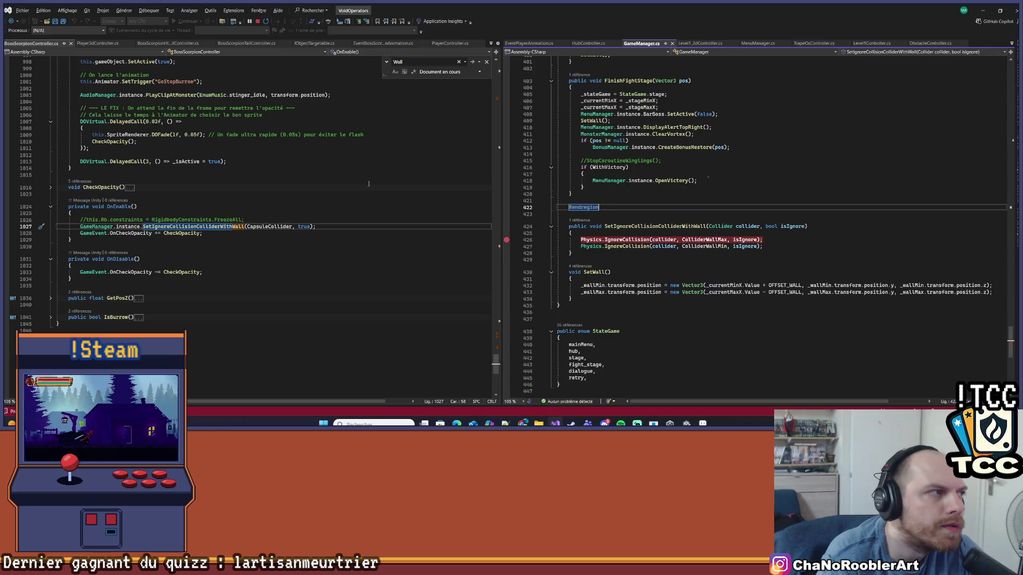
Return to the paused Visual Studio breakpoint and inspect the scorpion collider and ColliderWallMax values.
{"action": "key", "text": "alt+Tab"}
{"action": "key", "text": "alt+Tab"}
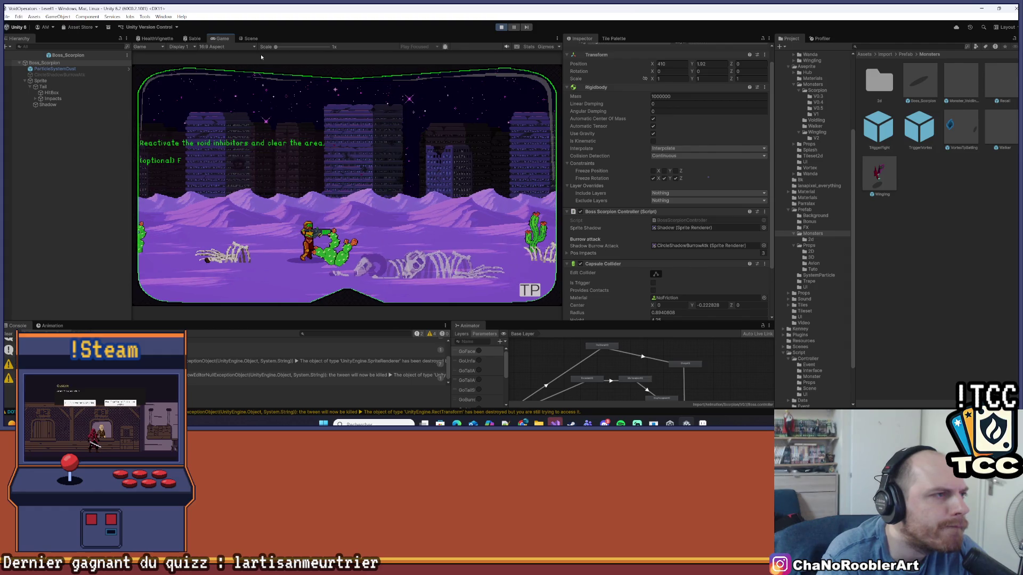
{"action": "left_click", "coordinate": [552, 424]}
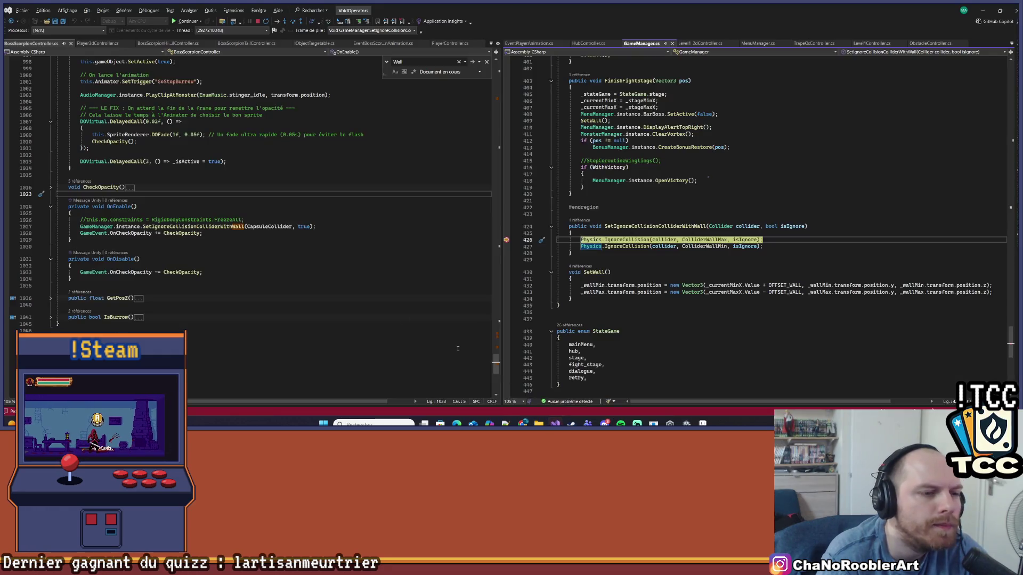
{"action": "mouse_move", "coordinate": [748, 227]}
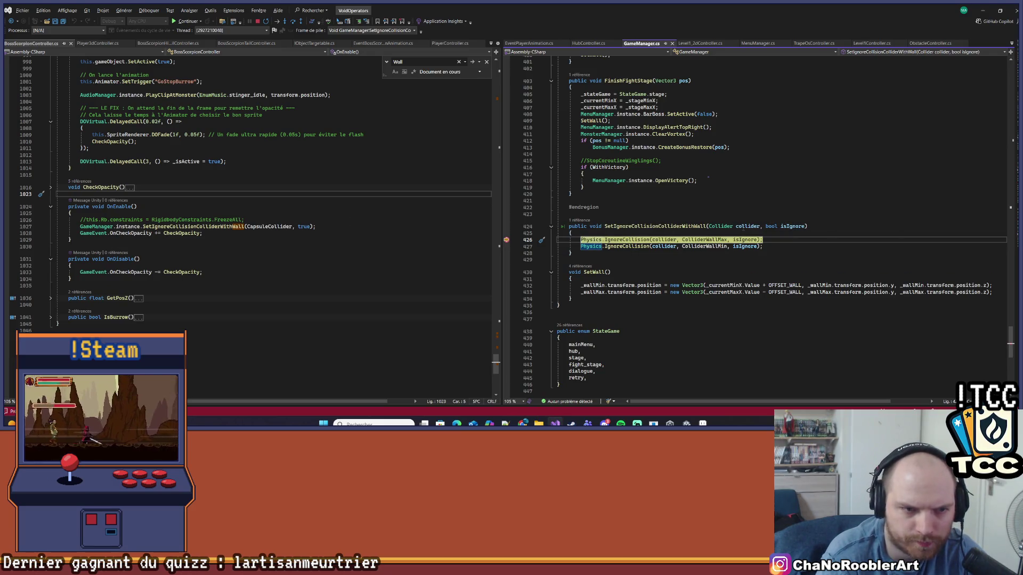
{"action": "left_click", "coordinate": [744, 233]}
{"action": "mouse_move", "coordinate": [748, 231]}
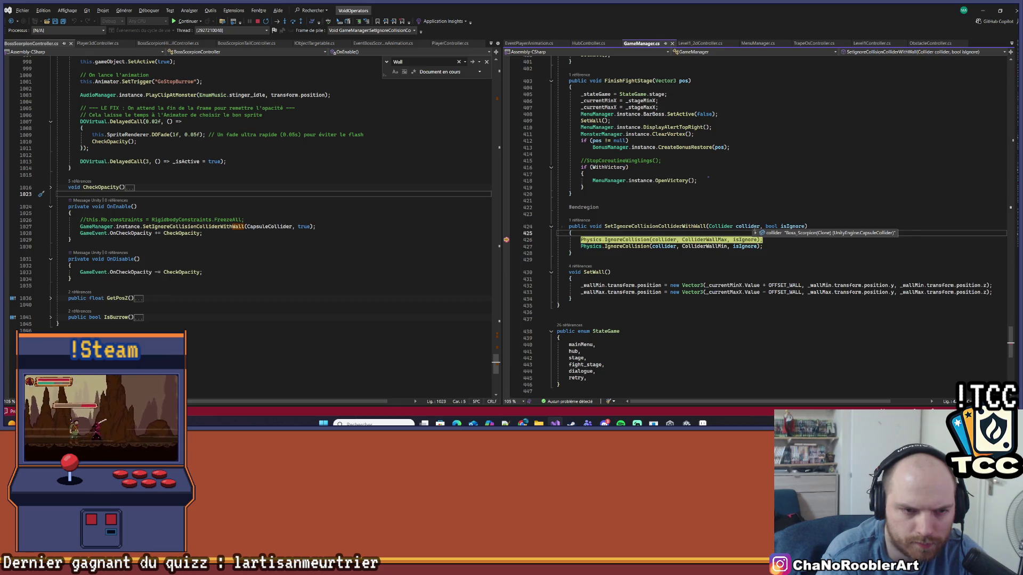
{"action": "left_click", "coordinate": [759, 240]}
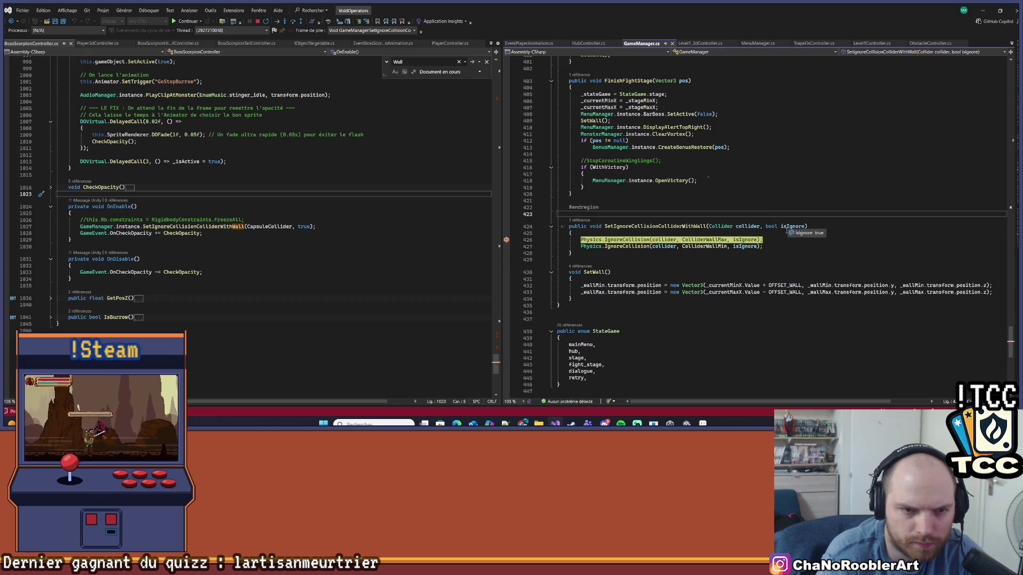
{"action": "mouse_move", "coordinate": [711, 241]}
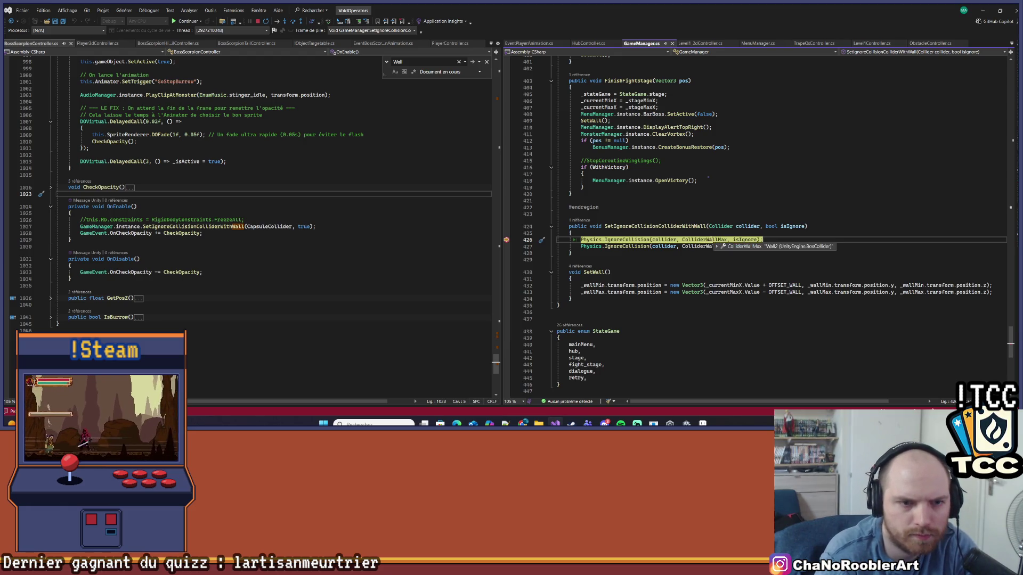
Step past both IgnoreCollision calls, undo the stray 'a' in isIgnore, and resume the game.
{"action": "type", "text": "a"}
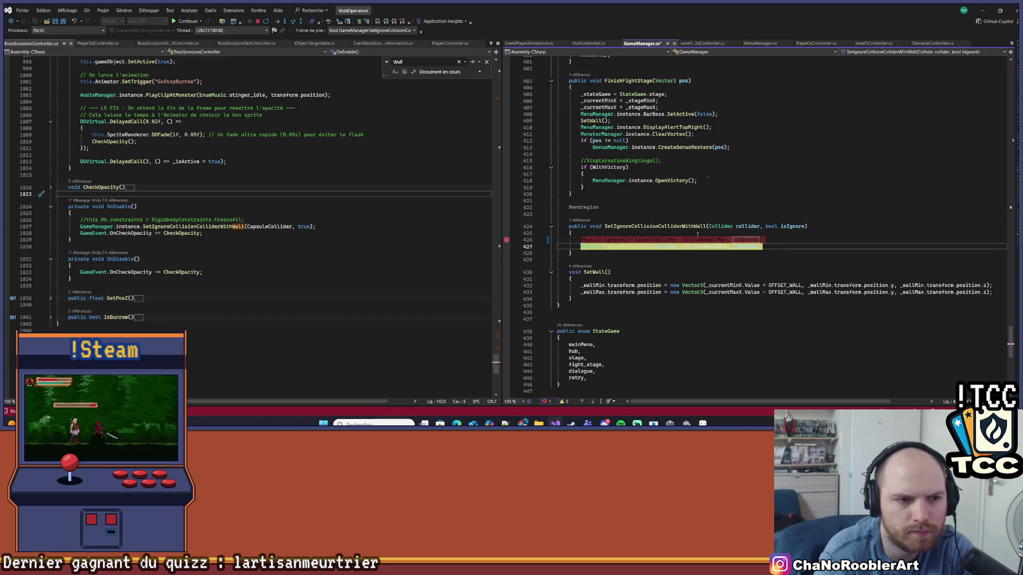
{"action": "key", "text": "Home"}
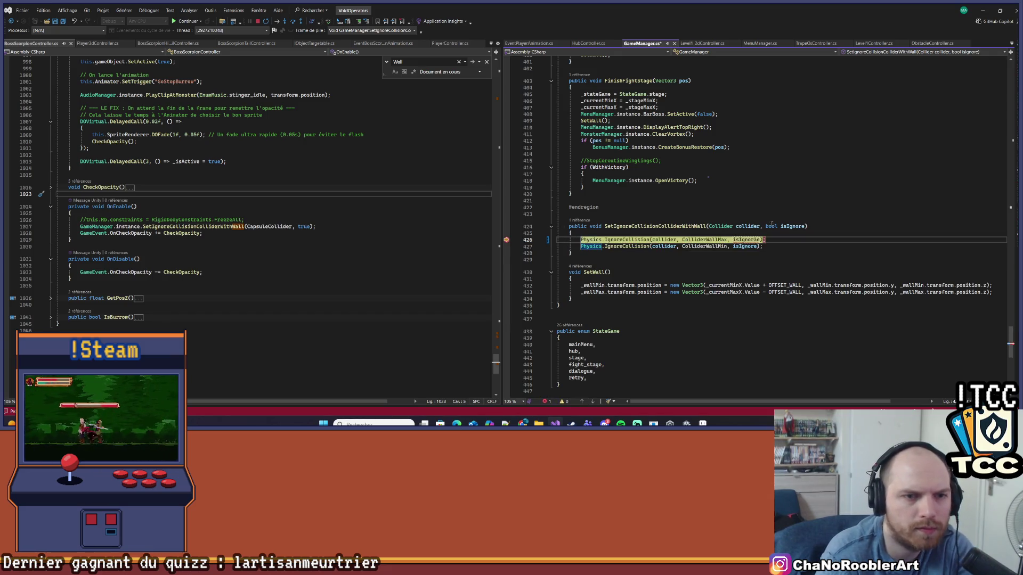
{"action": "key", "text": "F10"}
{"action": "key", "text": "F10"}
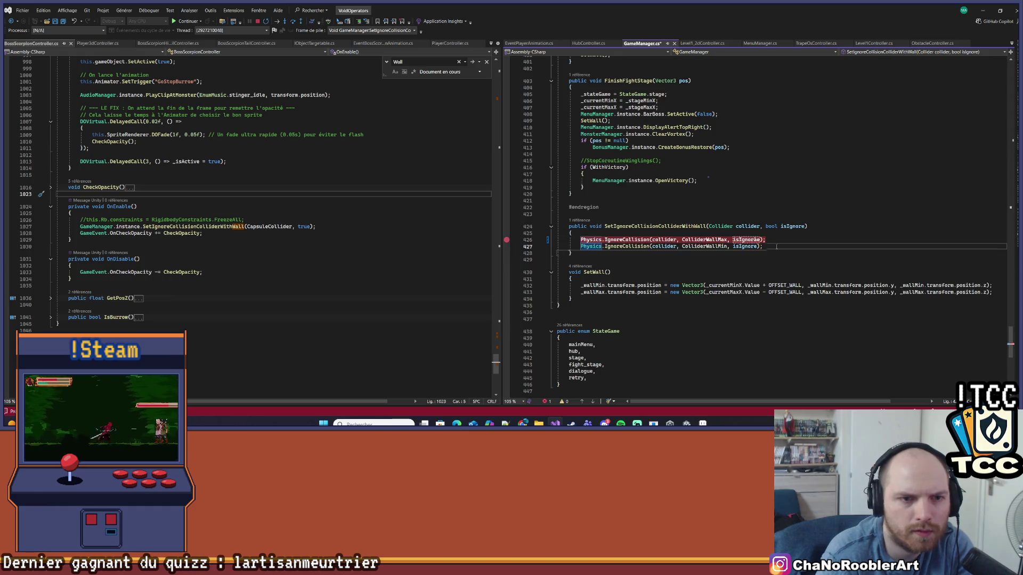
{"action": "key", "text": "ctrl+z"}
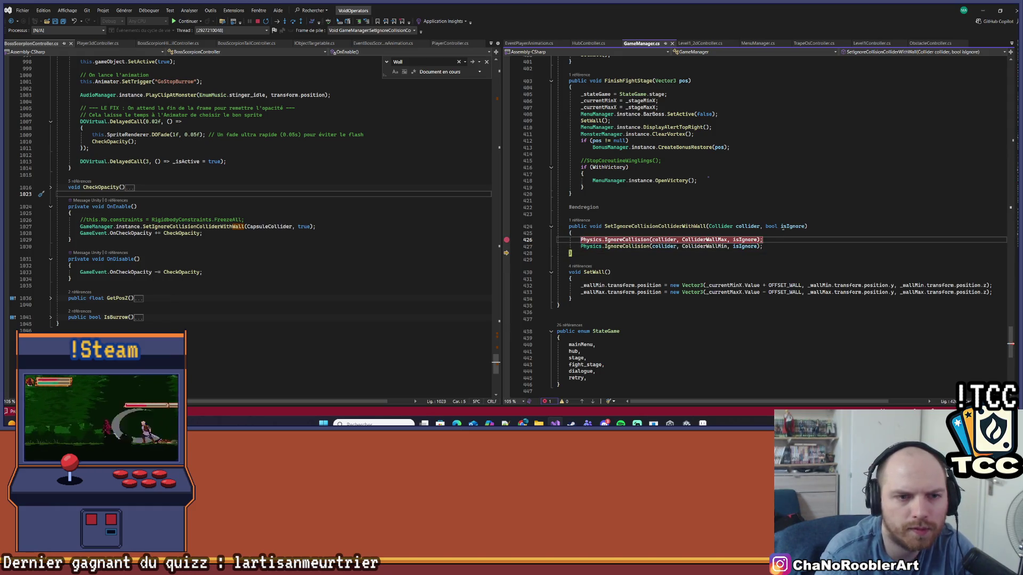
{"action": "key", "text": "F5"}
{"action": "key", "text": "alt+Tab"}
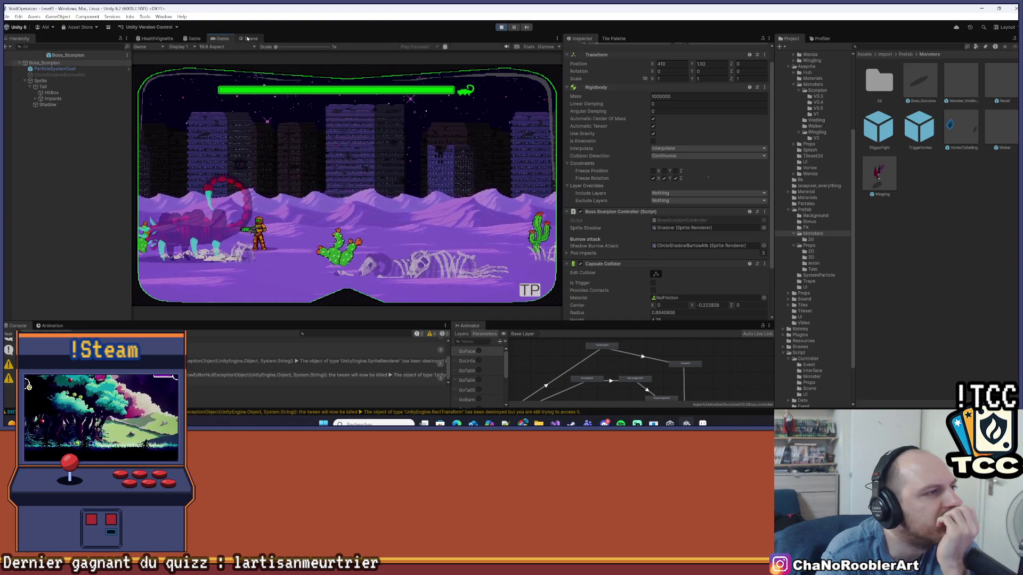
Leave prefab mode, select boss_scorpion, and toggle its Capsule Collider off and back on.
{"action": "left_click", "coordinate": [248, 39]}
{"action": "left_click", "coordinate": [219, 39]}
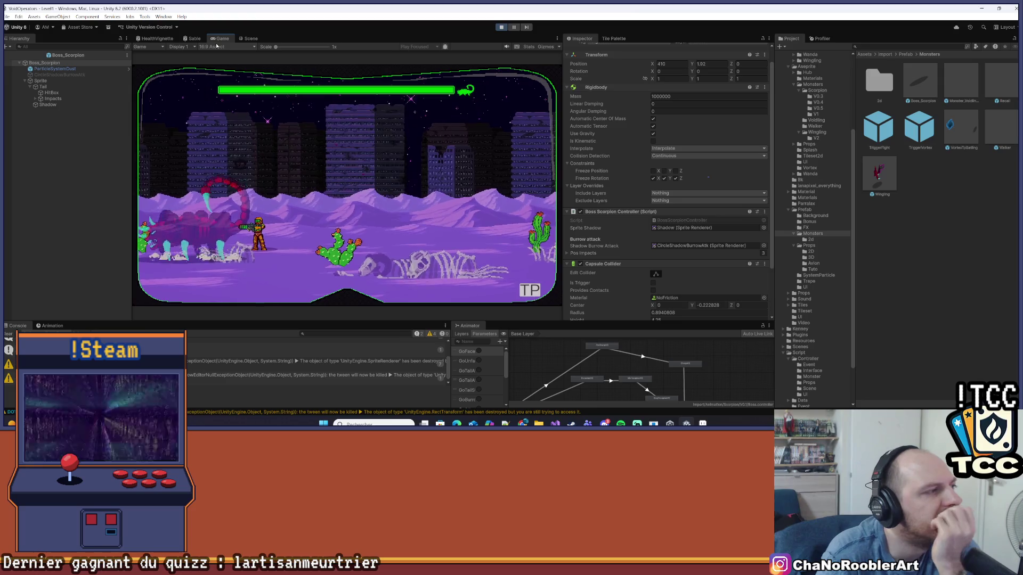
{"action": "left_click", "coordinate": [17, 55]}
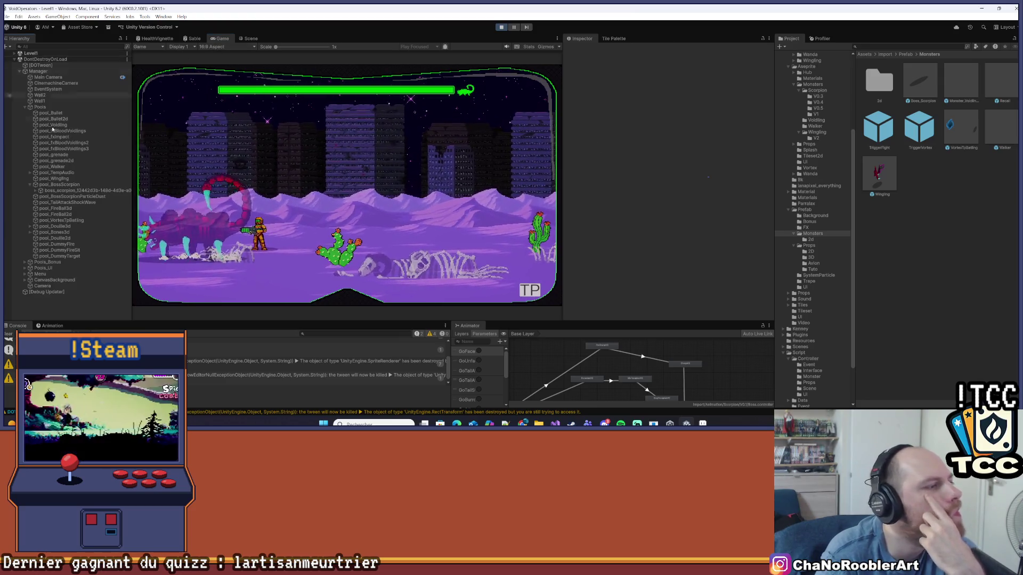
{"action": "left_click", "coordinate": [62, 191]}
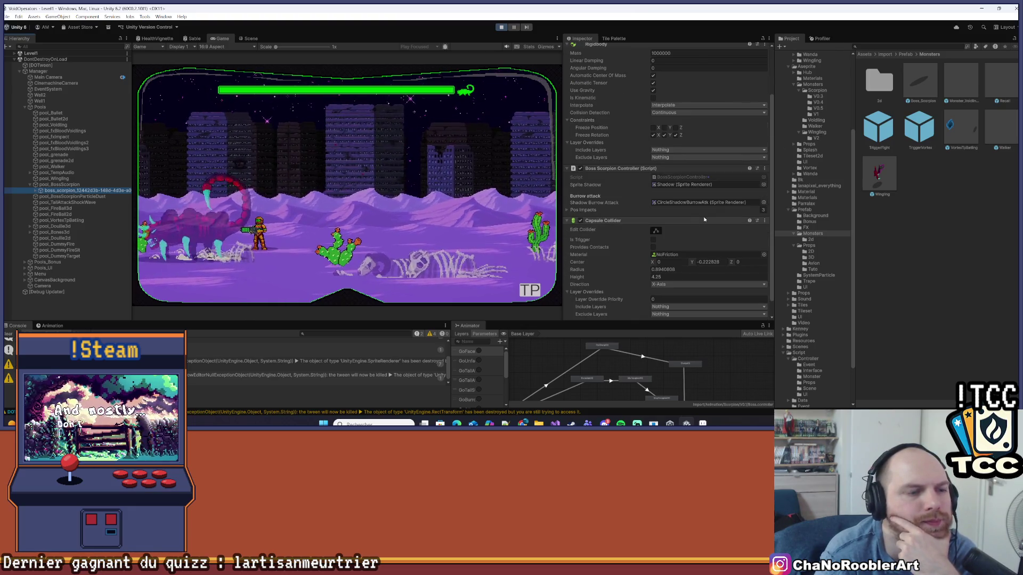
{"action": "scroll", "coordinate": [708, 216], "scroll_direction": "up", "scroll_amount": 1}
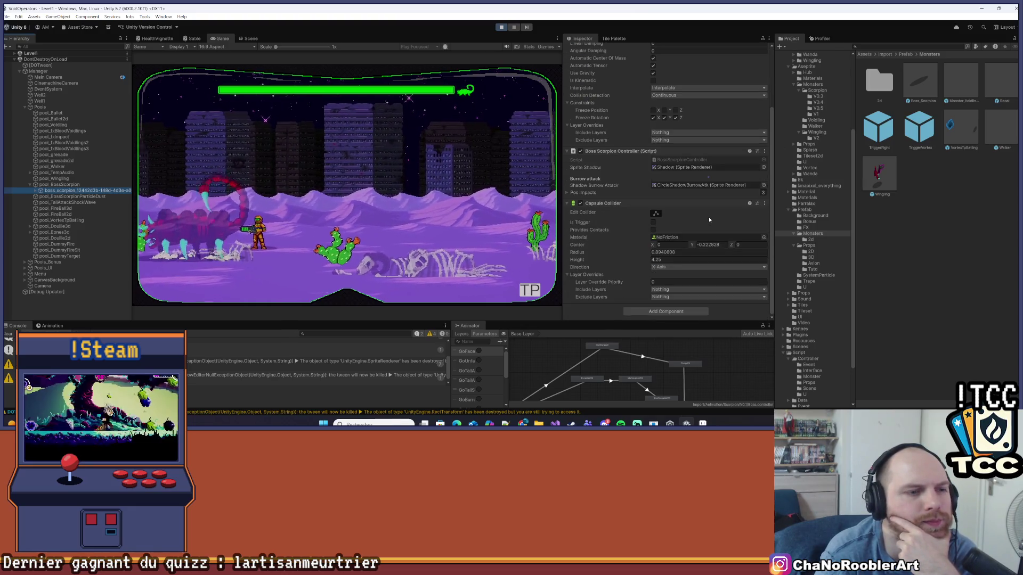
{"action": "left_click", "coordinate": [580, 203]}
{"action": "left_click", "coordinate": [580, 204]}
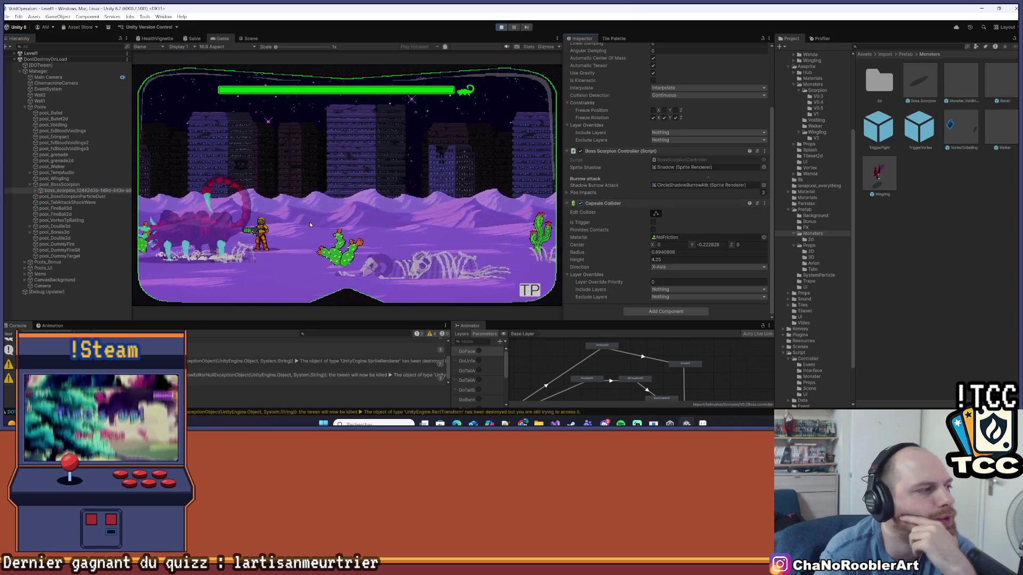
Expand boss_scorpion and select its Sprite child, revealing Tail and Shadow beneath it.
{"action": "left_click", "coordinate": [36, 191]}
{"action": "left_click", "coordinate": [35, 191]}
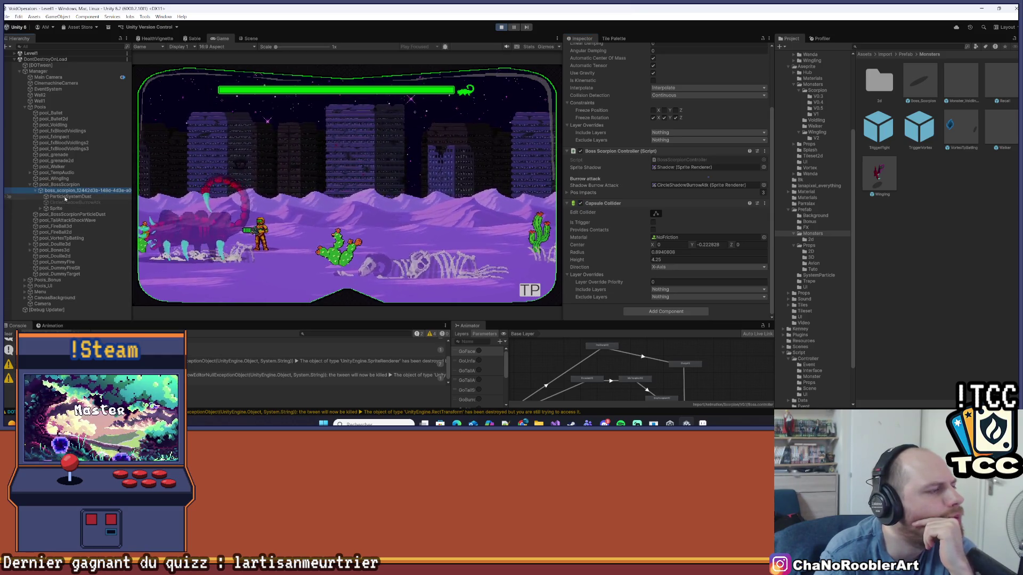
{"action": "left_click", "coordinate": [65, 197]}
{"action": "left_click", "coordinate": [48, 208]}
{"action": "left_click", "coordinate": [41, 209]}
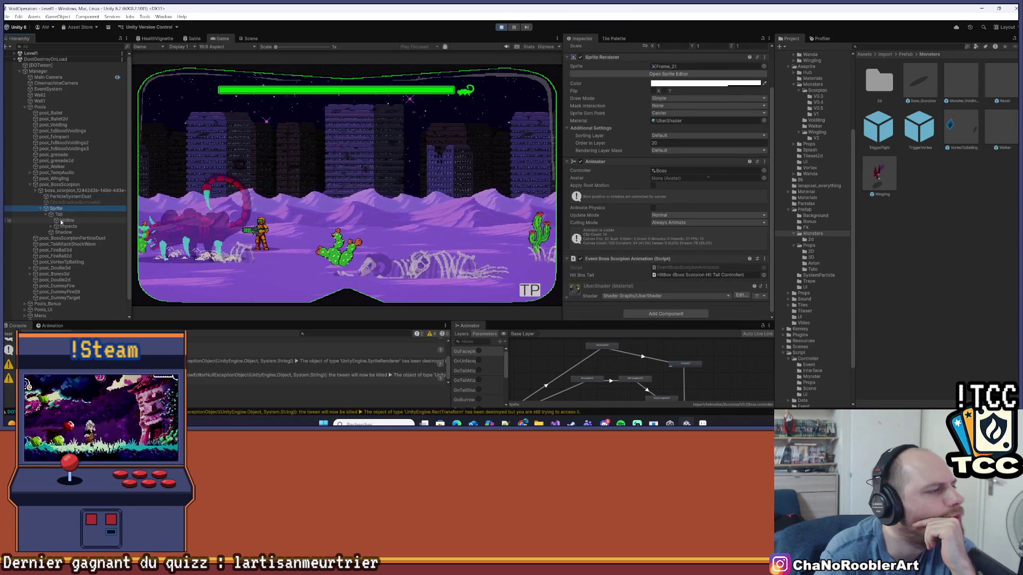
Inspect the tail HitBox's Box Collider, then frame the scorpion in the Scene view.
{"action": "left_click", "coordinate": [64, 220]}
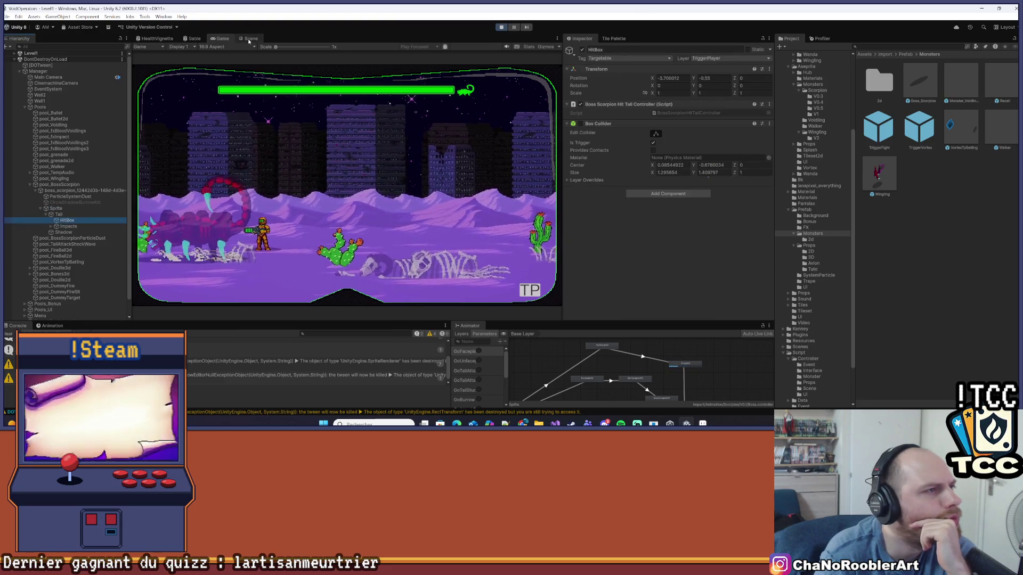
{"action": "key", "text": "ctrl+1"}
{"action": "left_click_drag", "start_coordinate": [472, 225], "coordinate": [373, 224]}
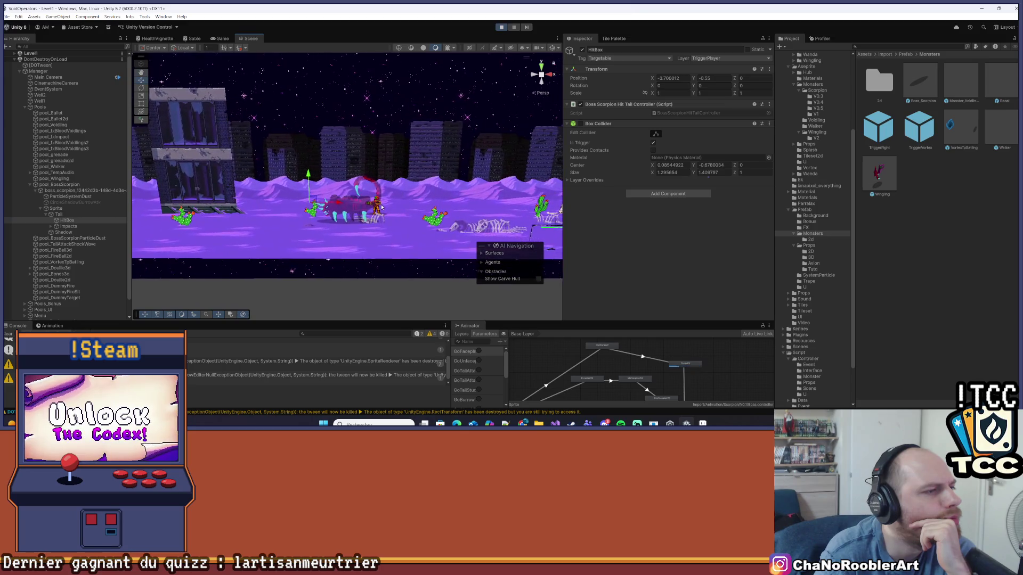
{"action": "scroll", "coordinate": [320, 197], "scroll_direction": "up", "scroll_amount": 5}
{"action": "left_click_drag", "start_coordinate": [276, 170], "coordinate": [261, 144]}
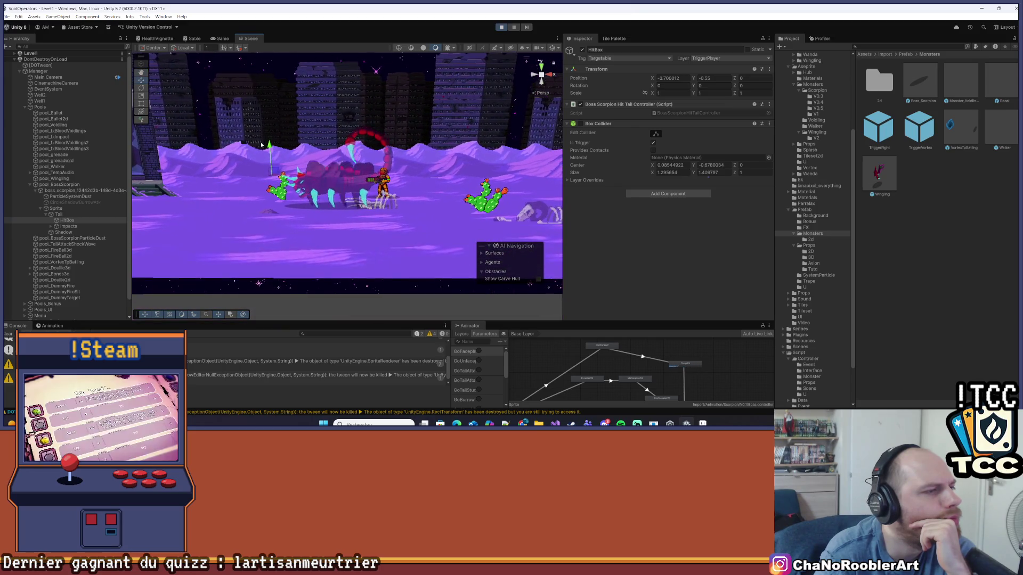
Reselect boss_scorpion and open its Capsule Collider's Exclude Layers options.
{"action": "left_click", "coordinate": [80, 190]}
{"action": "scroll", "coordinate": [710, 203], "scroll_direction": "down", "scroll_amount": 3}
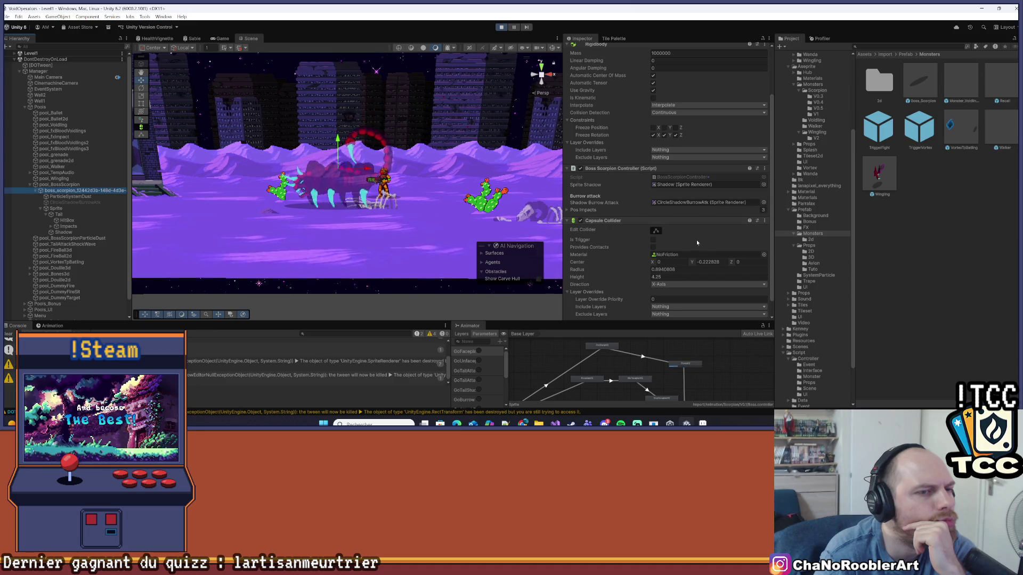
{"action": "scroll", "coordinate": [697, 239], "scroll_direction": "up", "scroll_amount": 2}
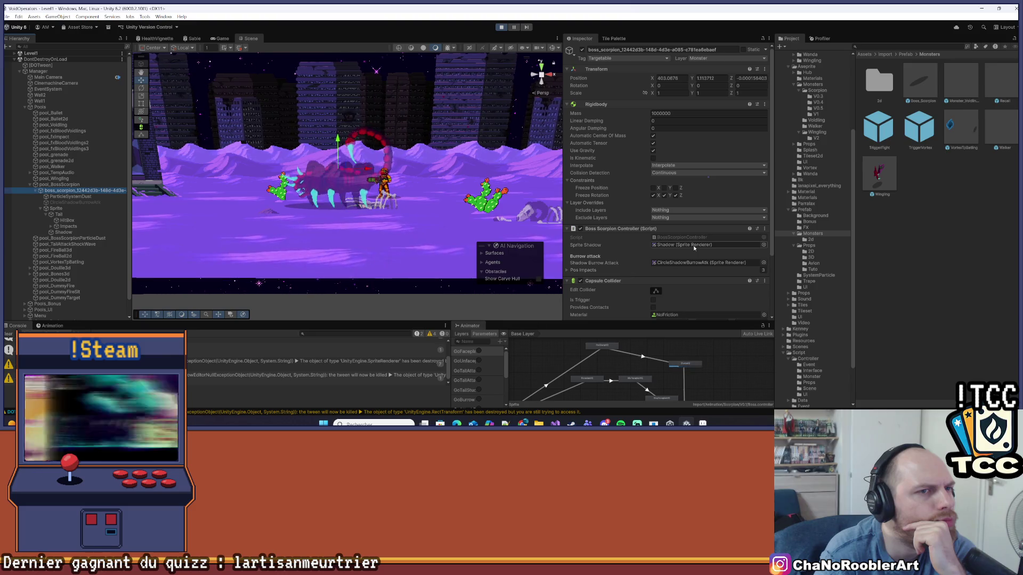
{"action": "scroll", "coordinate": [689, 246], "scroll_direction": "down", "scroll_amount": 3}
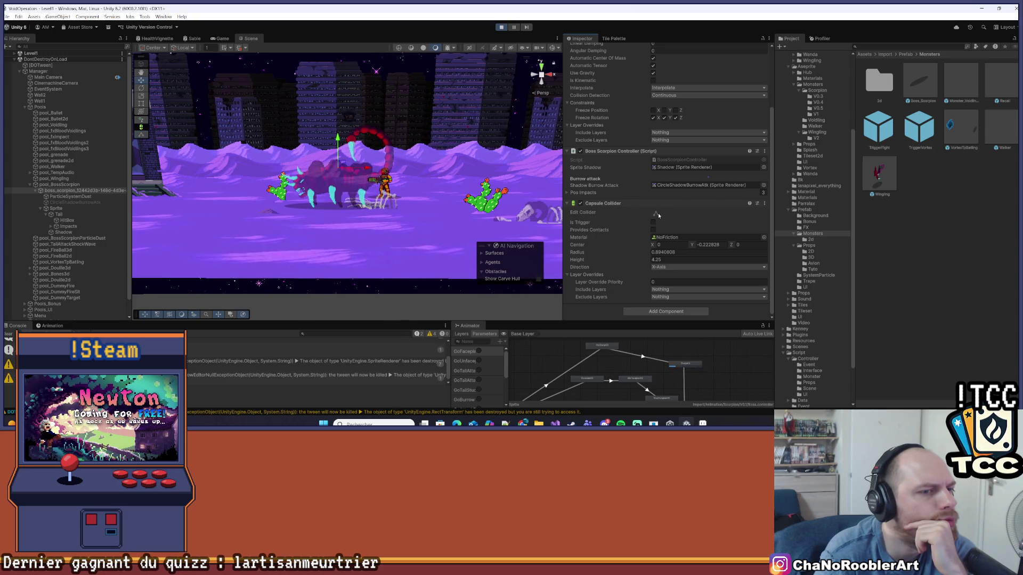
{"action": "left_click", "coordinate": [665, 299]}
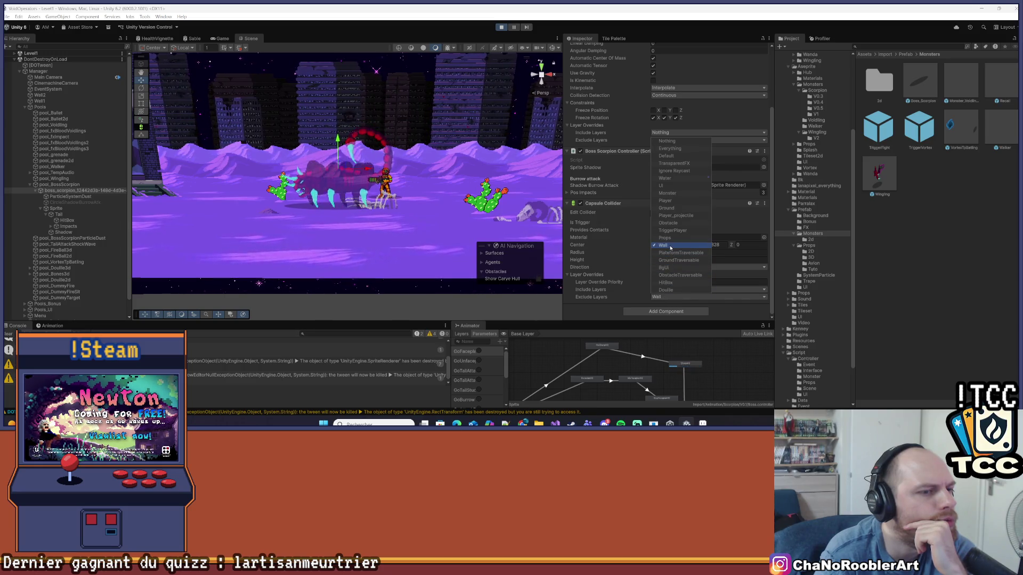
Review the Exclude Layers list twice, leaving the boss collider excluding Nothing.
{"action": "left_click", "coordinate": [612, 302]}
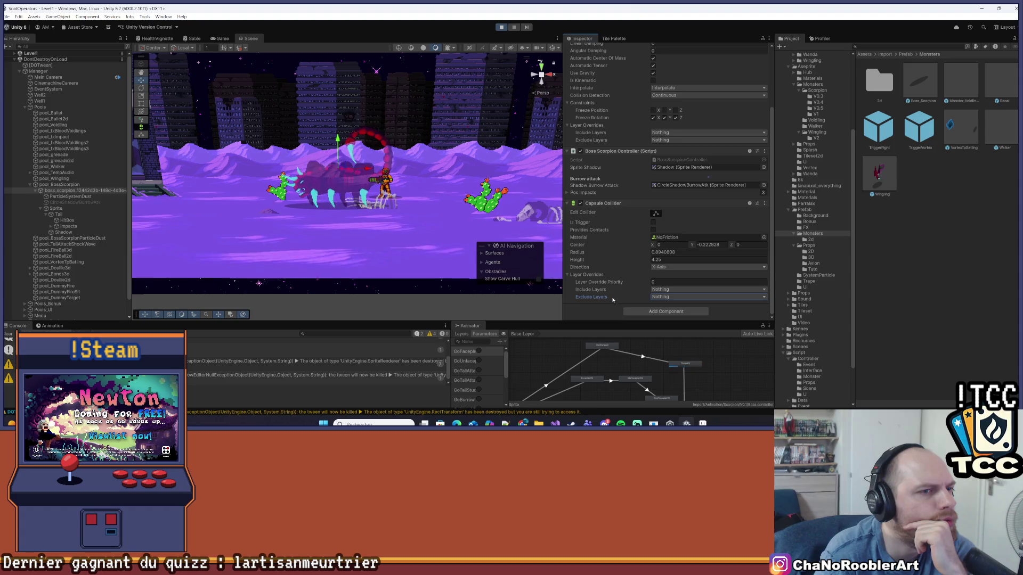
{"action": "scroll", "coordinate": [612, 298], "scroll_direction": "up", "scroll_amount": 2}
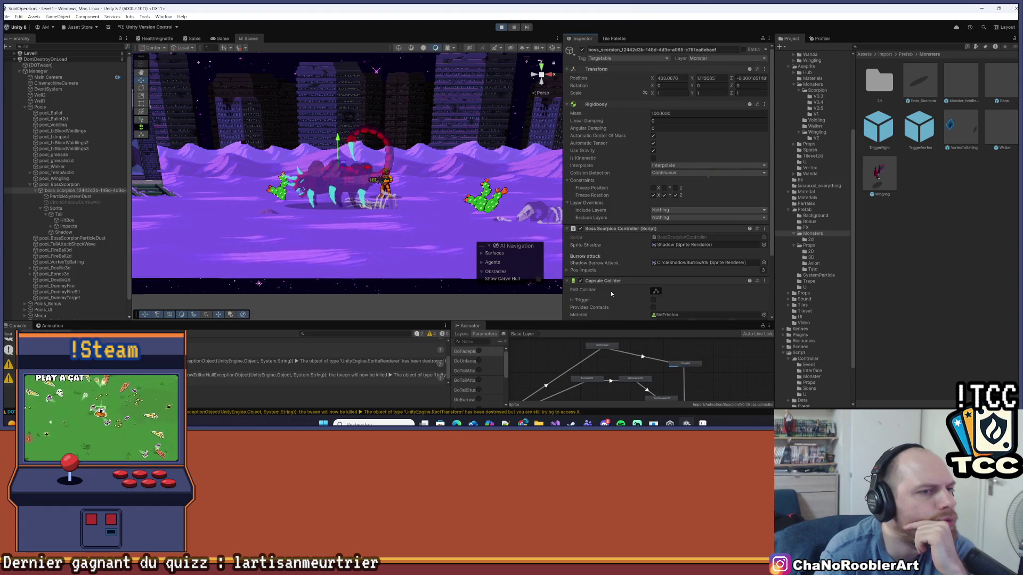
{"action": "scroll", "coordinate": [632, 262], "scroll_direction": "down", "scroll_amount": 1}
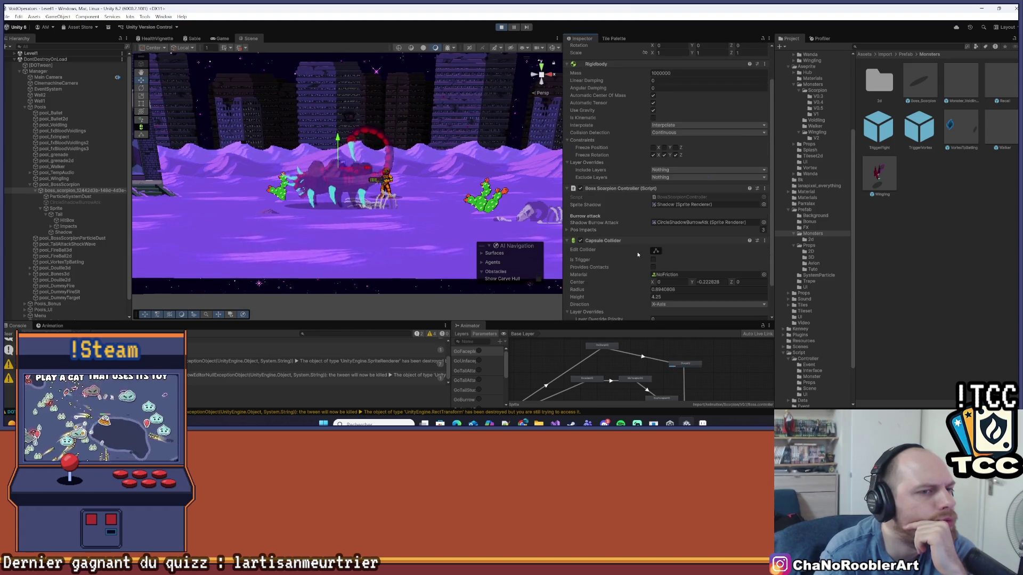
{"action": "left_click", "coordinate": [672, 177]}
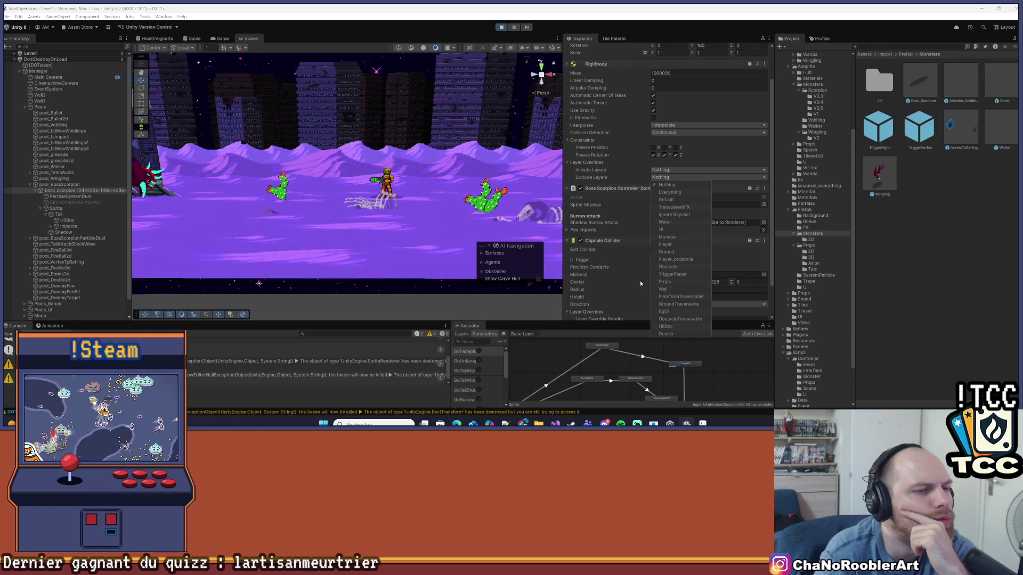
{"action": "left_click", "coordinate": [613, 178]}
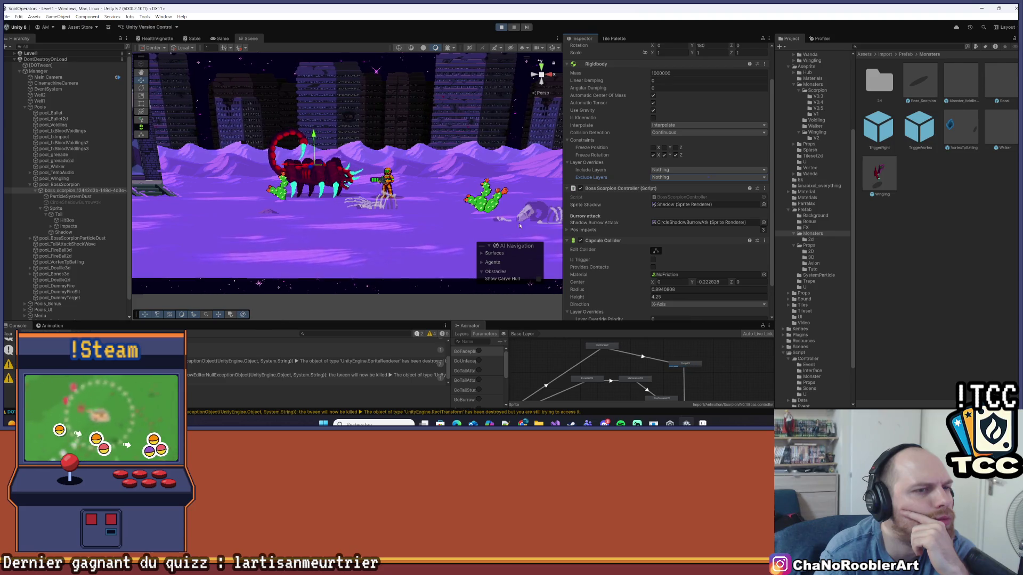
Scroll through the Inspector, then select the scorpion's Sprite to view its animation event script.
{"action": "scroll", "coordinate": [597, 275], "scroll_direction": "up", "scroll_amount": 2}
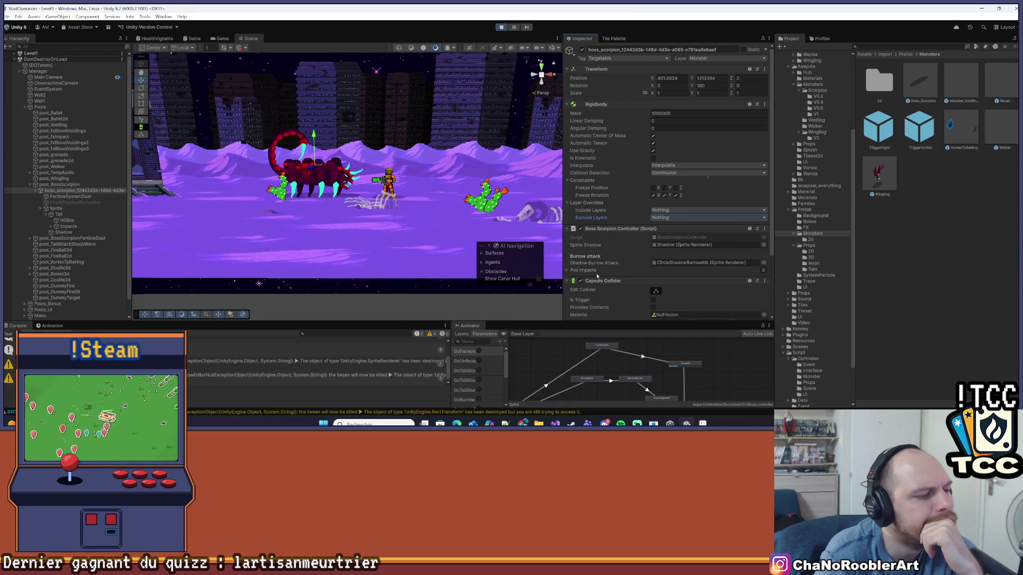
{"action": "scroll", "coordinate": [596, 276], "scroll_direction": "down", "scroll_amount": 3}
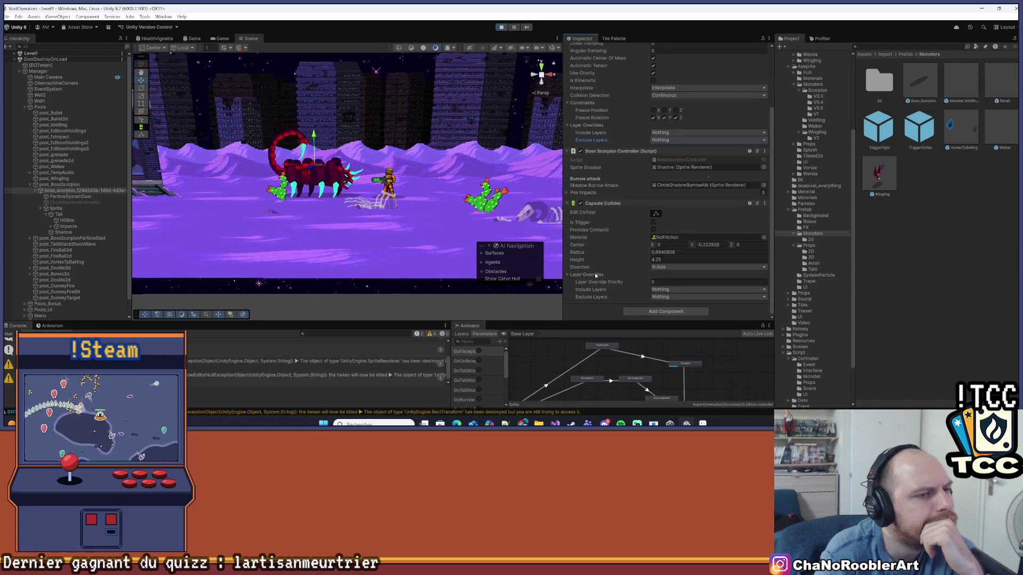
{"action": "scroll", "coordinate": [593, 271], "scroll_direction": "up", "scroll_amount": 3}
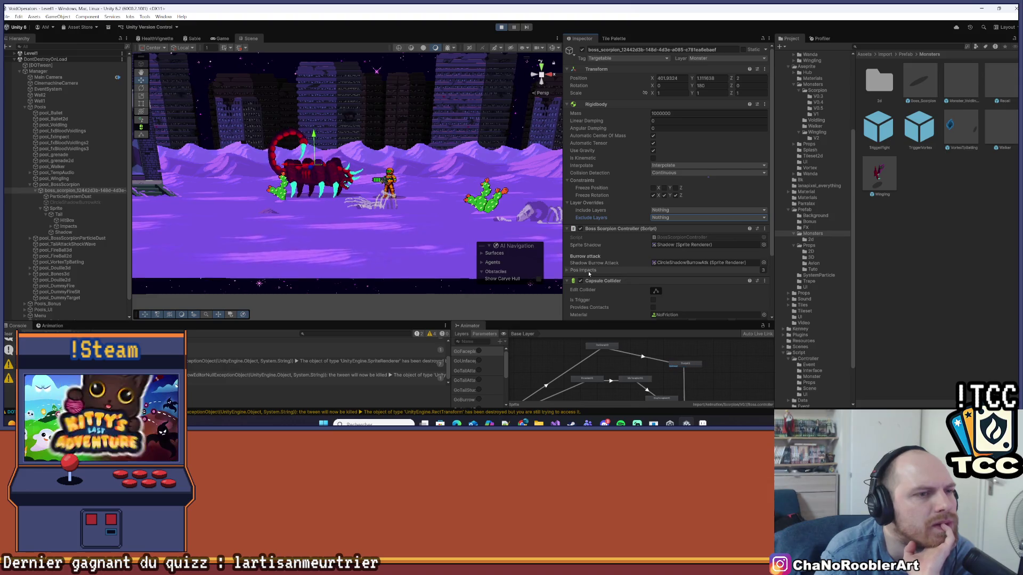
{"action": "scroll", "coordinate": [589, 274], "scroll_direction": "down", "scroll_amount": 3}
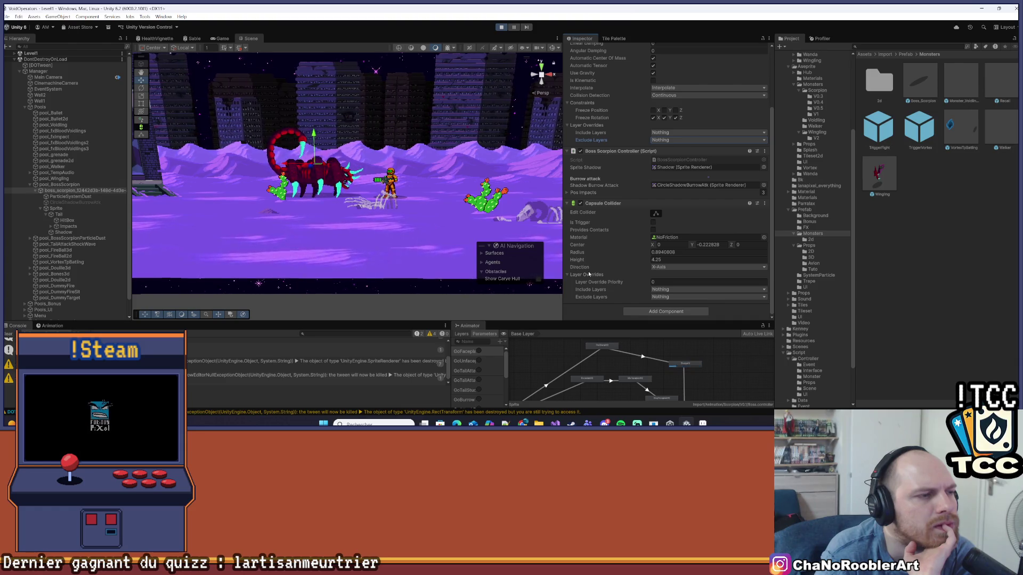
{"action": "scroll", "coordinate": [589, 274], "scroll_direction": "up", "scroll_amount": 3}
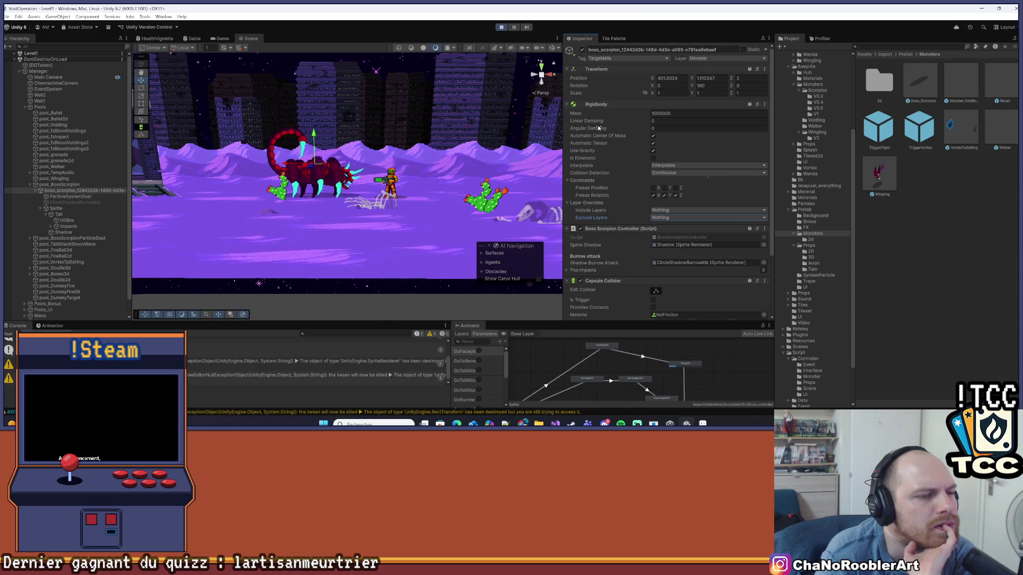
{"action": "scroll", "coordinate": [593, 150], "scroll_direction": "down", "scroll_amount": 3}
{"action": "left_click", "coordinate": [58, 209]}
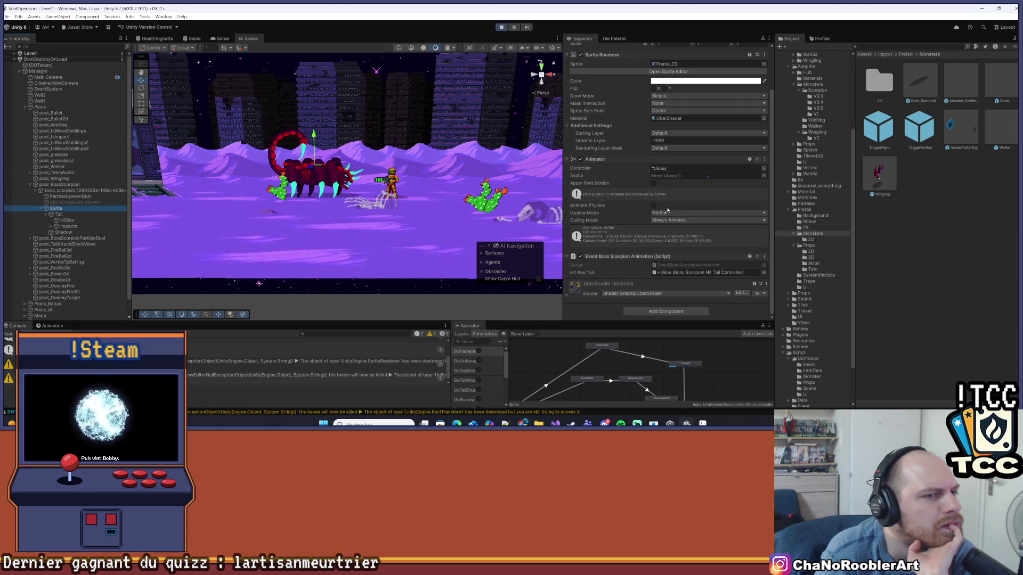
Select Tail, re-expand its Capsule Collider settings, and toggle its Is Trigger option.
{"action": "key", "text": "Down"}
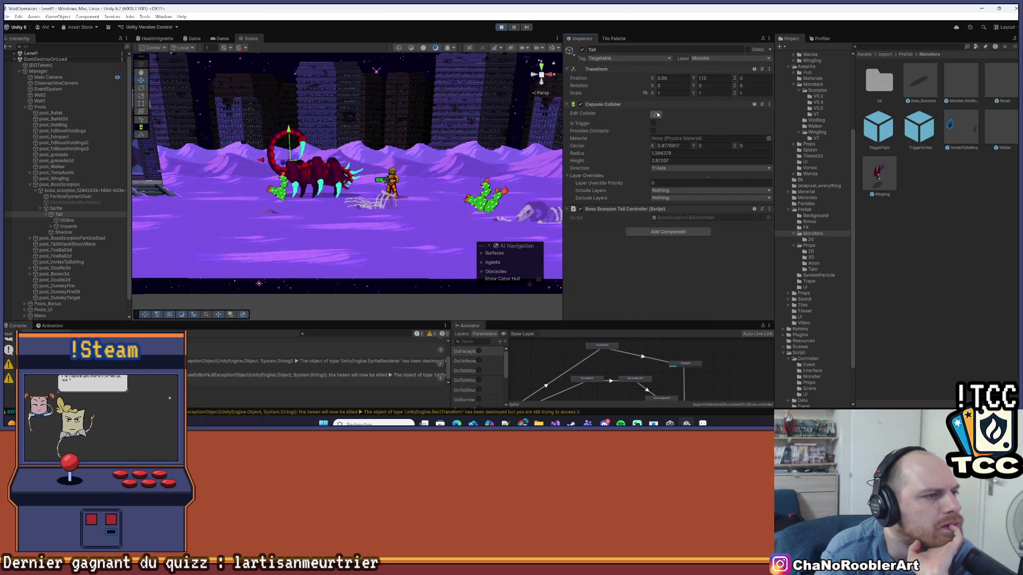
{"action": "left_click", "coordinate": [580, 105]}
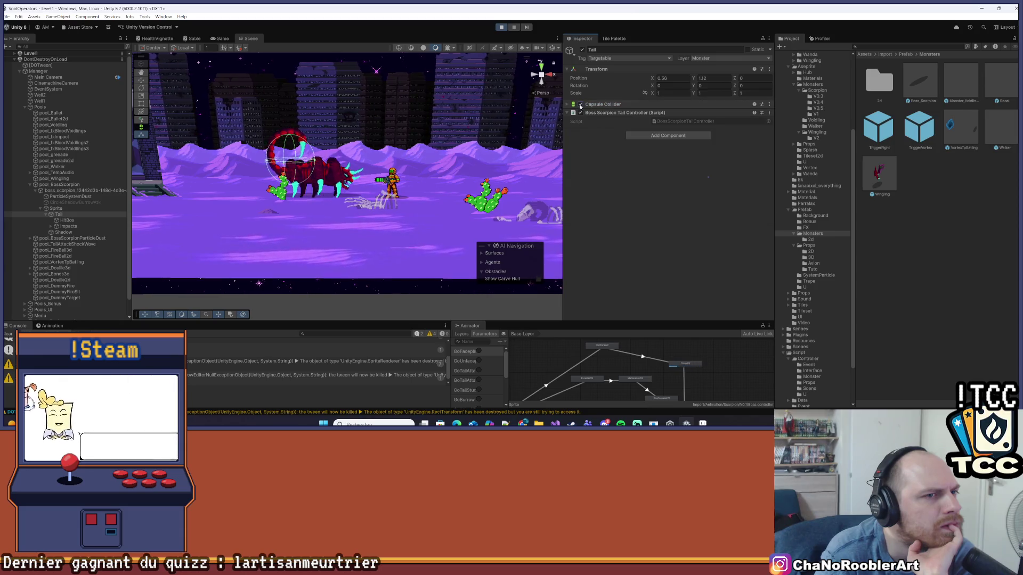
{"action": "left_click", "coordinate": [568, 113]}
{"action": "left_click", "coordinate": [573, 105]}
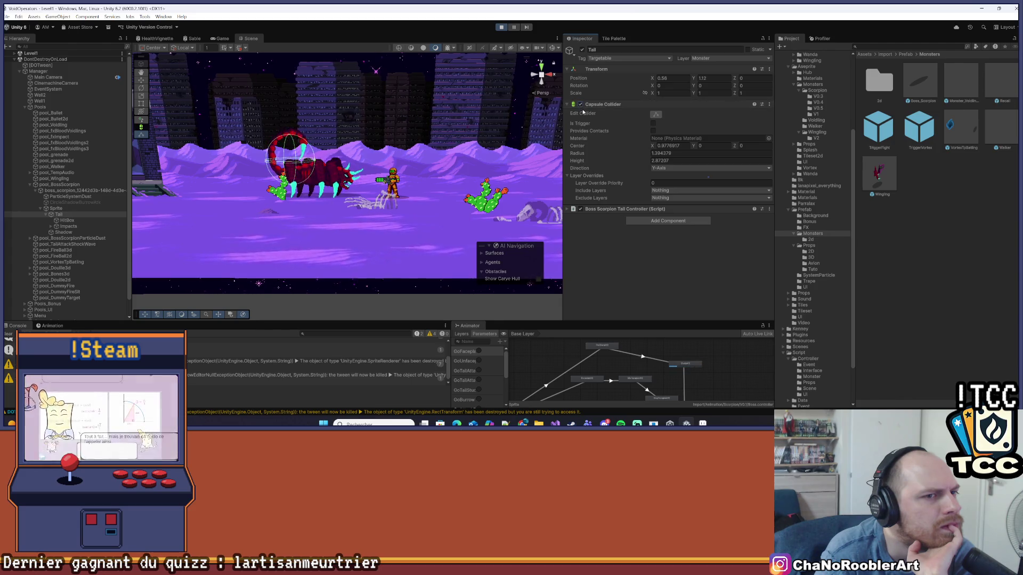
{"action": "left_click", "coordinate": [653, 123]}
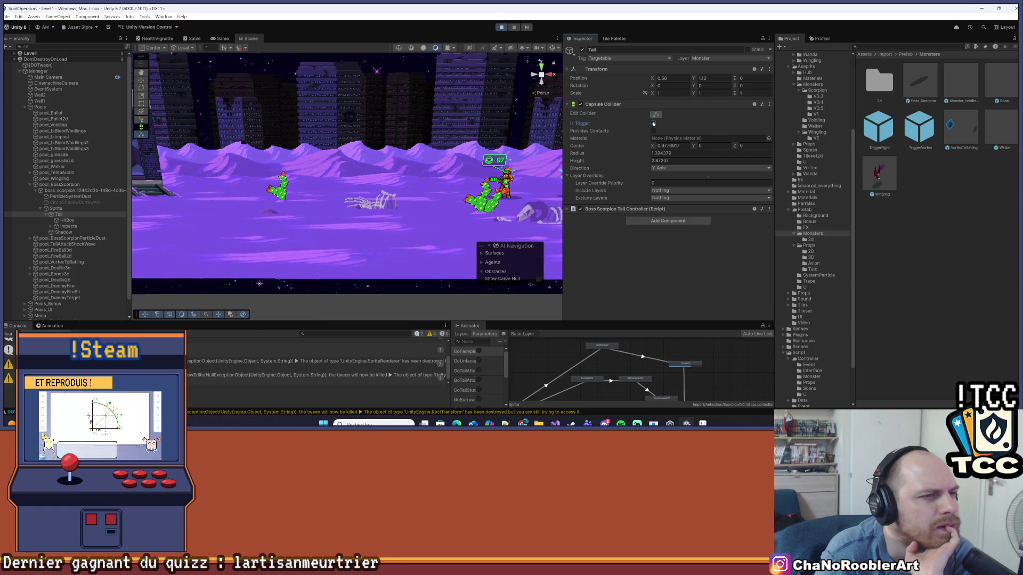
Deselect Tail, switch to the Game view, and run the player left and right toward the scorpion.
{"action": "left_click", "coordinate": [479, 146]}
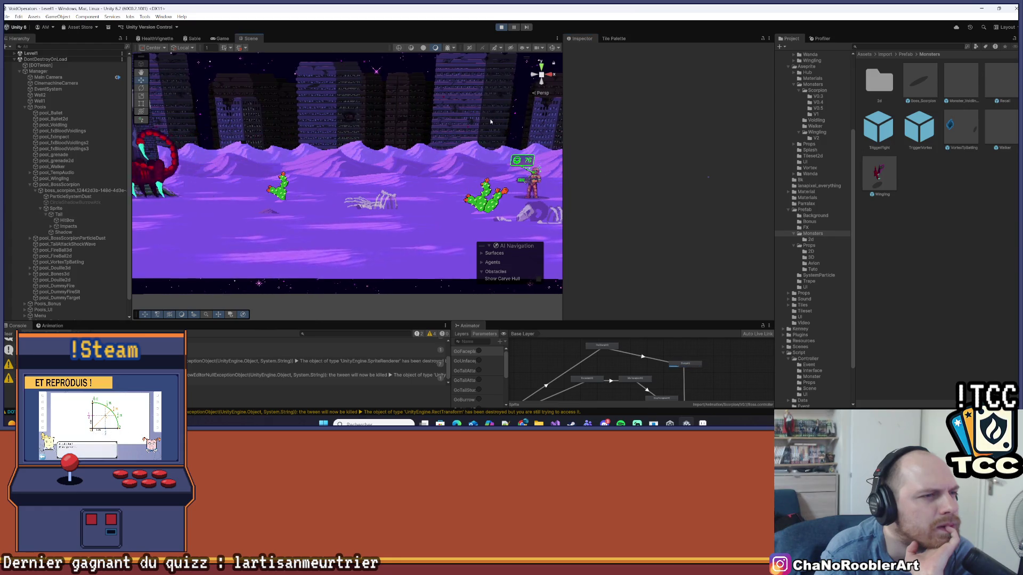
{"action": "key", "text": "ctrl+2"}
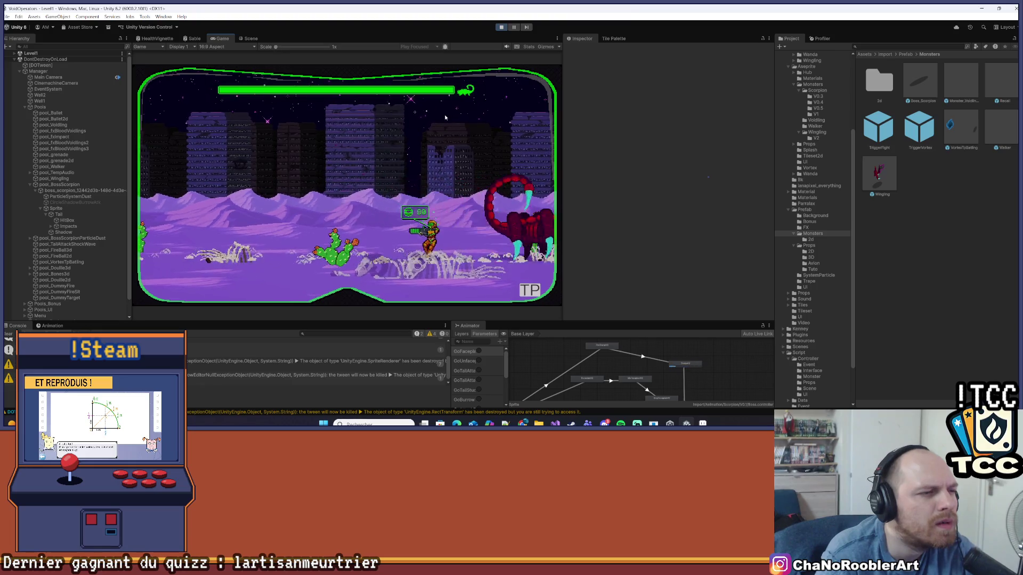
{"action": "key", "text": "a"}
{"action": "key", "text": "d"}
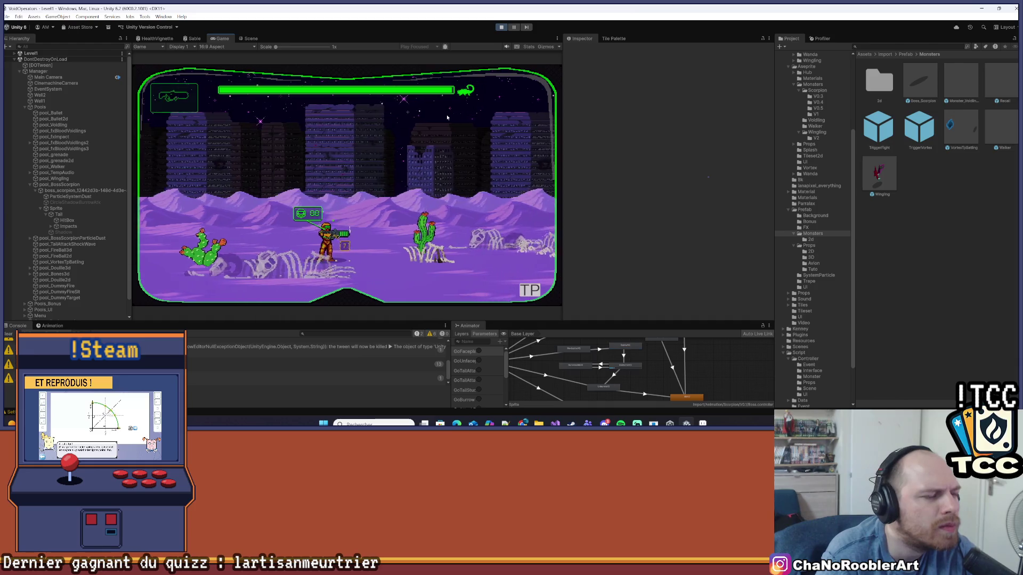
{"action": "key", "text": "a"}
{"action": "key", "text": "d"}
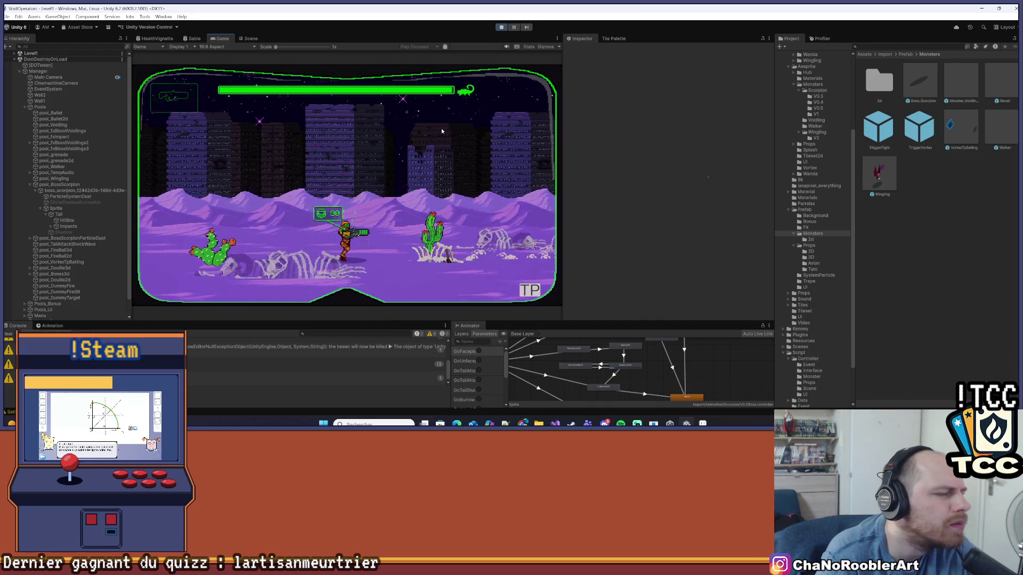
{"action": "key", "text": "d"}
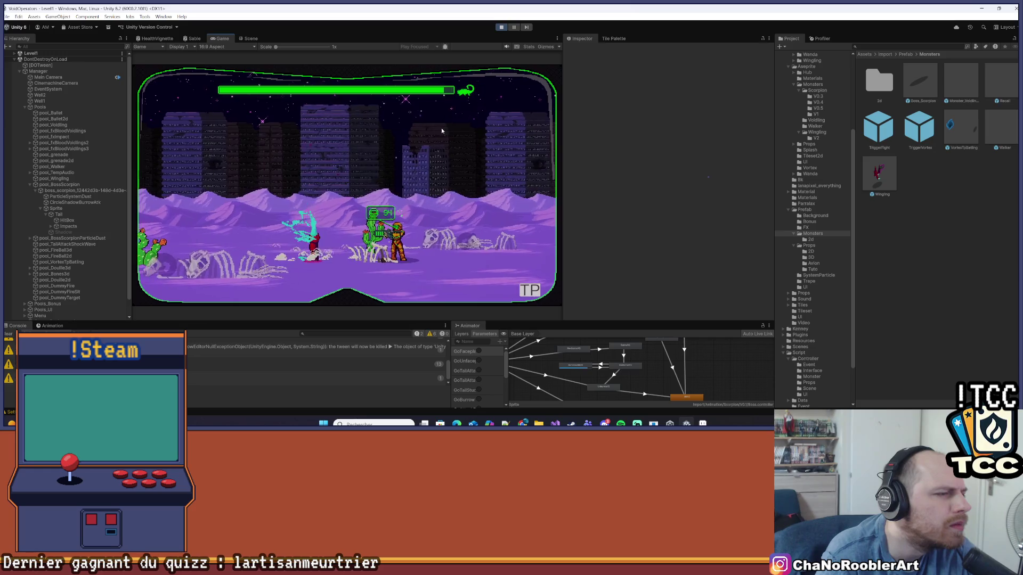
Keep dodging left and right around the burrowing scorpion, then stop play mode.
{"action": "key", "text": "a"}
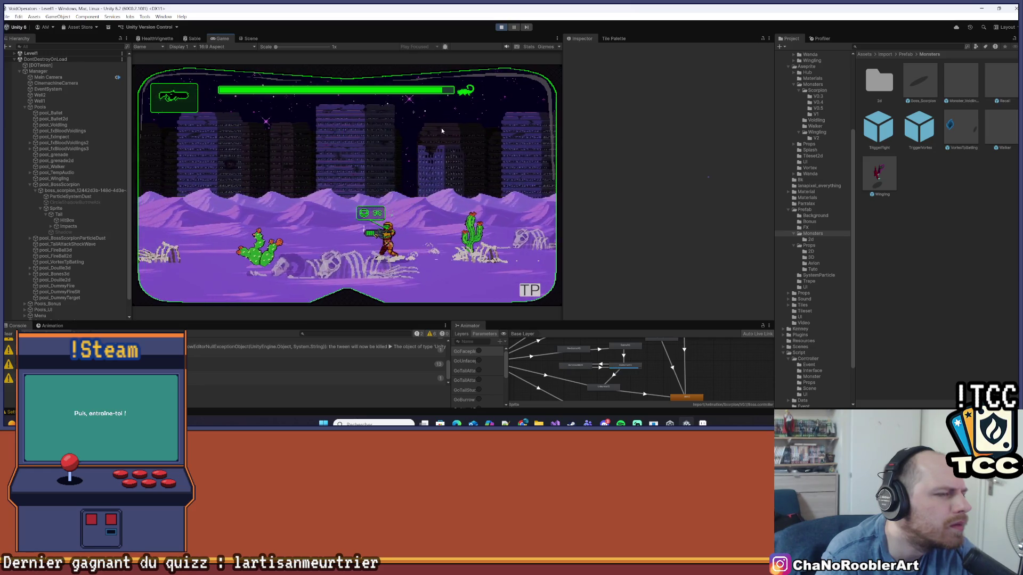
{"action": "key", "text": "a"}
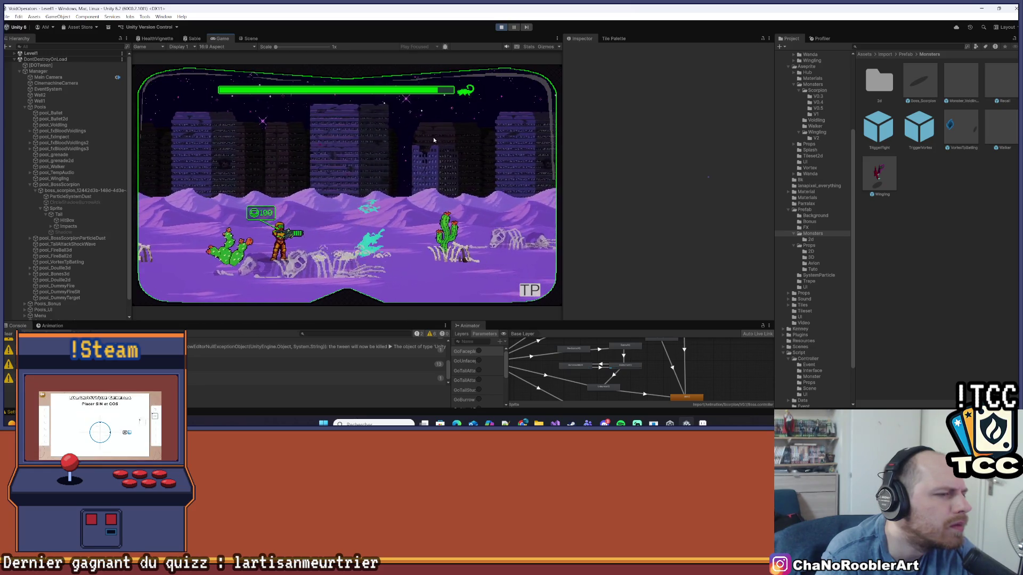
{"action": "key", "text": "d"}
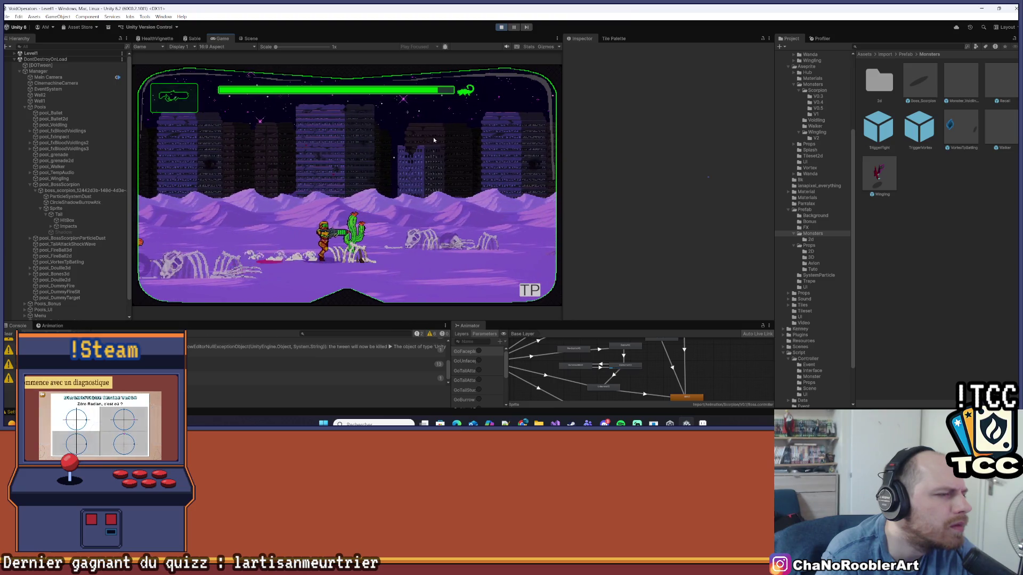
{"action": "key", "text": "a"}
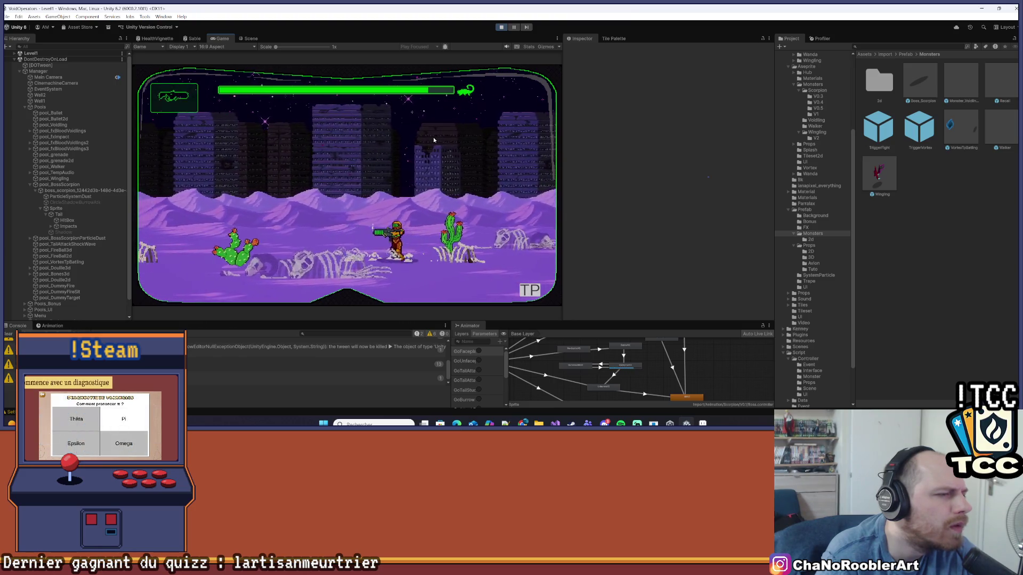
{"action": "key", "text": "a"}
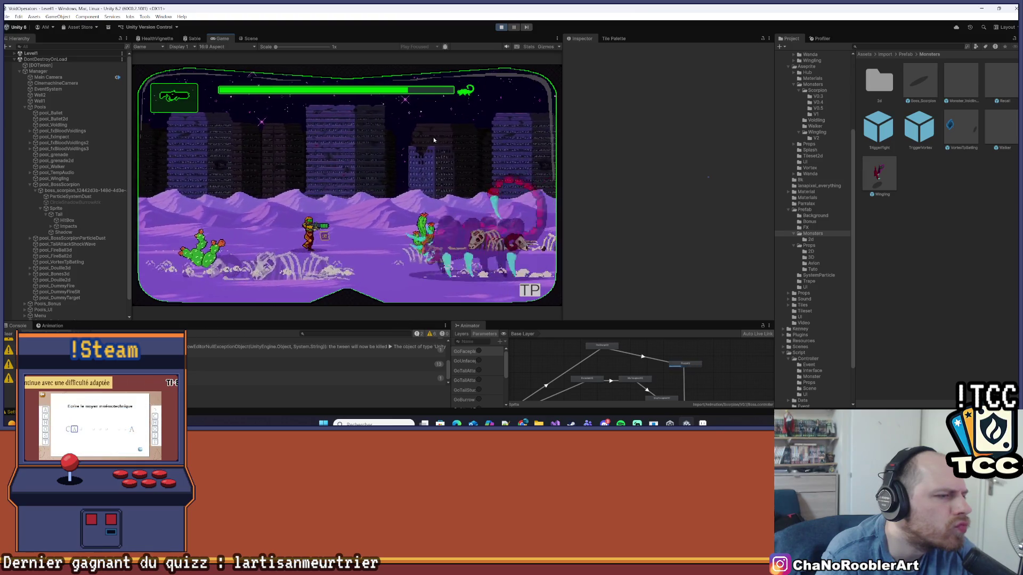
{"action": "left_click", "coordinate": [501, 27]}
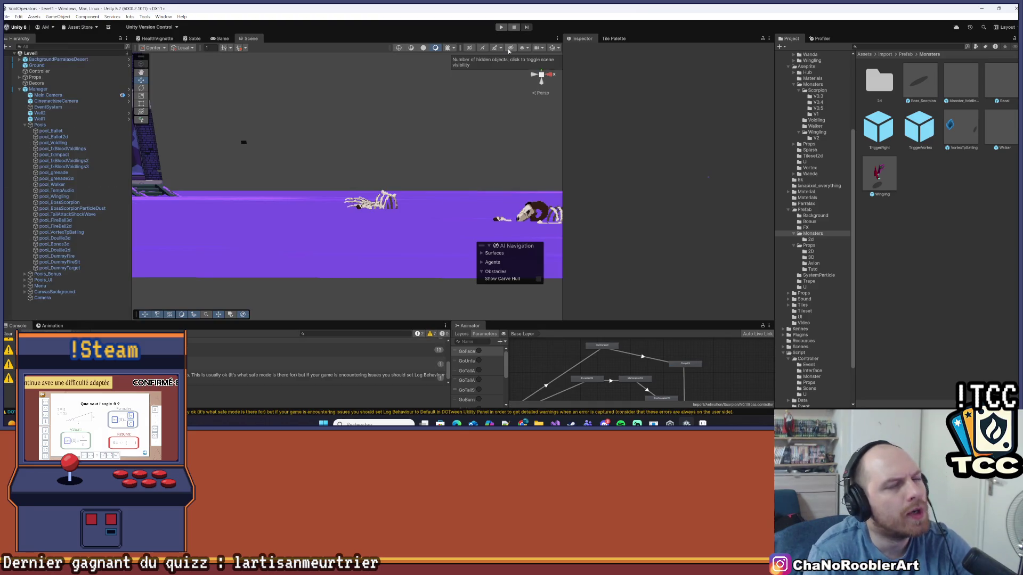
Open the Boss_Scorpion prefab, check the Tail collider shape, save the prefab, and start the game.
{"action": "double_click", "coordinate": [919, 83]}
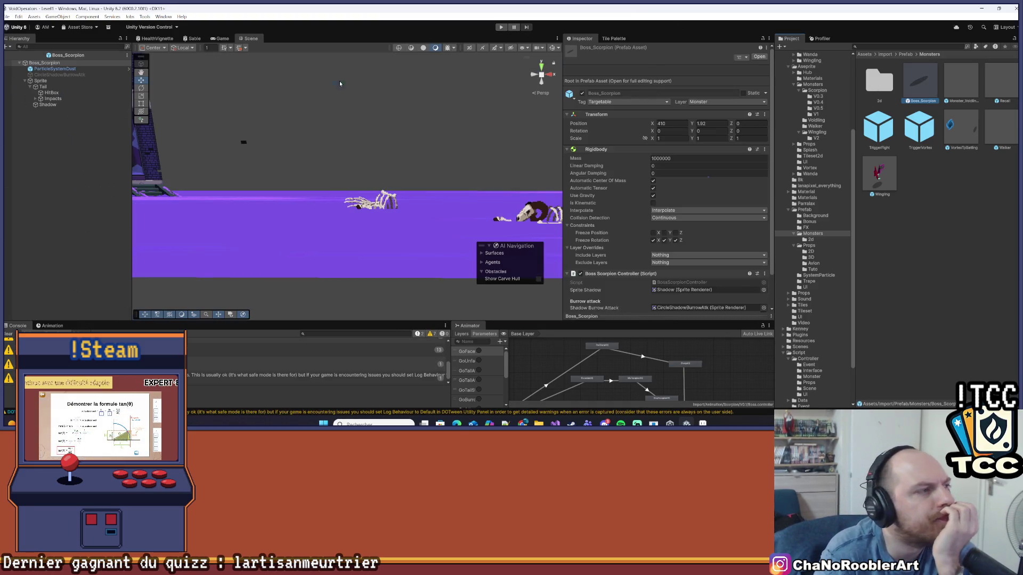
{"action": "left_click", "coordinate": [42, 86]}
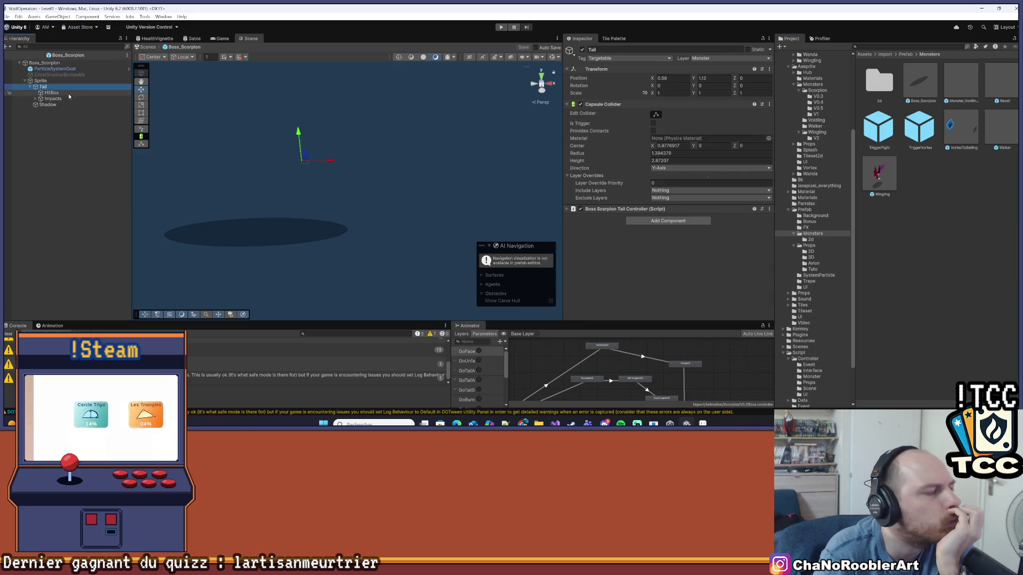
{"action": "left_click", "coordinate": [656, 115]}
{"action": "left_click", "coordinate": [656, 115]}
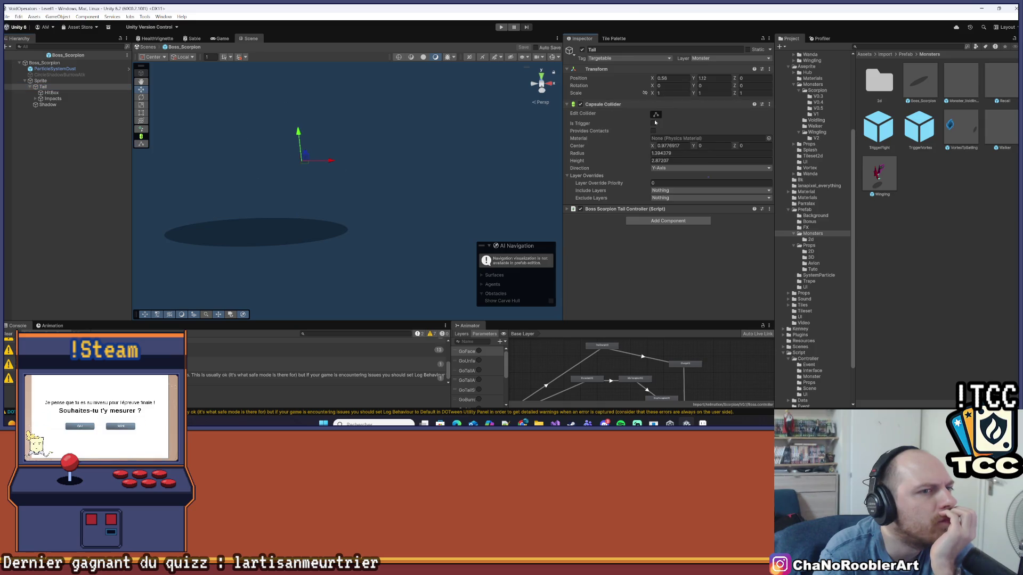
{"action": "left_click", "coordinate": [153, 196]}
{"action": "key", "text": "ctrl+s"}
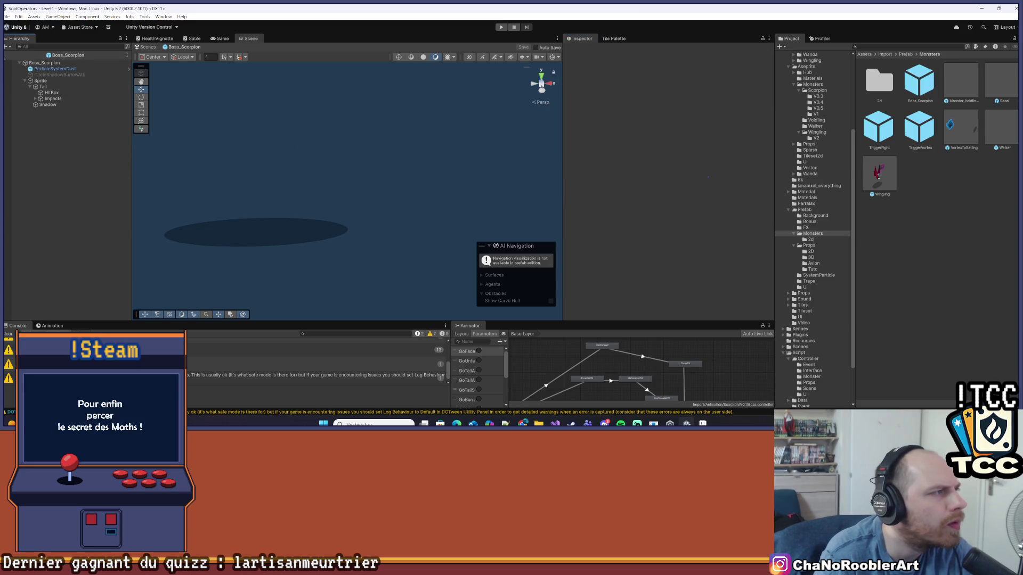
{"action": "left_click", "coordinate": [501, 28]}
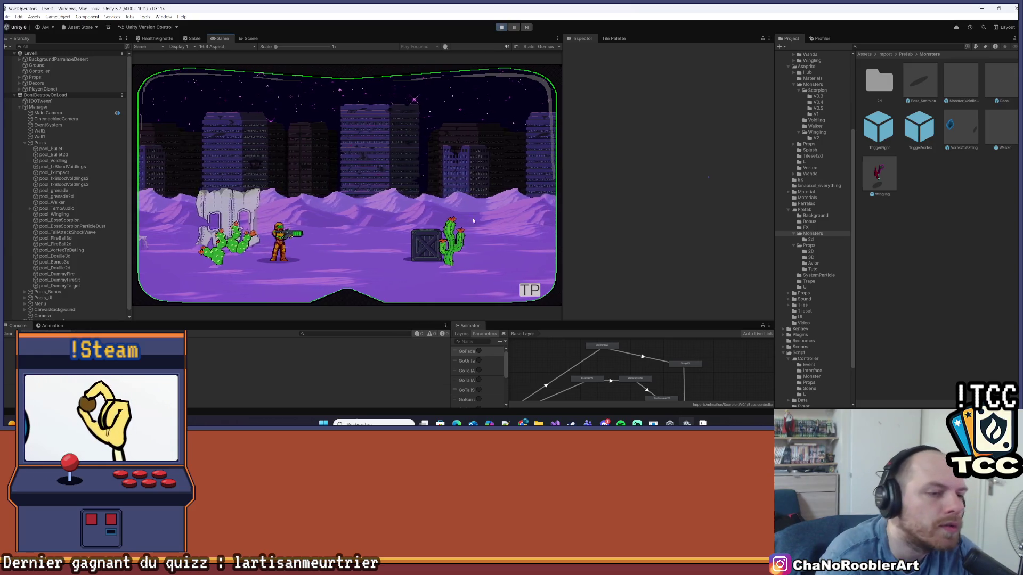
Teleport to the 3D - Boss level with a maximized Game view, then briefly check Visual Studio.
{"action": "left_click", "coordinate": [522, 291]}
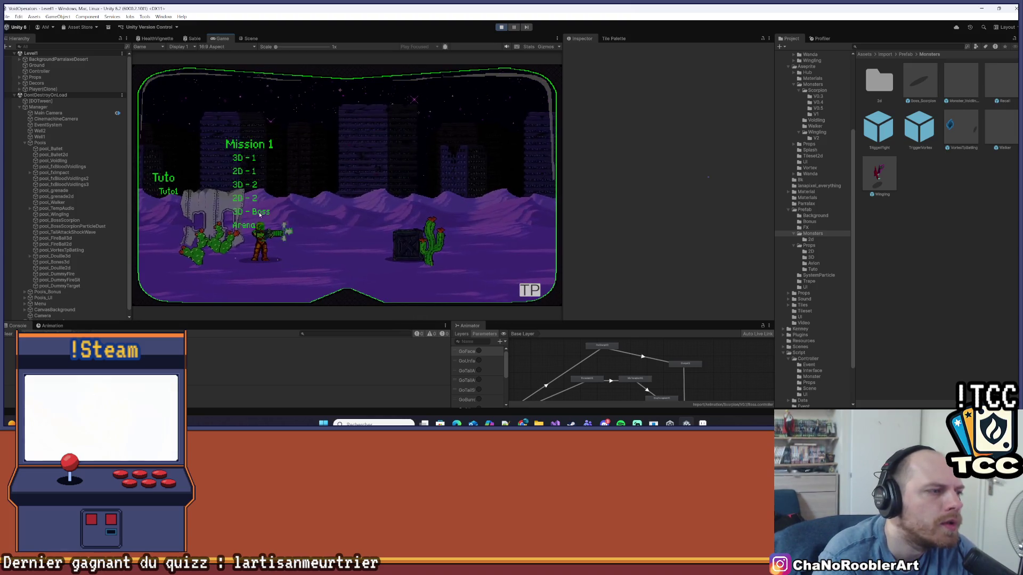
{"action": "left_click", "coordinate": [260, 212]}
{"action": "left_click", "coordinate": [557, 38]}
{"action": "left_click", "coordinate": [571, 64]}
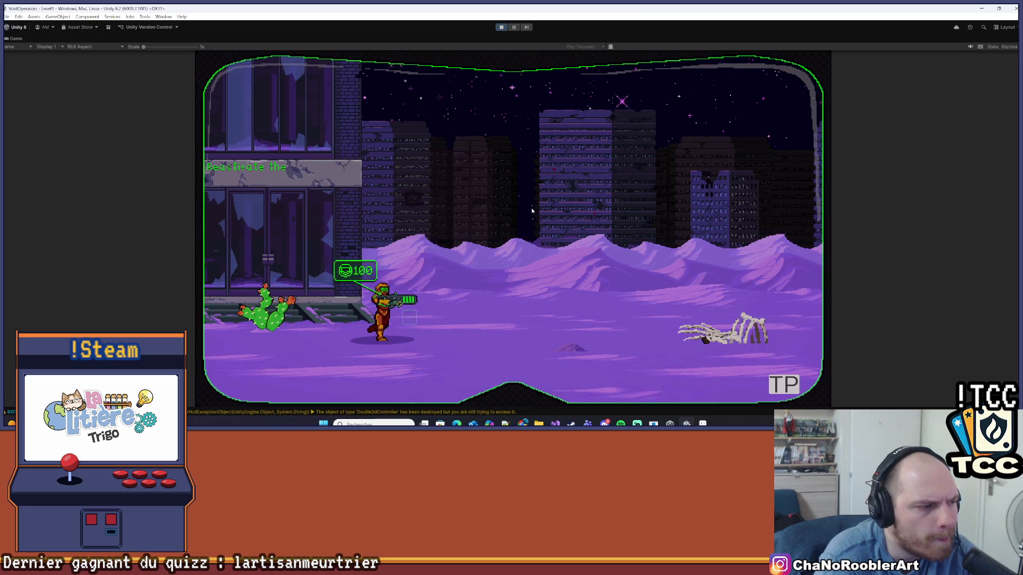
{"action": "key", "text": "d"}
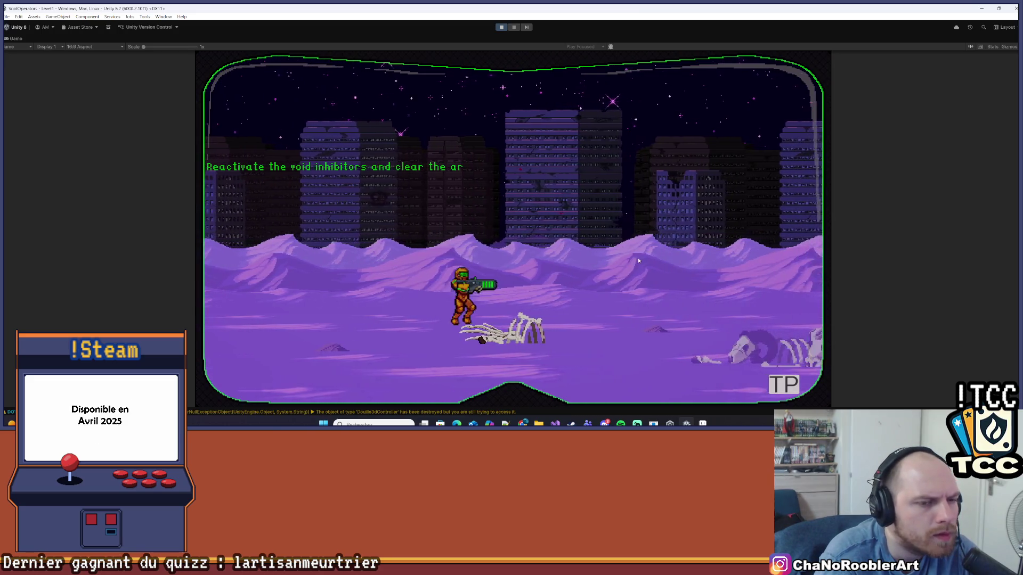
{"action": "key", "text": "alt+Tab"}
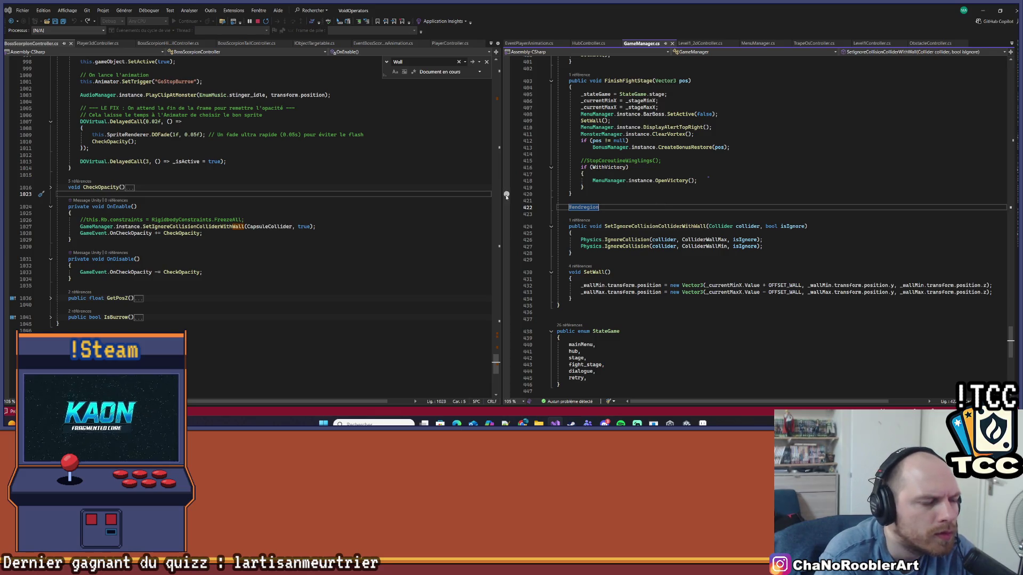
{"action": "left_click", "coordinate": [983, 11]}
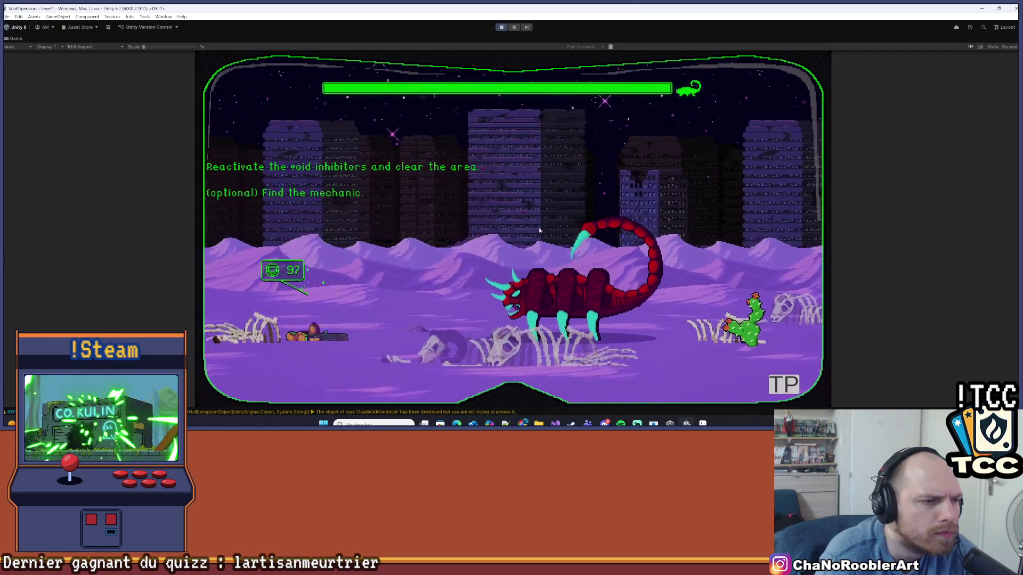
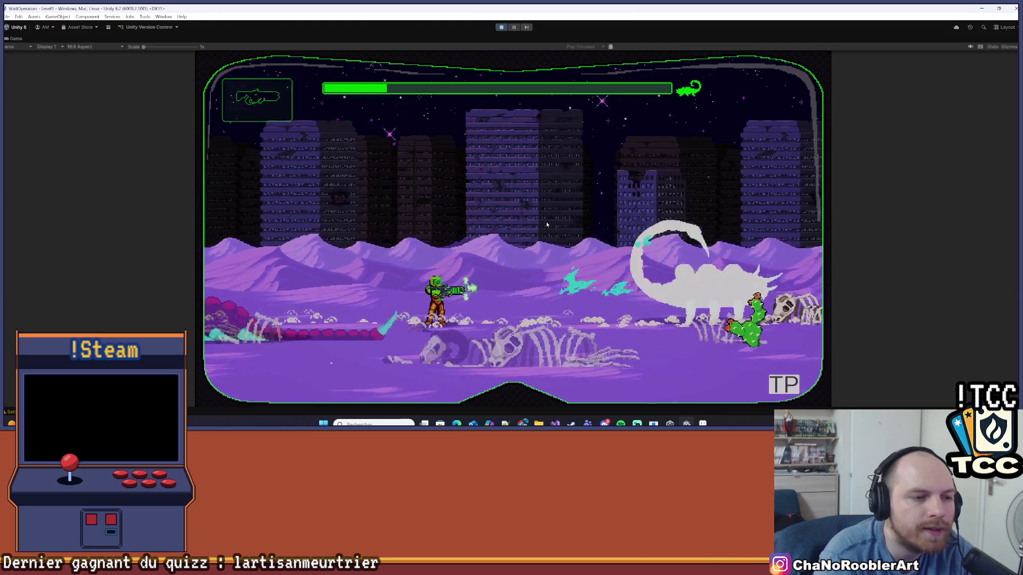
Stop the scorpion boss playtest, dismiss the Play Mode save prompt, and switch to Visual Studio.
{"action": "left_click", "coordinate": [496, 27]}
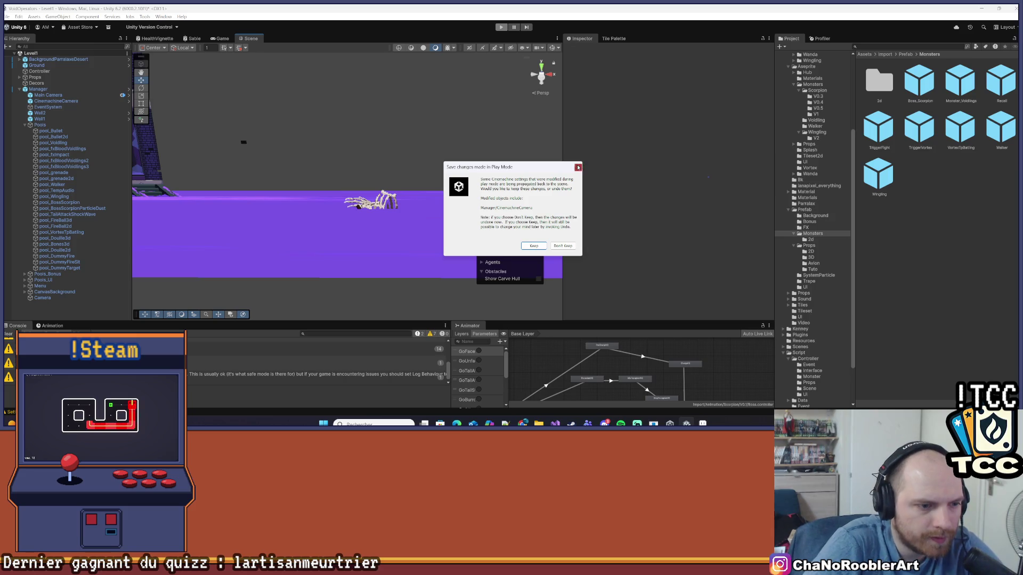
{"action": "left_click", "coordinate": [578, 168]}
{"action": "key", "text": "alt+Tab"}
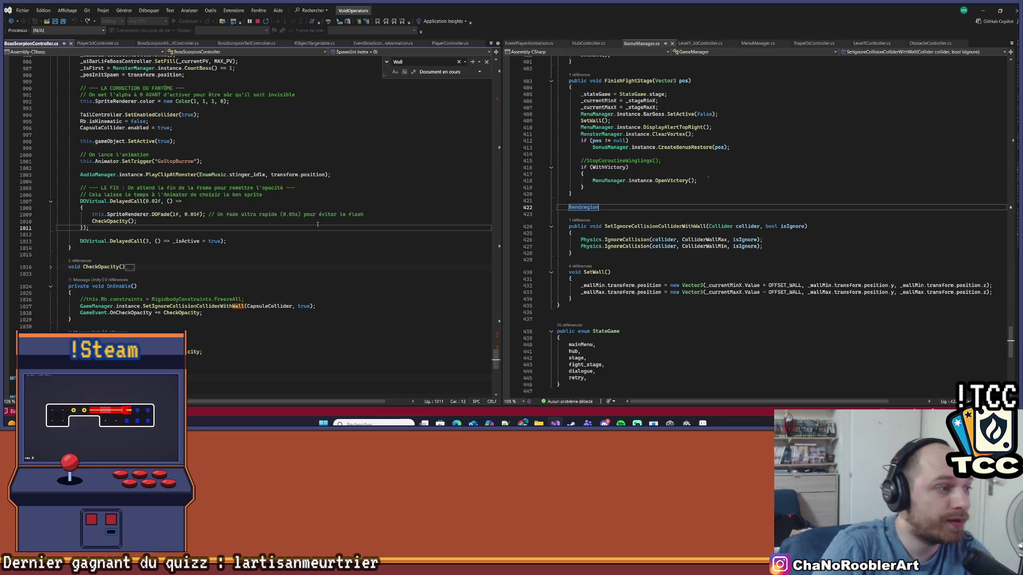
Close the search for Wall and scroll up to the top of BossScorpionController.cs.
{"action": "left_click", "coordinate": [487, 63]}
{"action": "scroll", "coordinate": [235, 150], "scroll_direction": "up", "scroll_amount": 5}
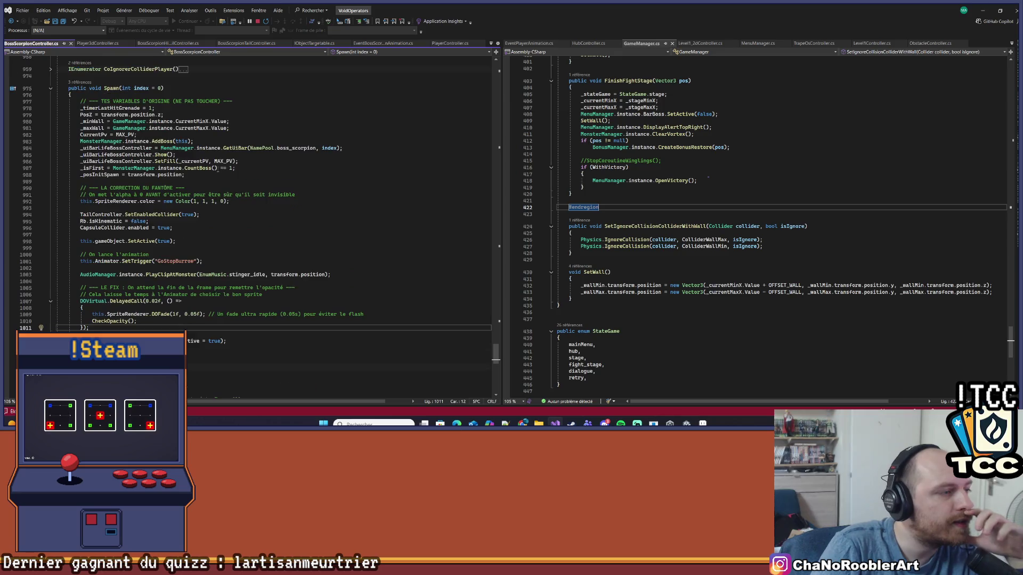
{"action": "scroll", "coordinate": [208, 214], "scroll_direction": "up", "scroll_amount": 2}
{"action": "scroll", "coordinate": [239, 182], "scroll_direction": "up", "scroll_amount": 15}
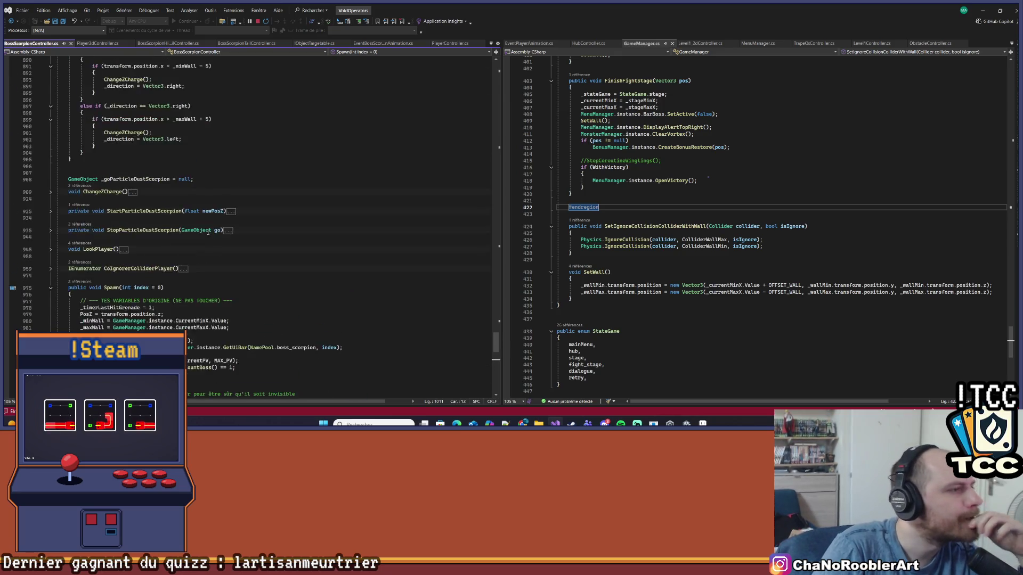
{"action": "scroll", "coordinate": [201, 231], "scroll_direction": "up", "scroll_amount": 20}
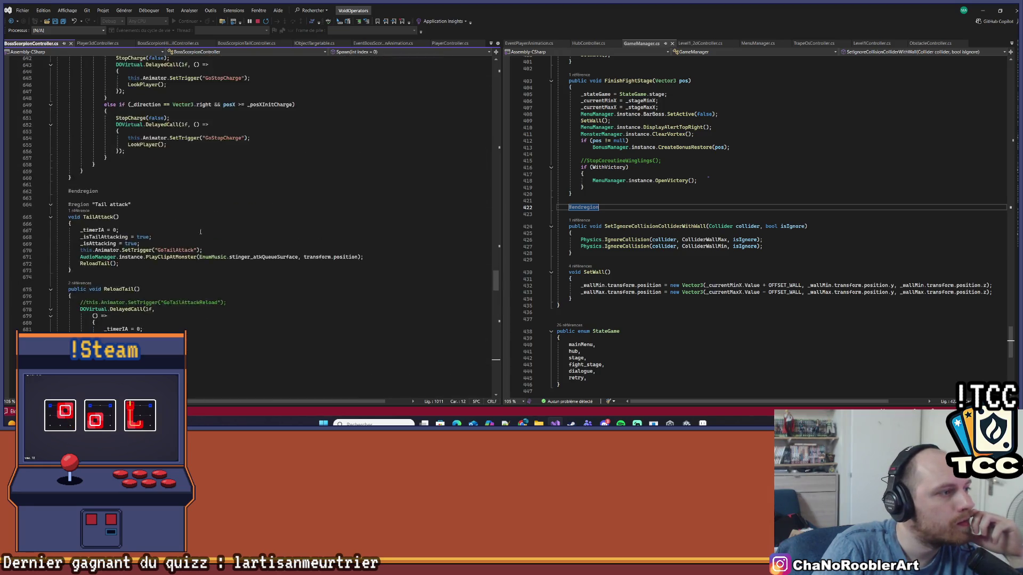
{"action": "scroll", "coordinate": [201, 229], "scroll_direction": "up", "scroll_amount": 5}
{"action": "left_click_drag", "start_coordinate": [495, 275], "coordinate": [507, 86]}
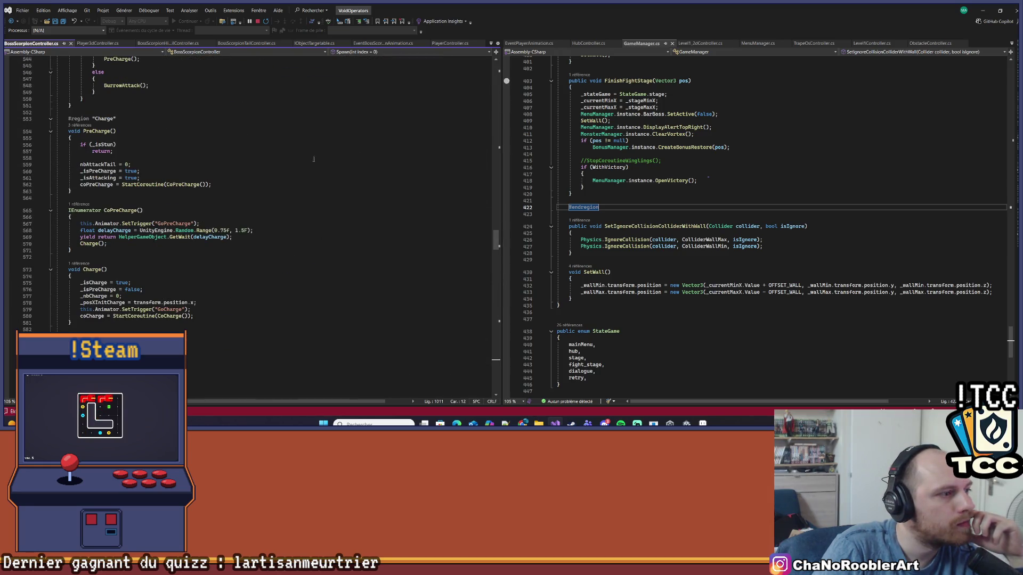
{"action": "scroll", "coordinate": [323, 154], "scroll_direction": "up", "scroll_amount": 9}
{"action": "left_click_drag", "start_coordinate": [495, 235], "coordinate": [495, 67]}
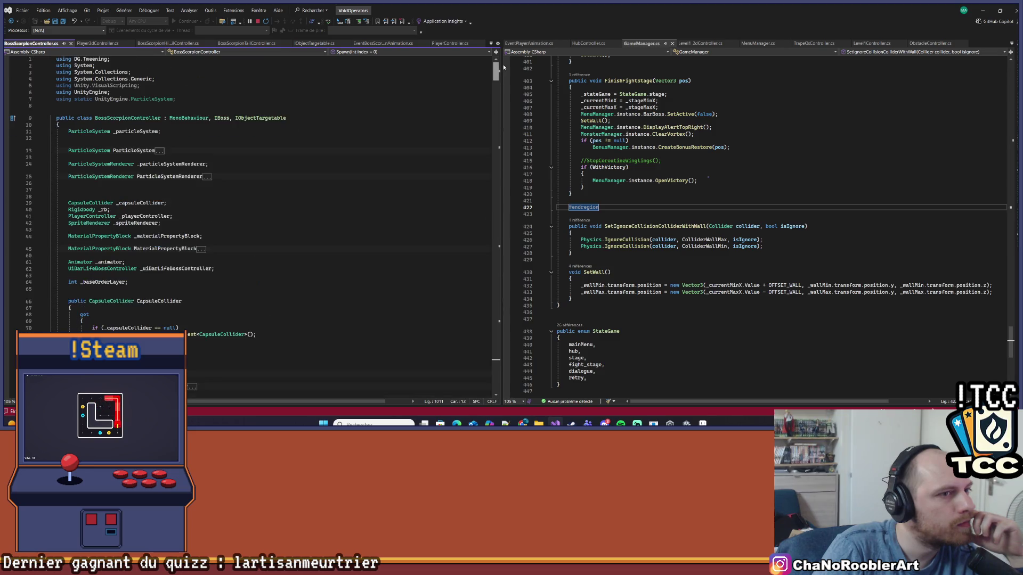
Scroll down to the Tail attack and Burrow attack fields, including DURATION_ATTACK_BURROW.
{"action": "scroll", "coordinate": [230, 222], "scroll_direction": "down", "scroll_amount": 14}
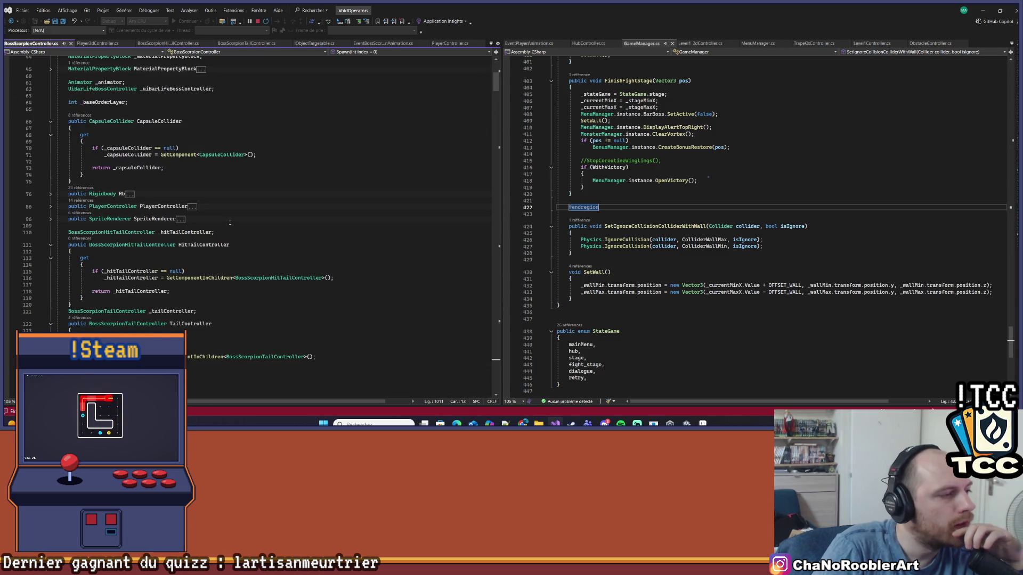
{"action": "scroll", "coordinate": [283, 220], "scroll_direction": "up", "scroll_amount": 6}
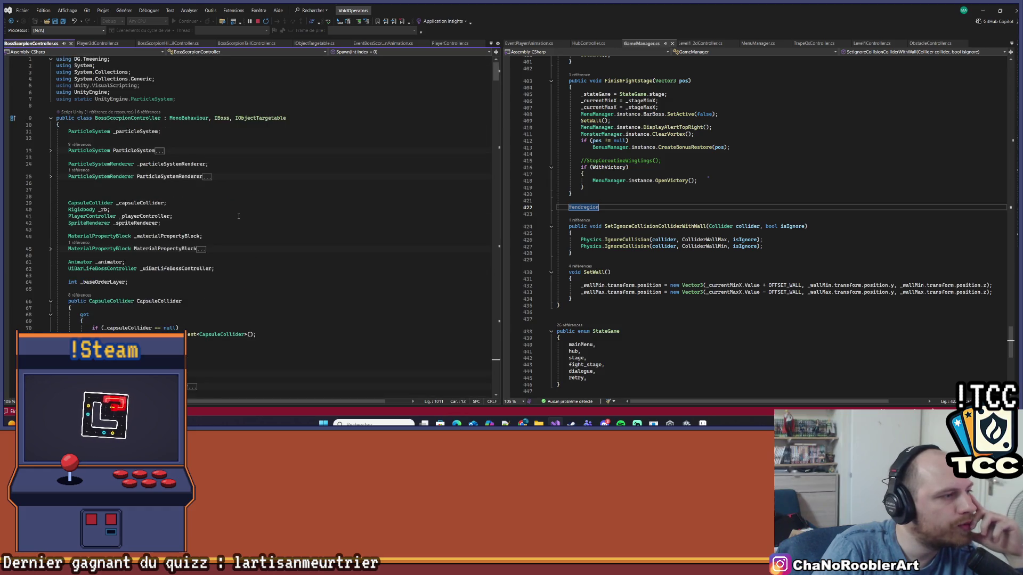
{"action": "scroll", "coordinate": [226, 204], "scroll_direction": "down", "scroll_amount": 1}
{"action": "scroll", "coordinate": [213, 204], "scroll_direction": "up", "scroll_amount": 5}
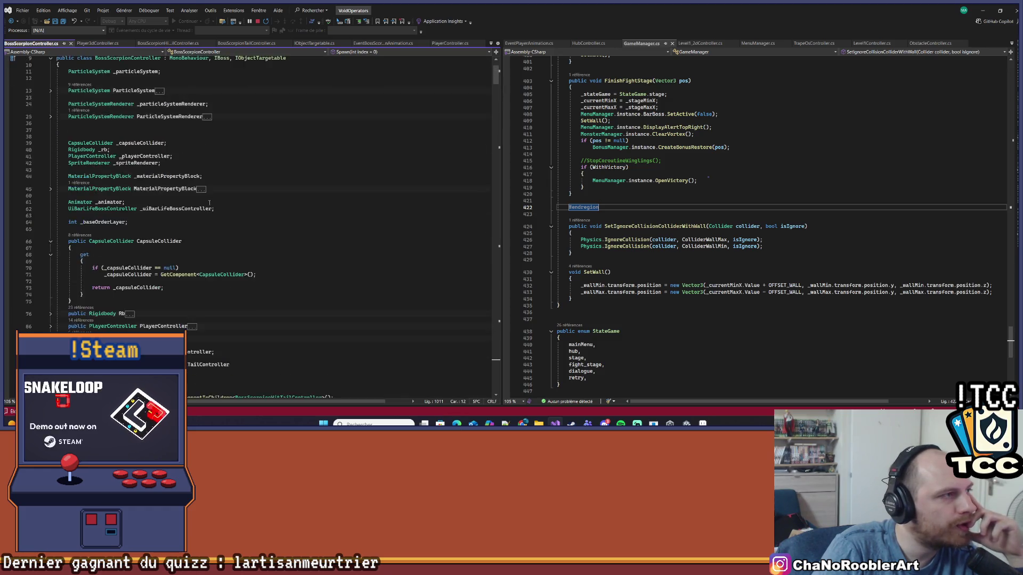
{"action": "scroll", "coordinate": [311, 199], "scroll_direction": "down", "scroll_amount": 20}
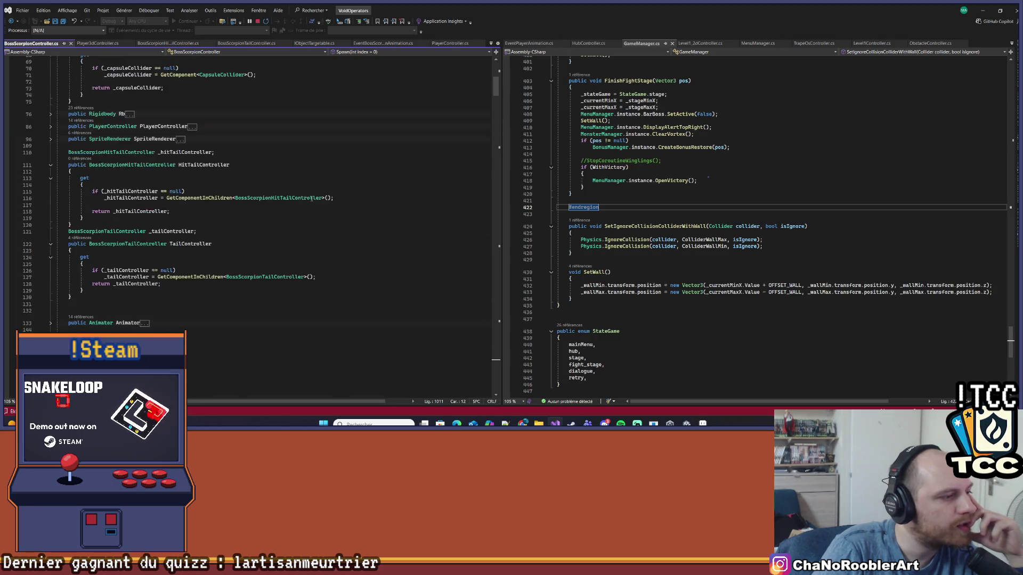
{"action": "scroll", "coordinate": [312, 199], "scroll_direction": "down", "scroll_amount": 9}
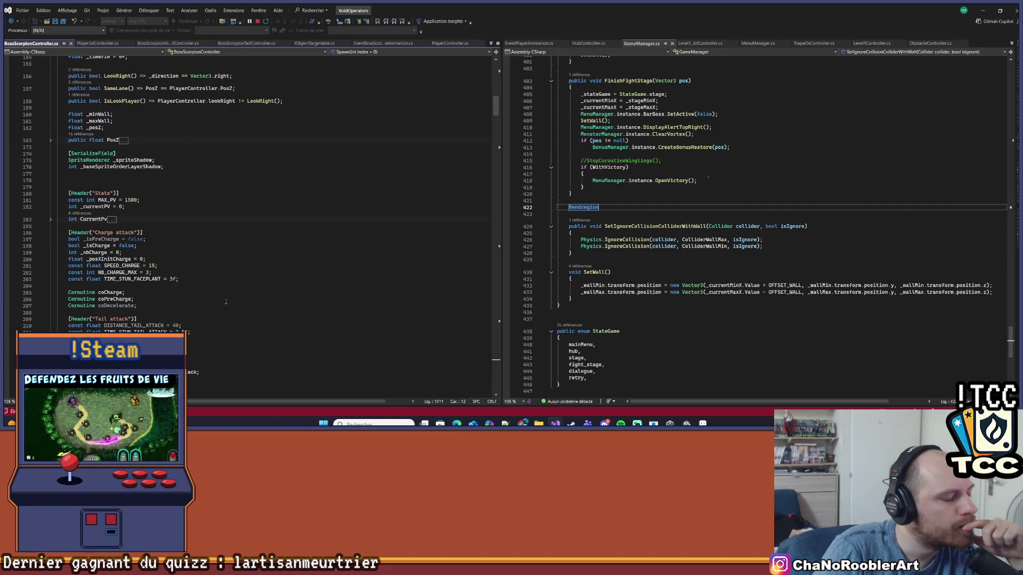
{"action": "scroll", "coordinate": [224, 298], "scroll_direction": "down", "scroll_amount": 9}
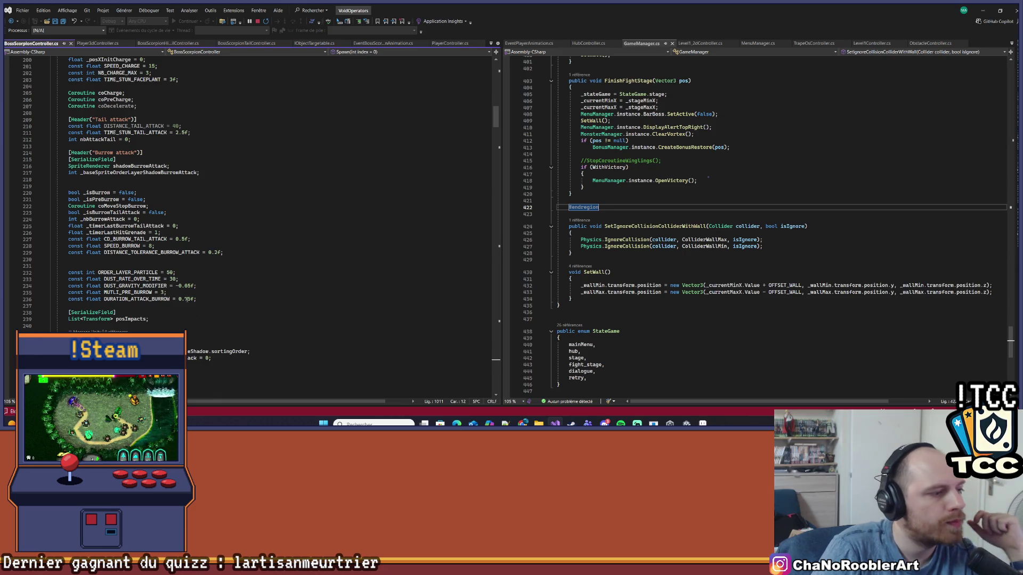
Change DURATION_ATTACK_BURROW to 0.5f and jump to the CheckAttack method definition.
{"action": "left_click", "coordinate": [195, 300]}
{"action": "type", "text": "5"}
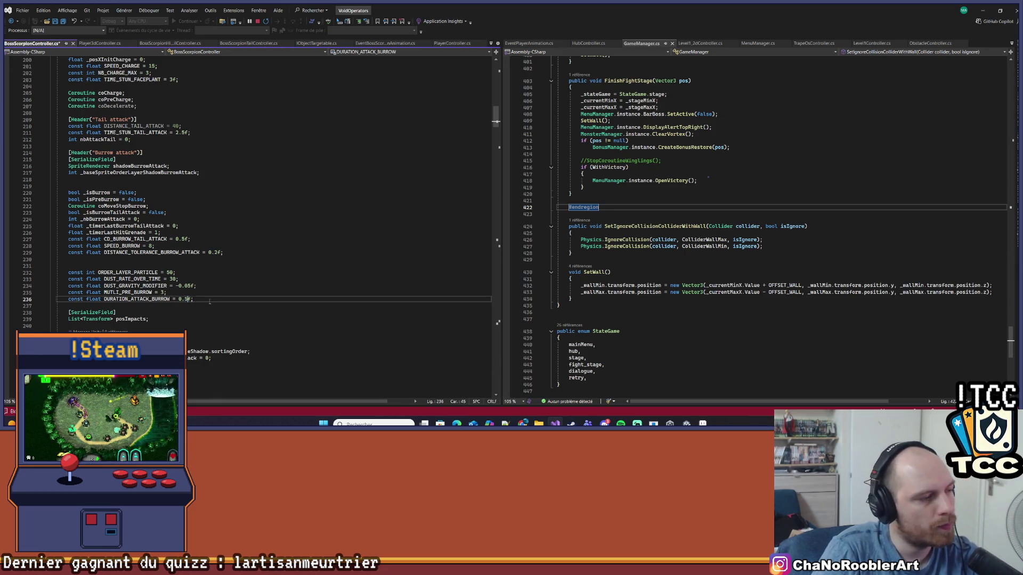
{"action": "scroll", "coordinate": [184, 308], "scroll_direction": "down", "scroll_amount": 9}
{"action": "scroll", "coordinate": [184, 307], "scroll_direction": "down", "scroll_amount": 2}
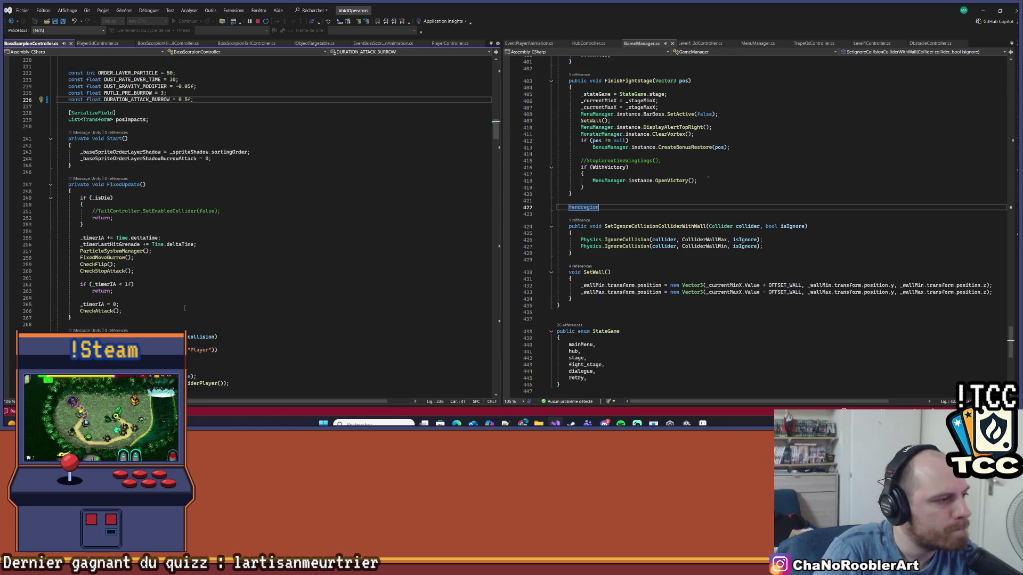
{"action": "scroll", "coordinate": [158, 298], "scroll_direction": "down", "scroll_amount": 2}
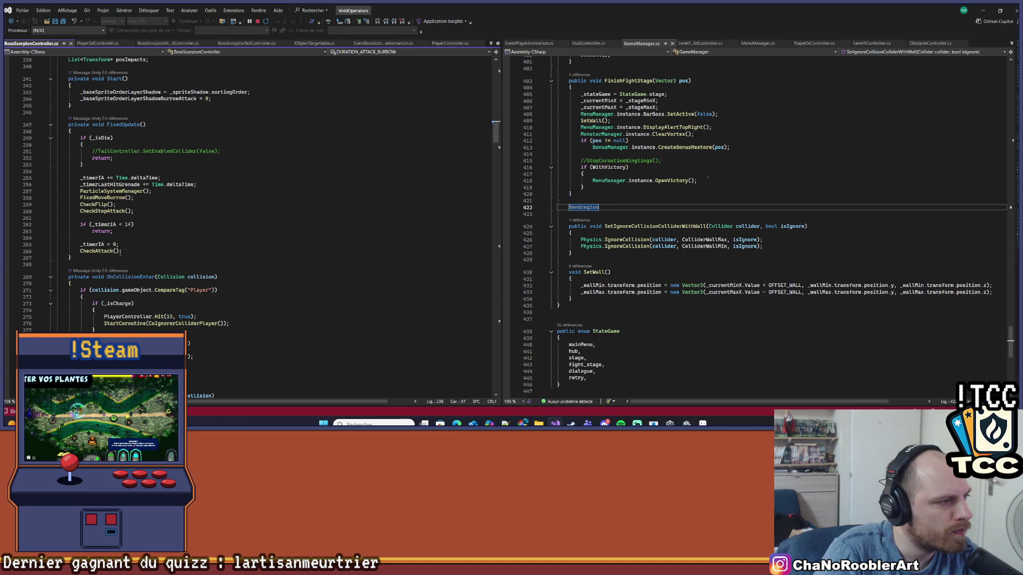
{"action": "left_click", "coordinate": [100, 250], "text": "ctrl"}
{"action": "scroll", "coordinate": [180, 238], "scroll_direction": "down", "scroll_amount": 7}
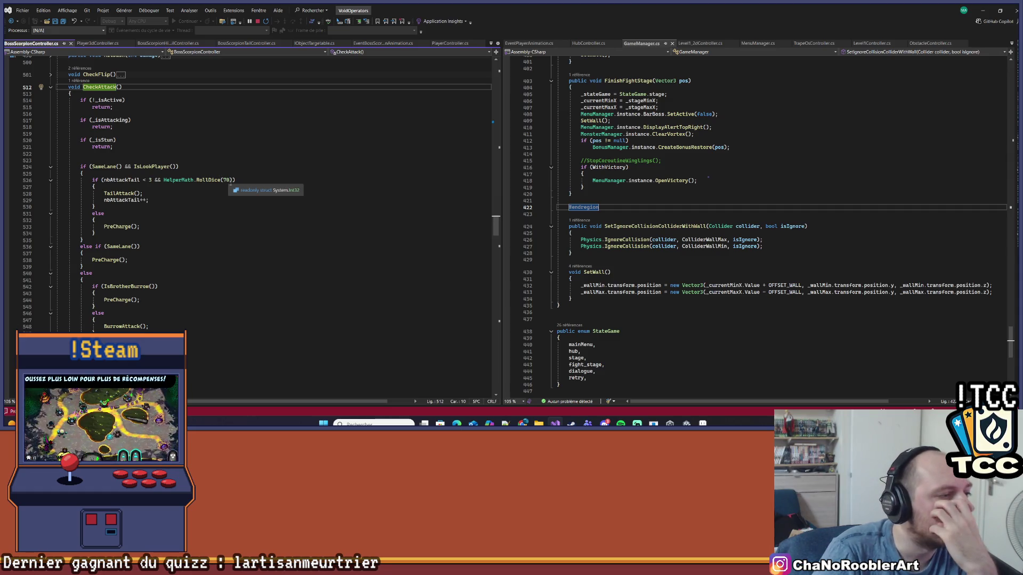
Remove '&& HelperMath.RollDice(70)' from the tail attack condition in CheckAttack.
{"action": "left_click_drag", "start_coordinate": [233, 180], "coordinate": [157, 180]}
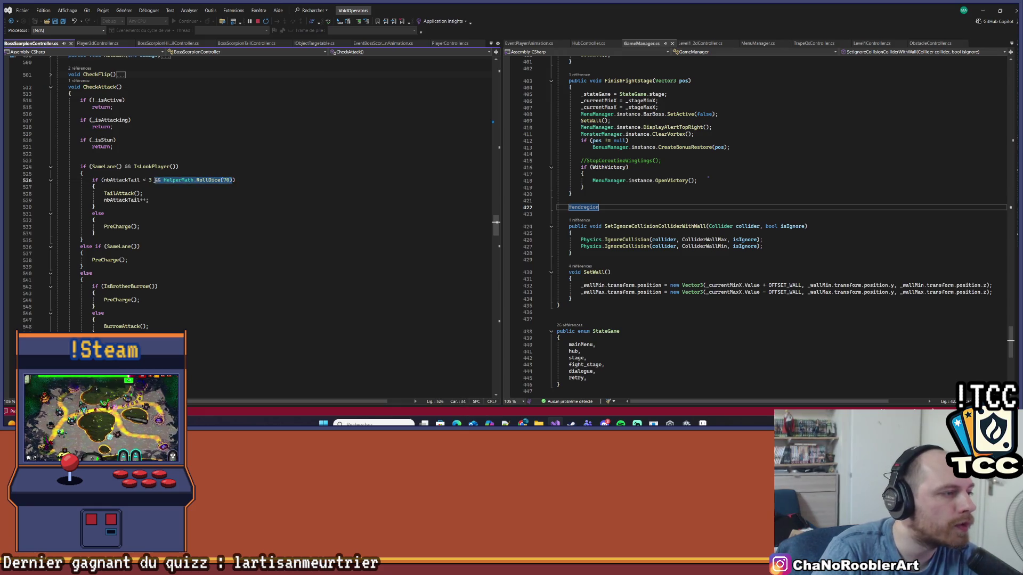
{"action": "key", "text": "BackSpace"}
{"action": "key", "text": "BackSpace"}
{"action": "left_click", "coordinate": [166, 187]}
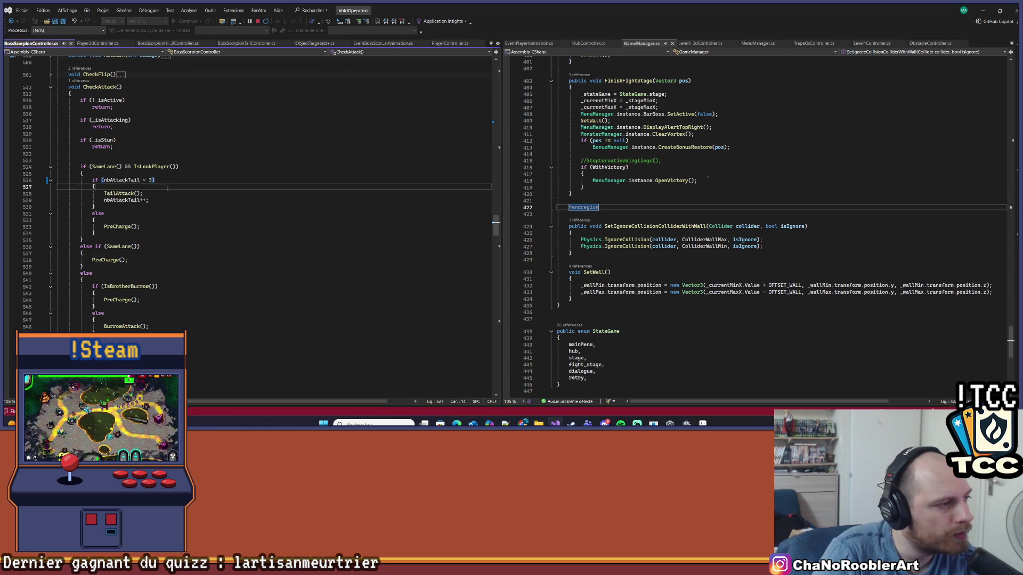
{"action": "scroll", "coordinate": [181, 203], "scroll_direction": "down", "scroll_amount": 13}
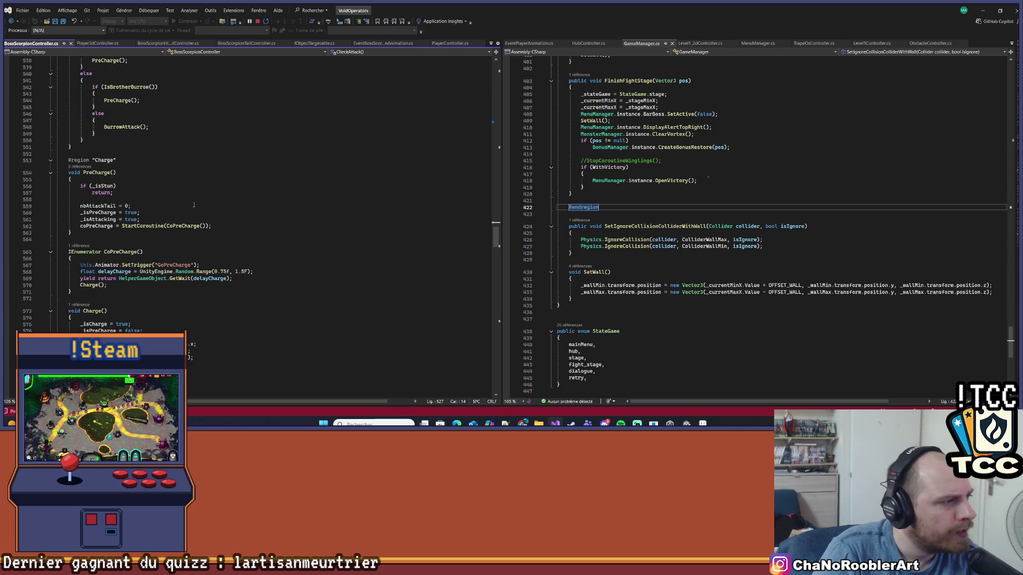
{"action": "scroll", "coordinate": [193, 205], "scroll_direction": "up", "scroll_amount": 8}
Go to the TailAttack method definition from its call via Go To Definition.
{"action": "left_click", "coordinate": [115, 154]}
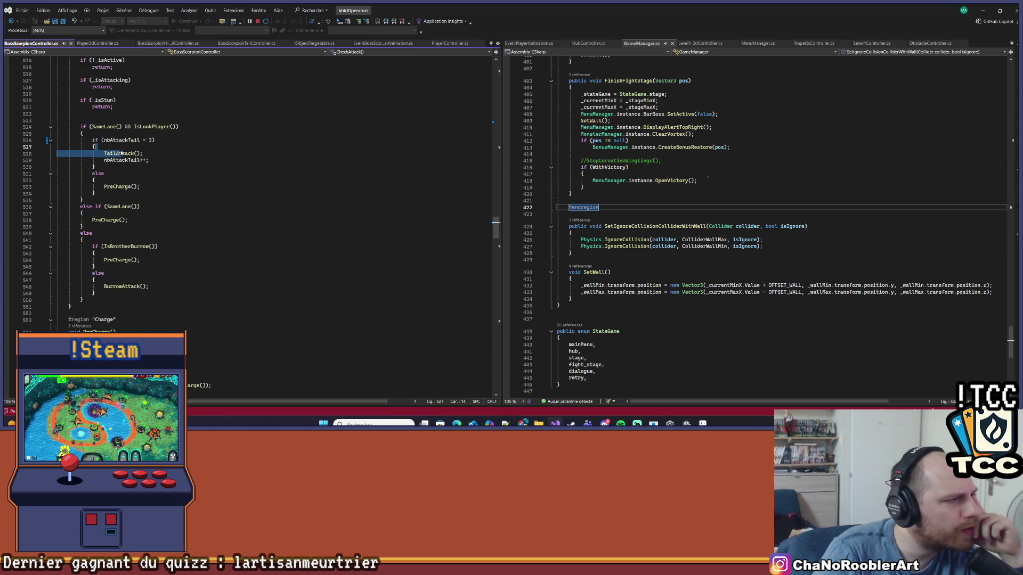
{"action": "right_click", "coordinate": [116, 153]}
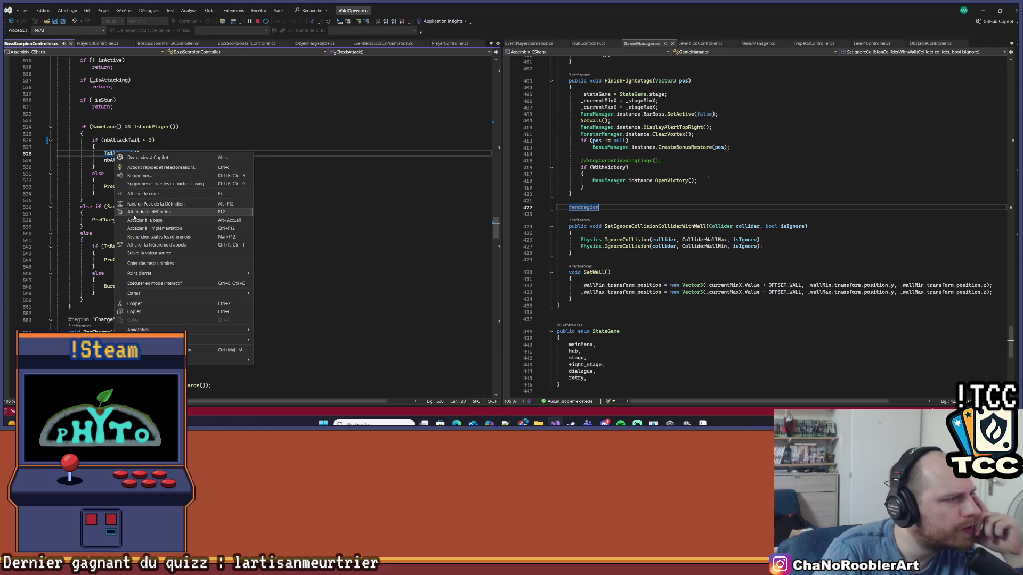
{"action": "left_click", "coordinate": [136, 211]}
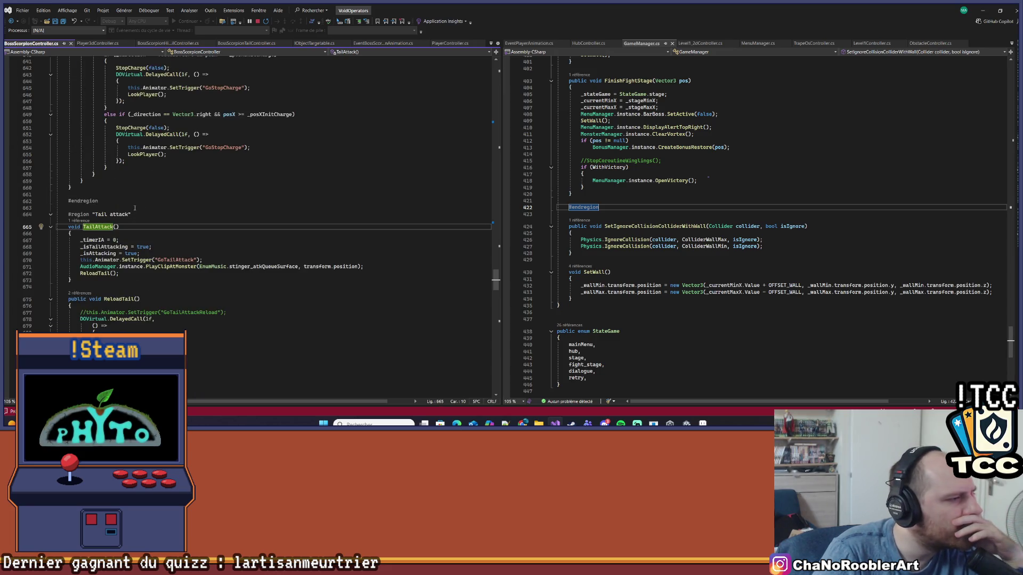
{"action": "scroll", "coordinate": [180, 201], "scroll_direction": "down", "scroll_amount": 1}
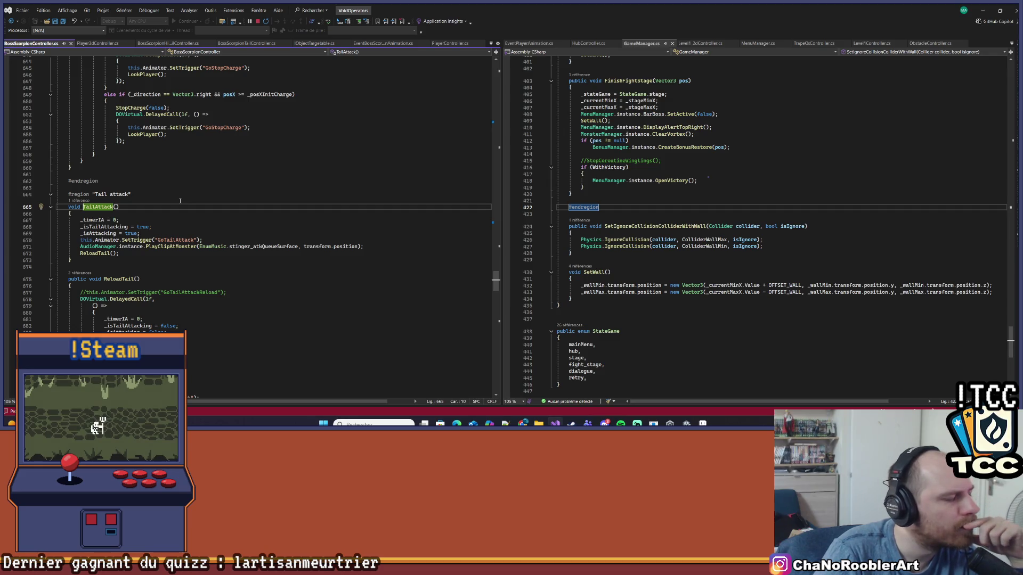
{"action": "scroll", "coordinate": [176, 253], "scroll_direction": "up", "scroll_amount": 5}
{"action": "scroll", "coordinate": [176, 253], "scroll_direction": "up", "scroll_amount": 20}
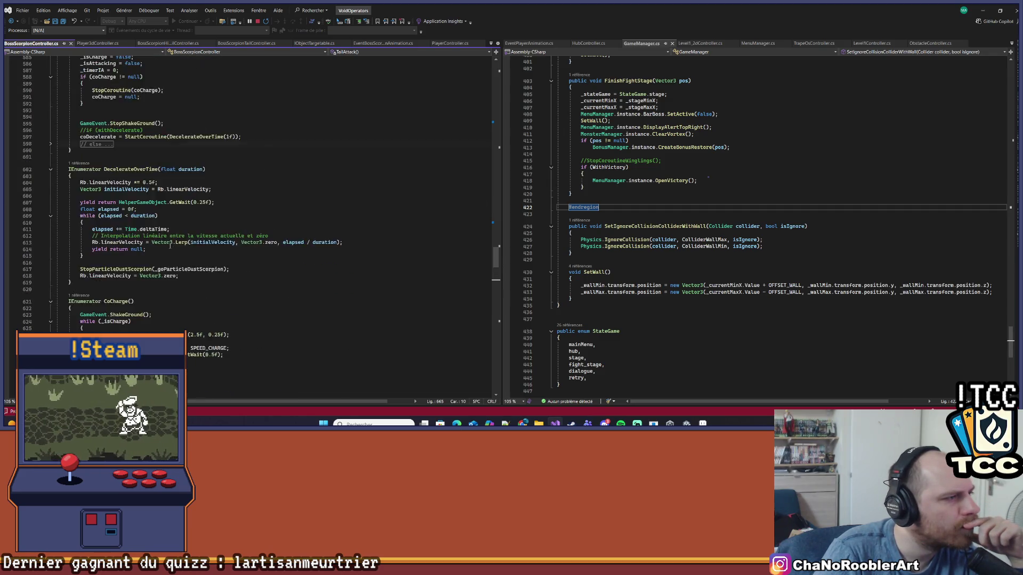
{"action": "scroll", "coordinate": [166, 243], "scroll_direction": "up", "scroll_amount": 13}
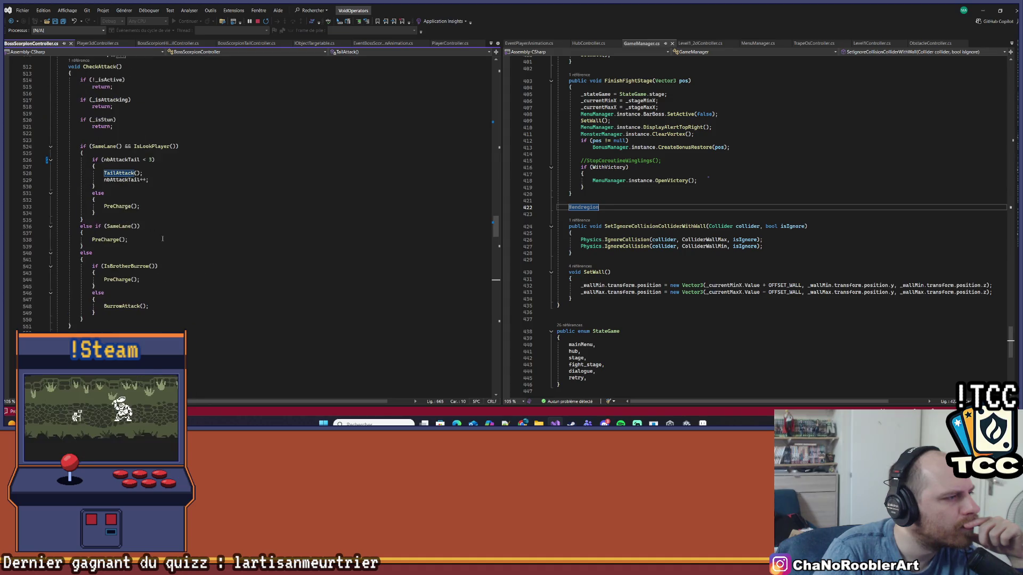
{"action": "scroll", "coordinate": [163, 240], "scroll_direction": "up", "scroll_amount": 16}
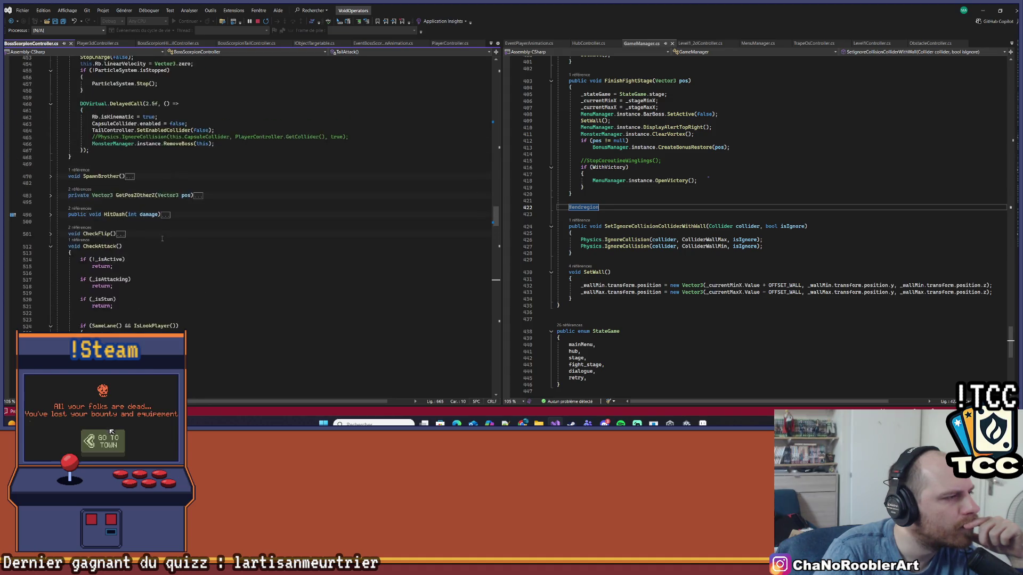
{"action": "scroll", "coordinate": [162, 238], "scroll_direction": "up", "scroll_amount": 11}
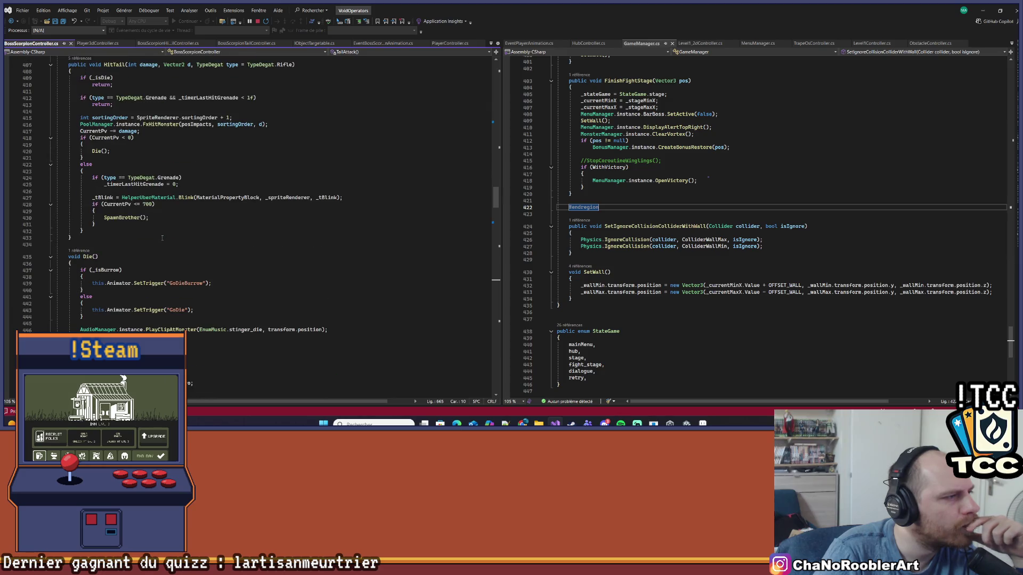
{"action": "scroll", "coordinate": [161, 238], "scroll_direction": "up", "scroll_amount": 6}
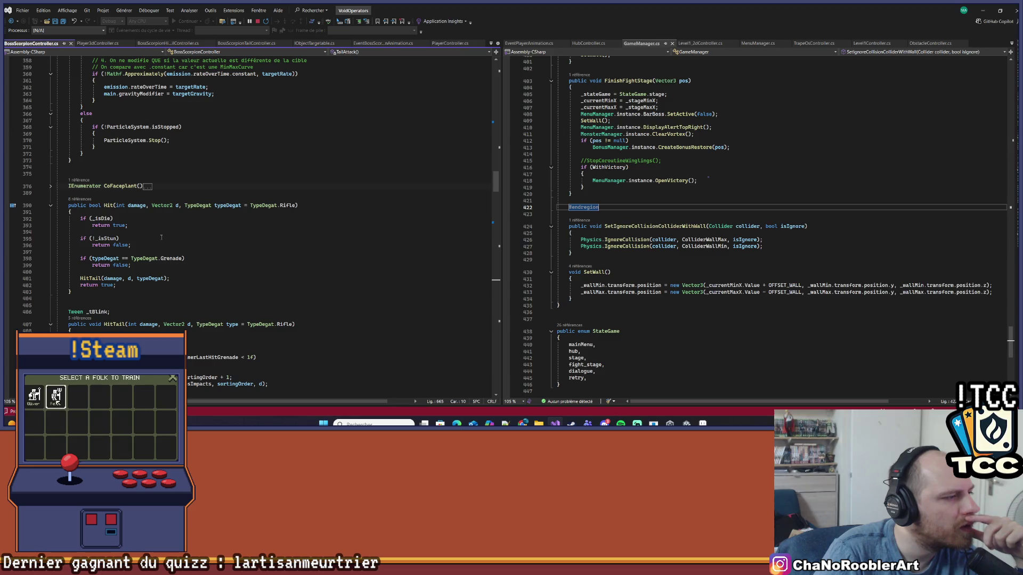
{"action": "scroll", "coordinate": [161, 238], "scroll_direction": "up", "scroll_amount": 20}
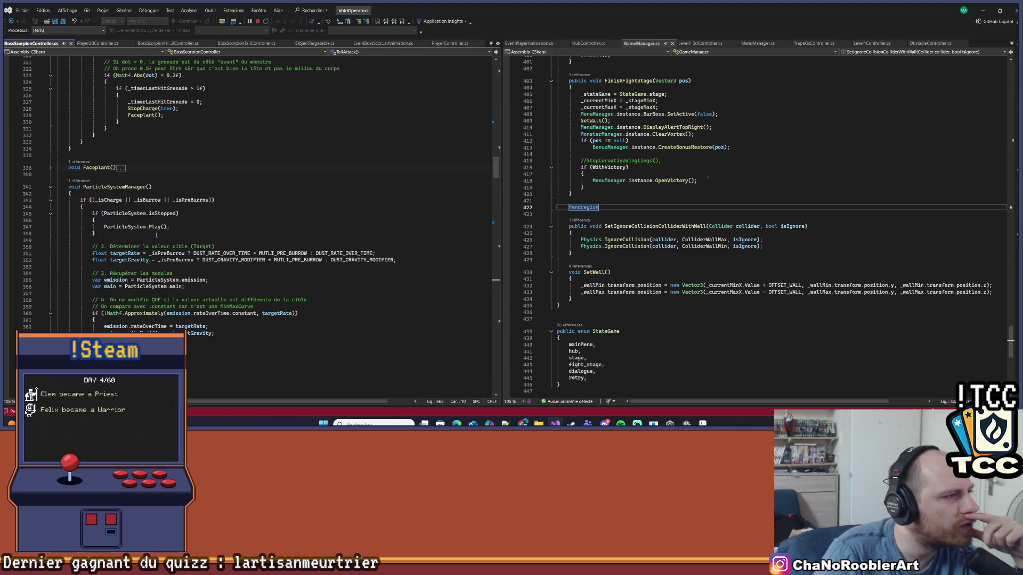
{"action": "scroll", "coordinate": [157, 235], "scroll_direction": "up", "scroll_amount": 11}
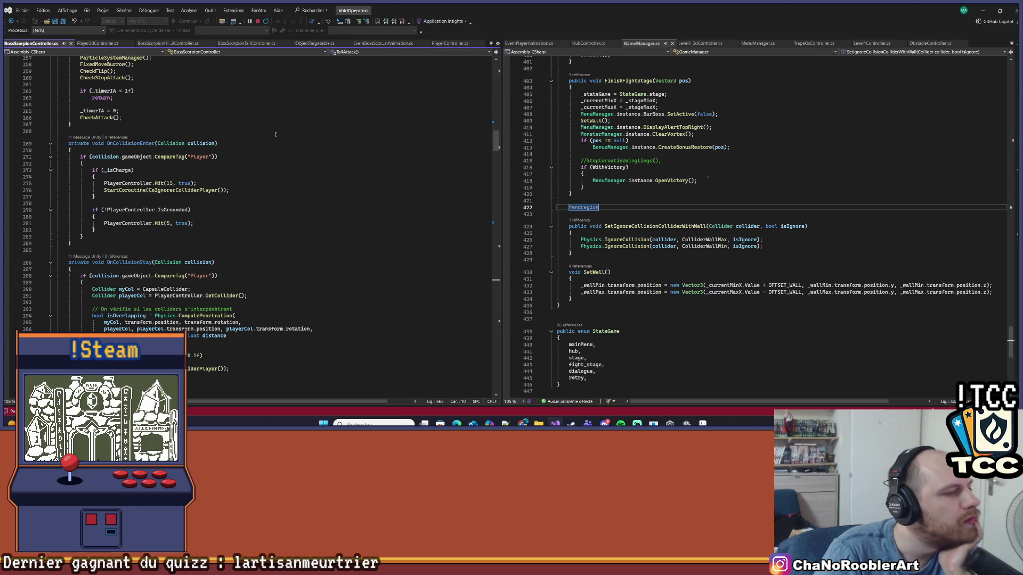
{"action": "scroll", "coordinate": [334, 191], "scroll_direction": "down", "scroll_amount": 11}
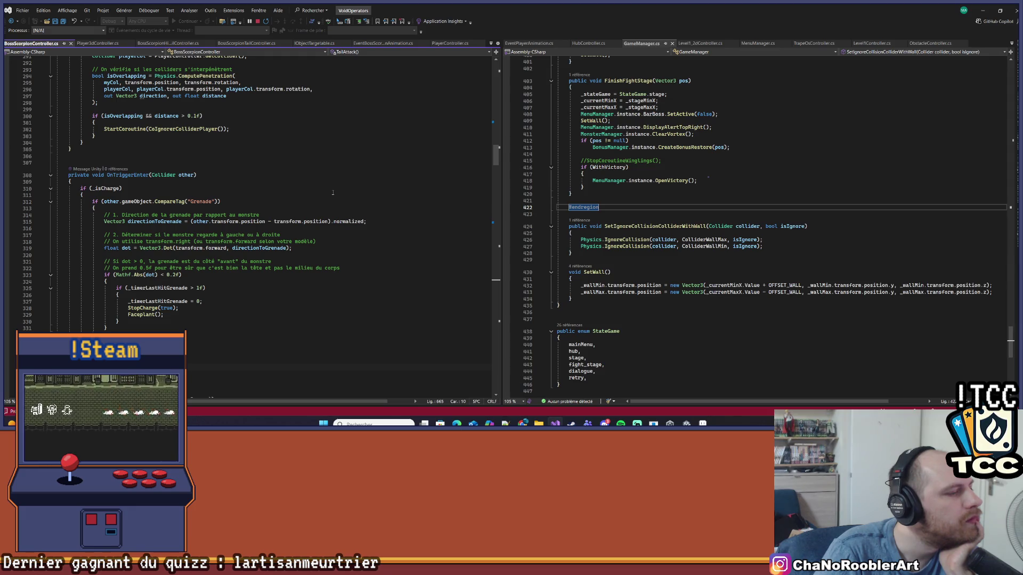
{"action": "scroll", "coordinate": [333, 193], "scroll_direction": "up", "scroll_amount": 15}
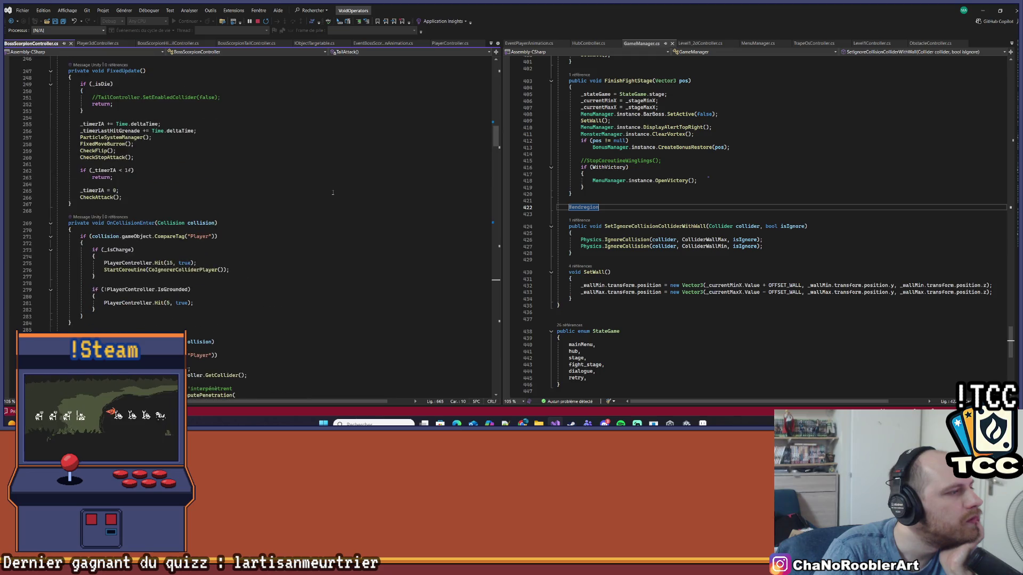
{"action": "scroll", "coordinate": [333, 193], "scroll_direction": "up", "scroll_amount": 2}
{"action": "scroll", "coordinate": [333, 192], "scroll_direction": "up", "scroll_amount": 3}
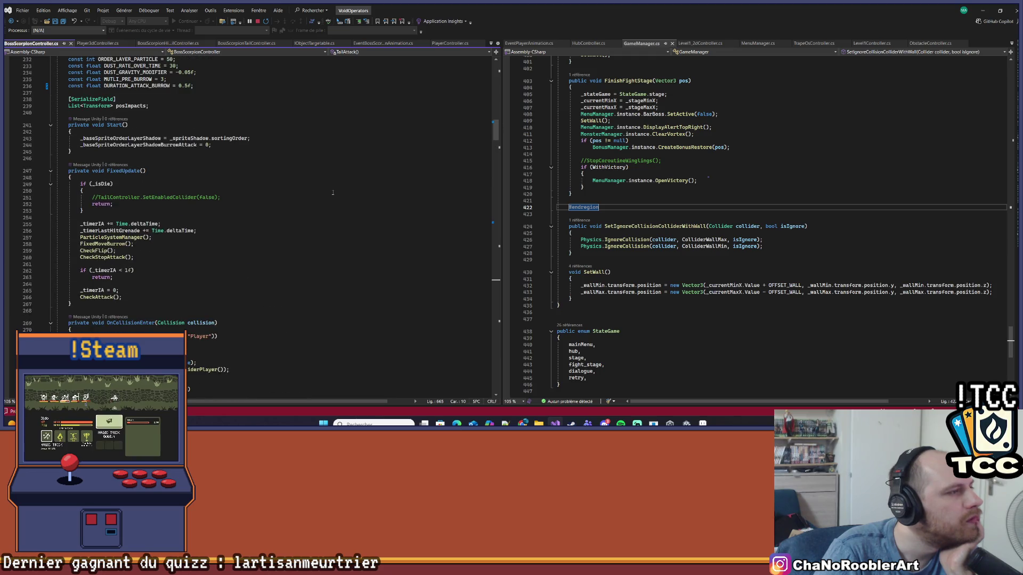
{"action": "scroll", "coordinate": [333, 193], "scroll_direction": "down", "scroll_amount": 20}
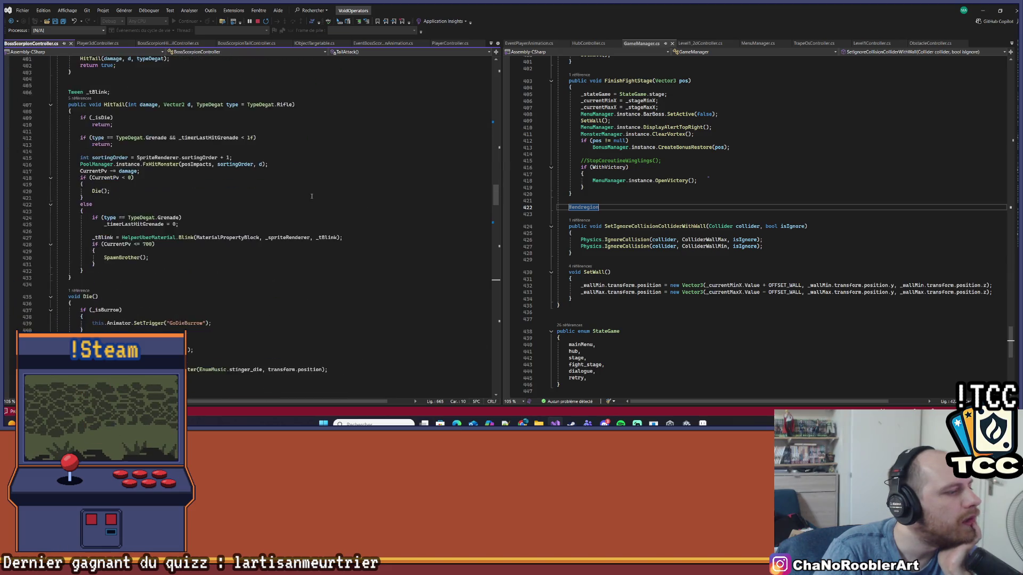
{"action": "scroll", "coordinate": [312, 196], "scroll_direction": "down", "scroll_amount": 20}
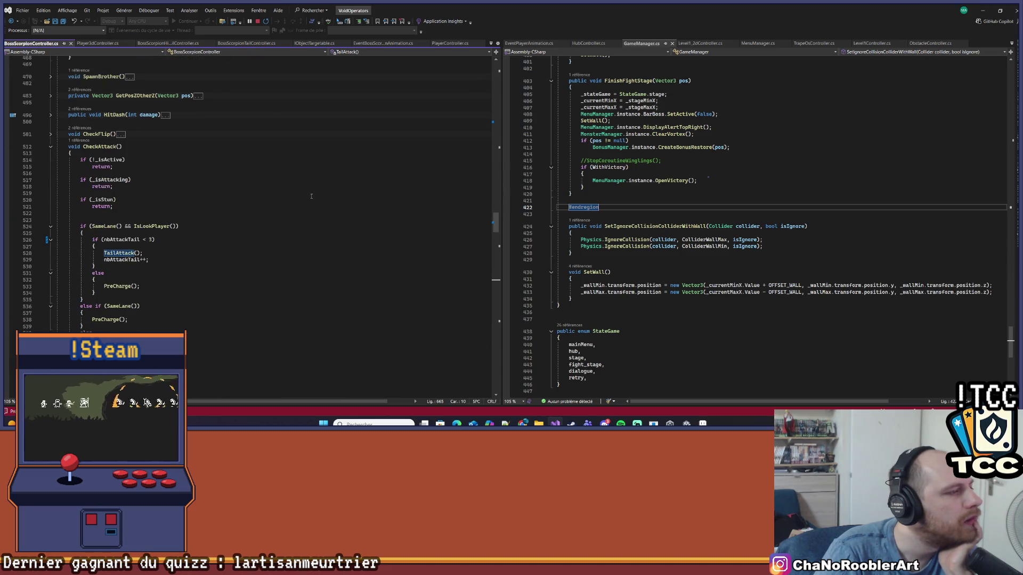
{"action": "scroll", "coordinate": [311, 196], "scroll_direction": "down", "scroll_amount": 20}
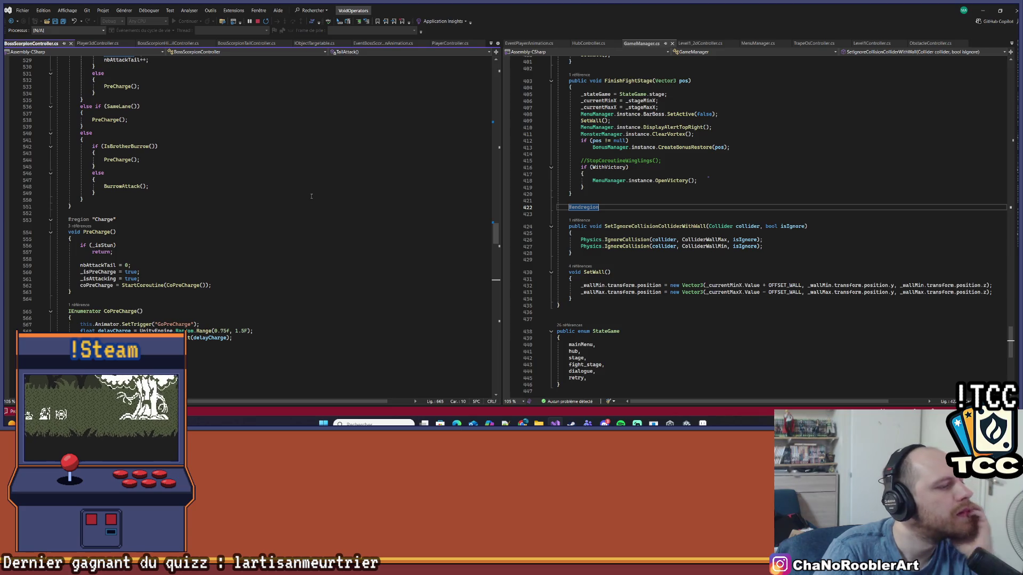
{"action": "scroll", "coordinate": [312, 196], "scroll_direction": "up", "scroll_amount": 8}
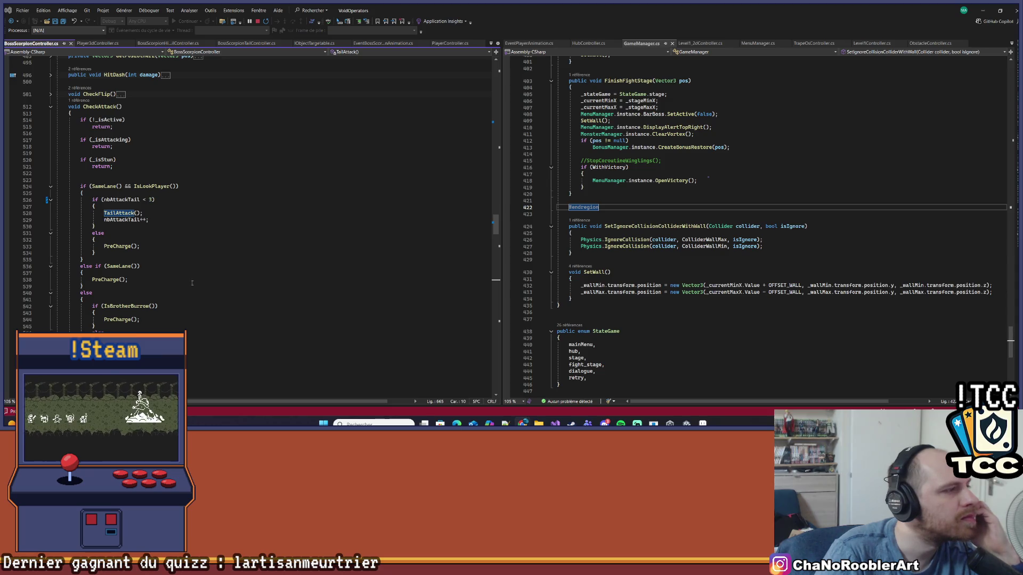
{"action": "scroll", "coordinate": [309, 313], "scroll_direction": "down", "scroll_amount": 15}
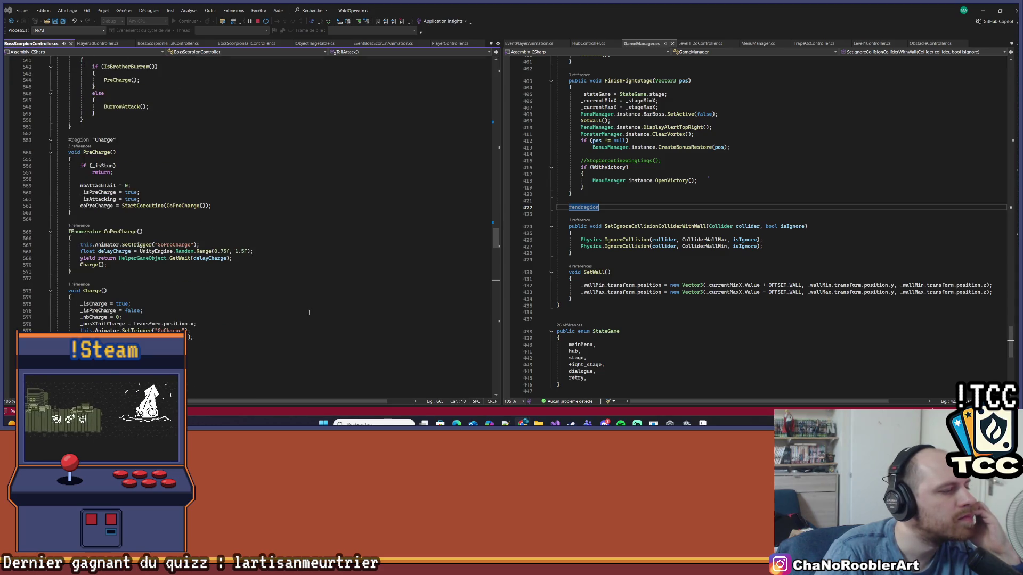
{"action": "scroll", "coordinate": [309, 312], "scroll_direction": "down", "scroll_amount": 3}
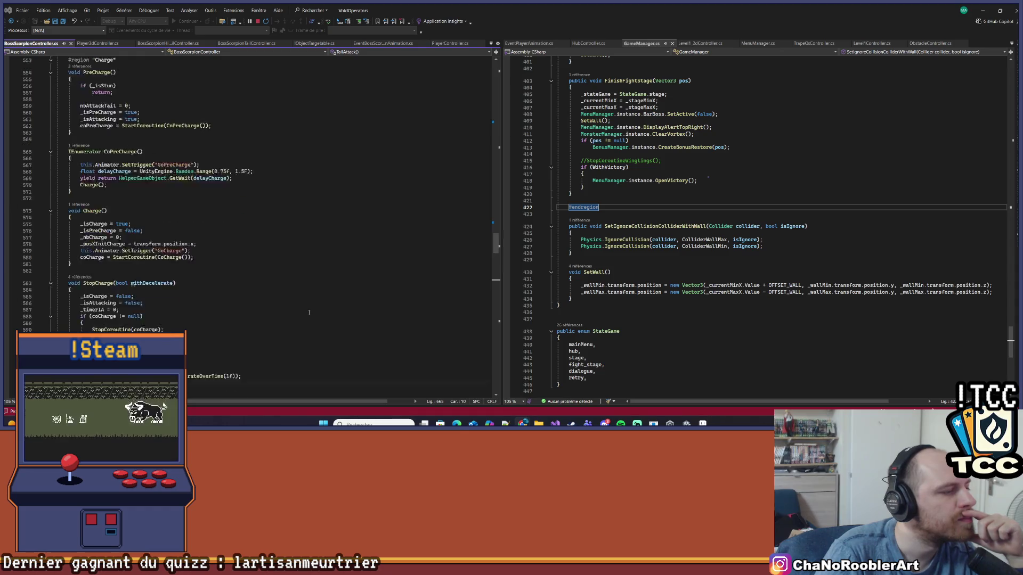
{"action": "scroll", "coordinate": [308, 313], "scroll_direction": "down", "scroll_amount": 15}
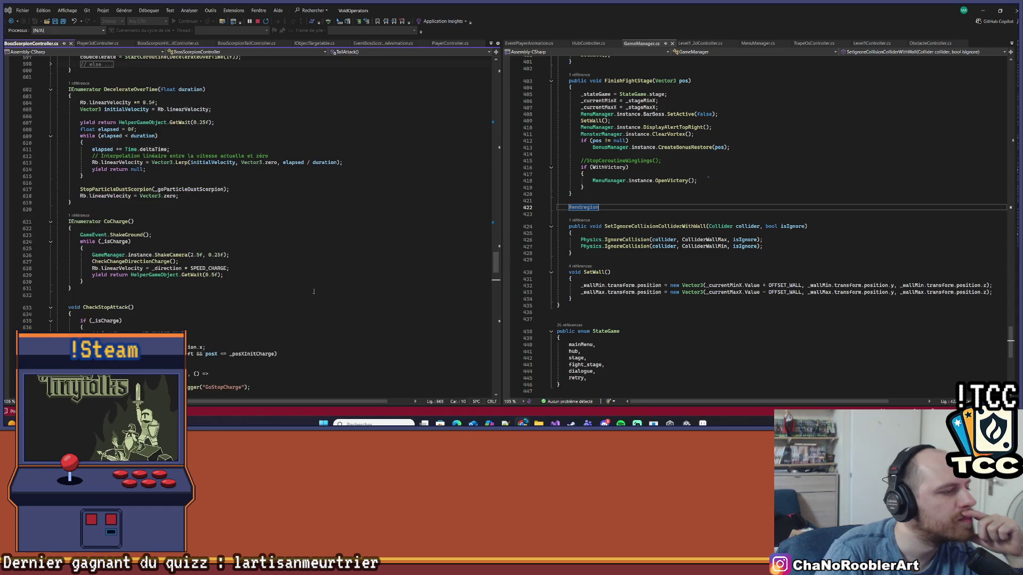
{"action": "scroll", "coordinate": [314, 292], "scroll_direction": "down", "scroll_amount": 4}
{"action": "scroll", "coordinate": [313, 291], "scroll_direction": "down", "scroll_amount": 3}
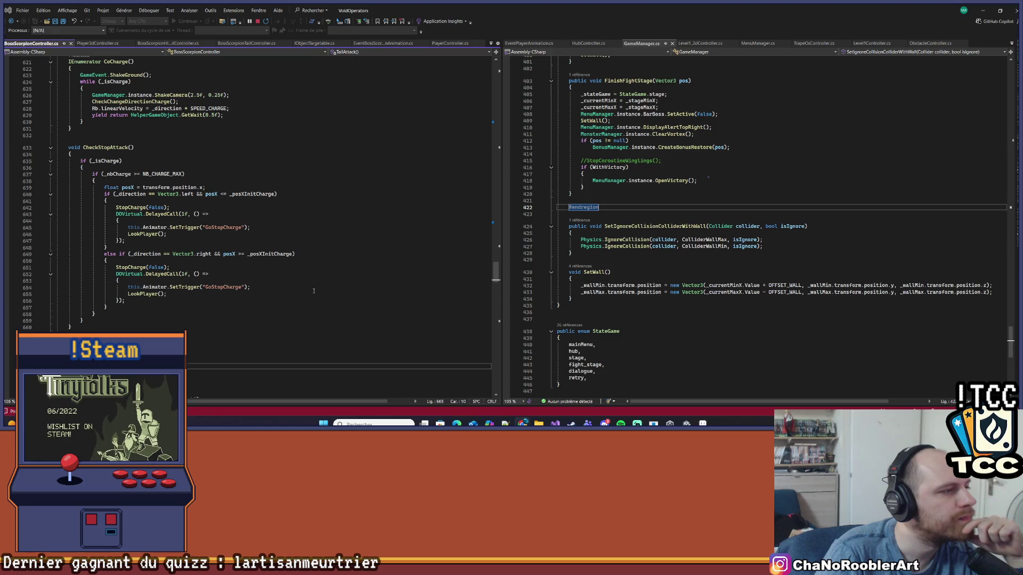
{"action": "scroll", "coordinate": [313, 289], "scroll_direction": "down", "scroll_amount": 9}
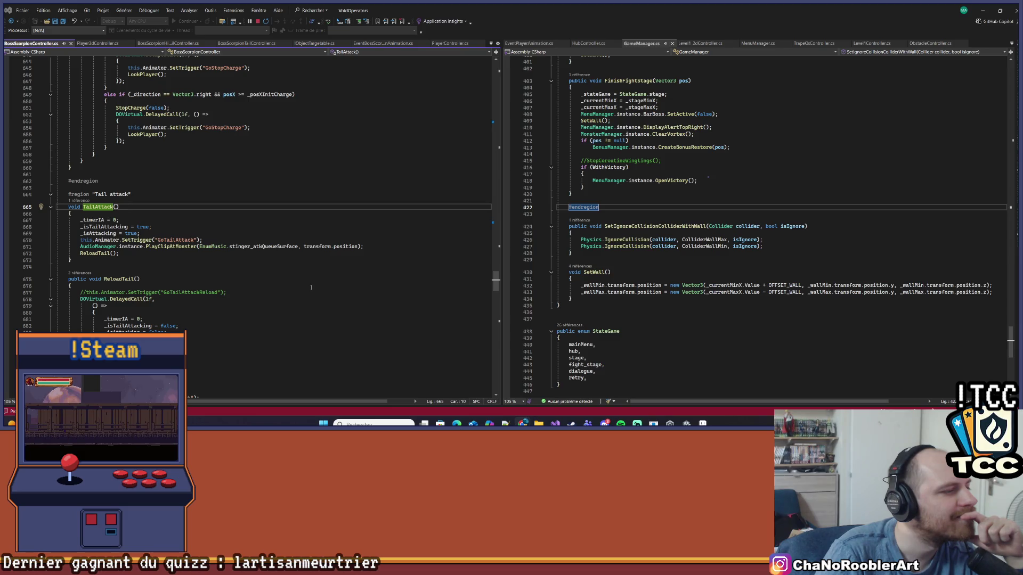
{"action": "scroll", "coordinate": [311, 287], "scroll_direction": "down", "scroll_amount": 5}
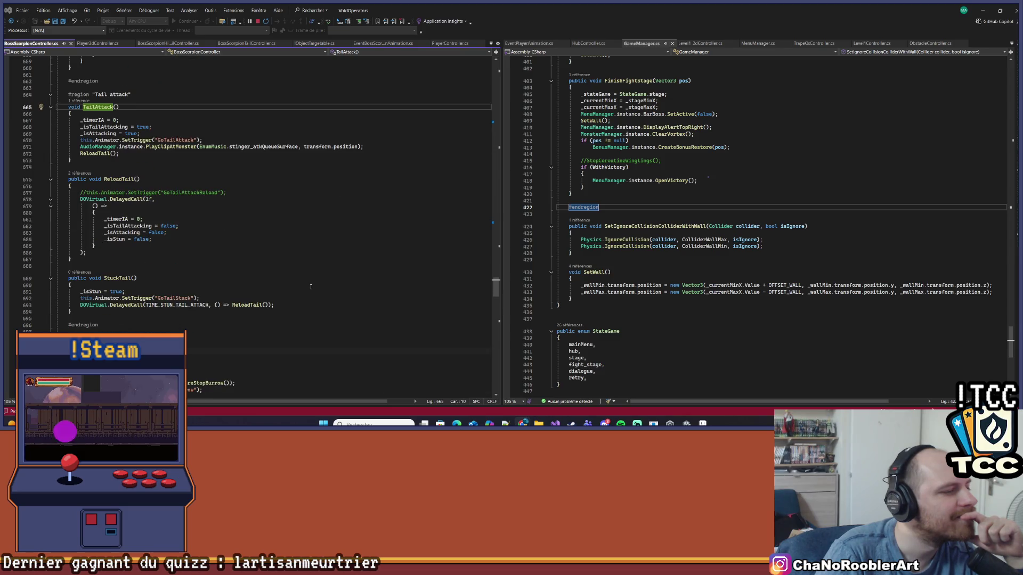
{"action": "scroll", "coordinate": [310, 287], "scroll_direction": "down", "scroll_amount": 5}
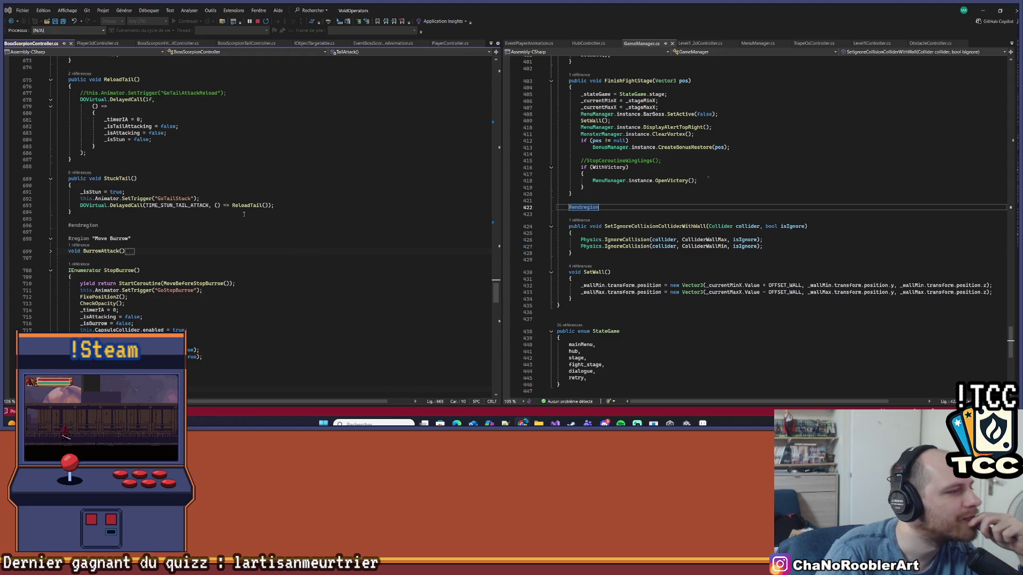
{"action": "left_click", "coordinate": [99, 192]}
{"action": "scroll", "coordinate": [203, 185], "scroll_direction": "up", "scroll_amount": 6}
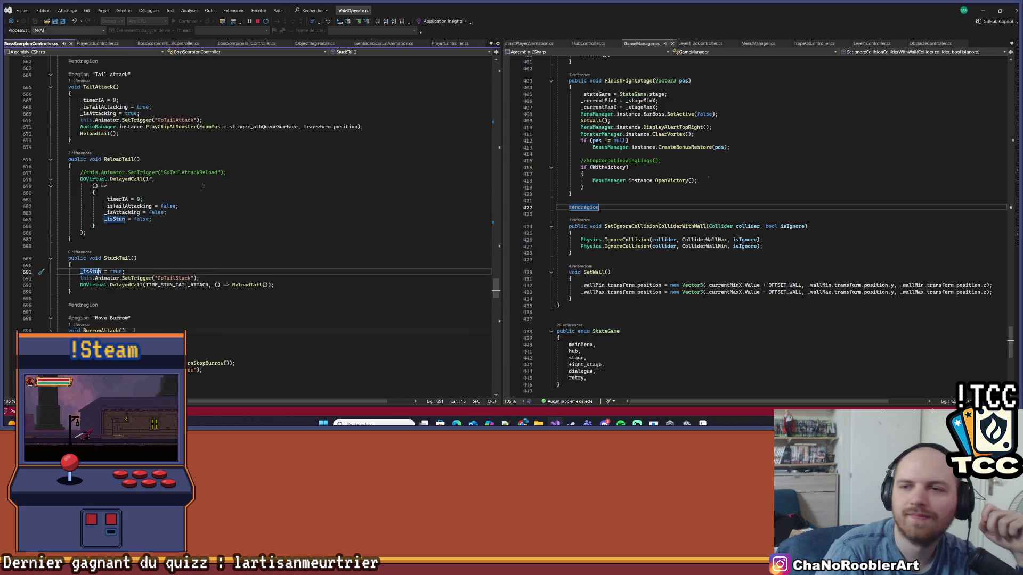
{"action": "scroll", "coordinate": [202, 186], "scroll_direction": "down", "scroll_amount": 8}
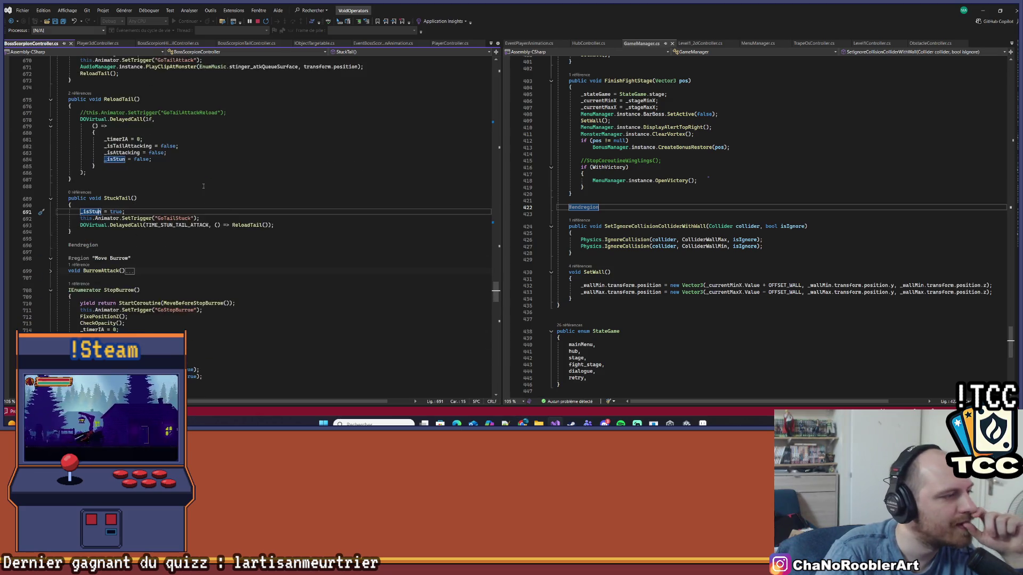
{"action": "scroll", "coordinate": [202, 185], "scroll_direction": "up", "scroll_amount": 2}
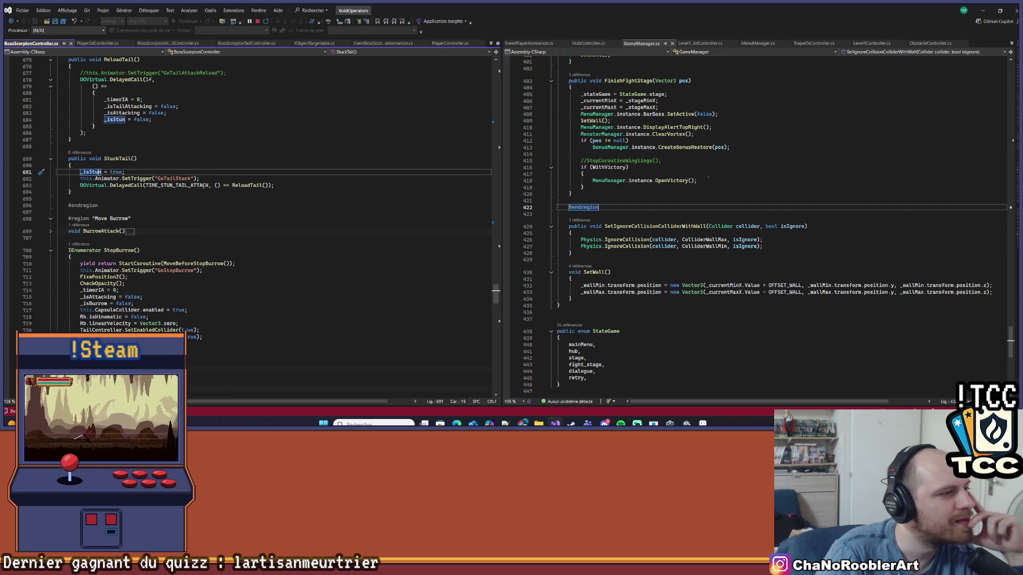
{"action": "scroll", "coordinate": [203, 186], "scroll_direction": "down", "scroll_amount": 3}
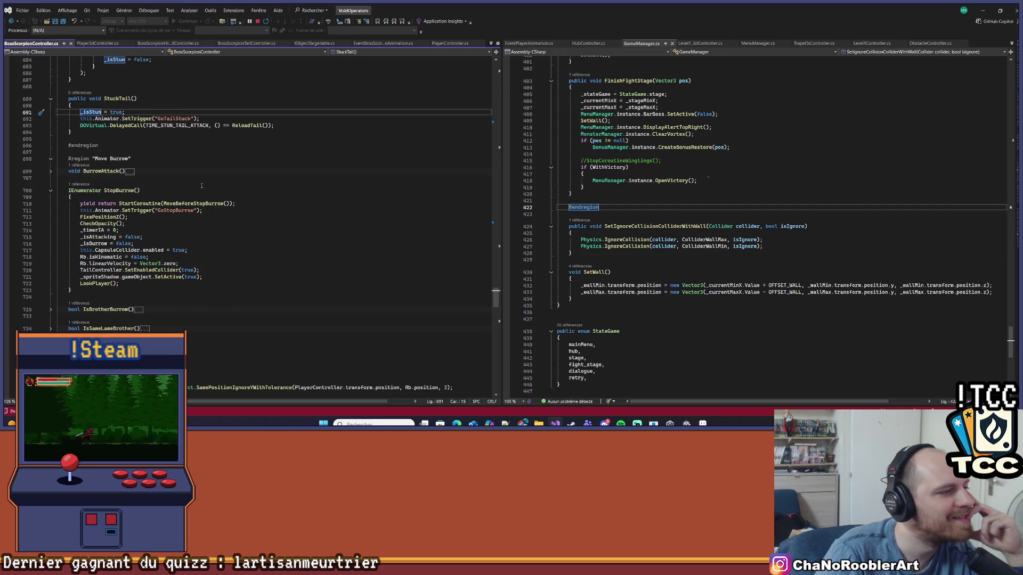
{"action": "scroll", "coordinate": [200, 185], "scroll_direction": "down", "scroll_amount": 3}
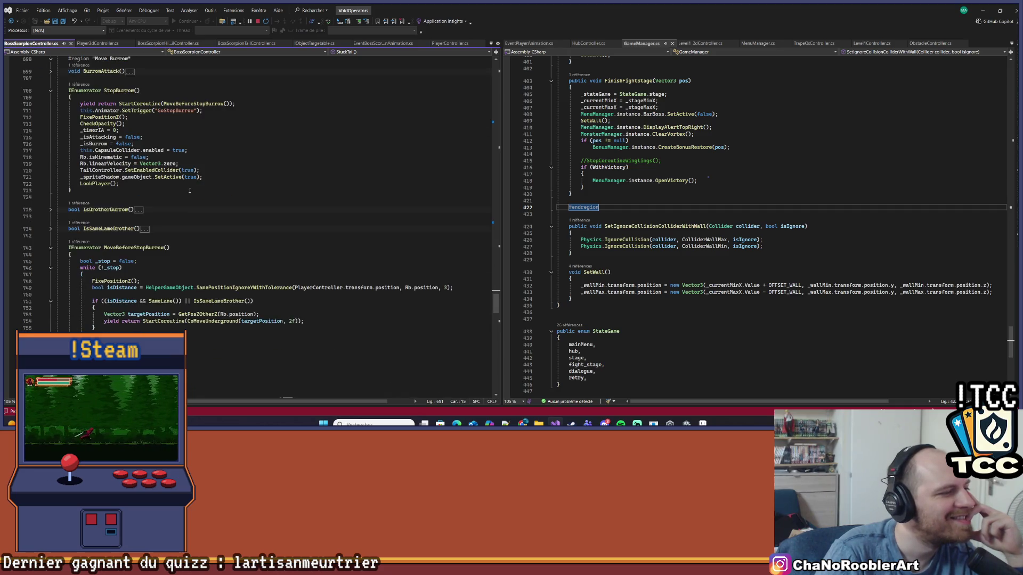
{"action": "scroll", "coordinate": [190, 190], "scroll_direction": "down", "scroll_amount": 8}
{"action": "scroll", "coordinate": [189, 191], "scroll_direction": "down", "scroll_amount": 4}
{"action": "scroll", "coordinate": [189, 190], "scroll_direction": "down", "scroll_amount": 9}
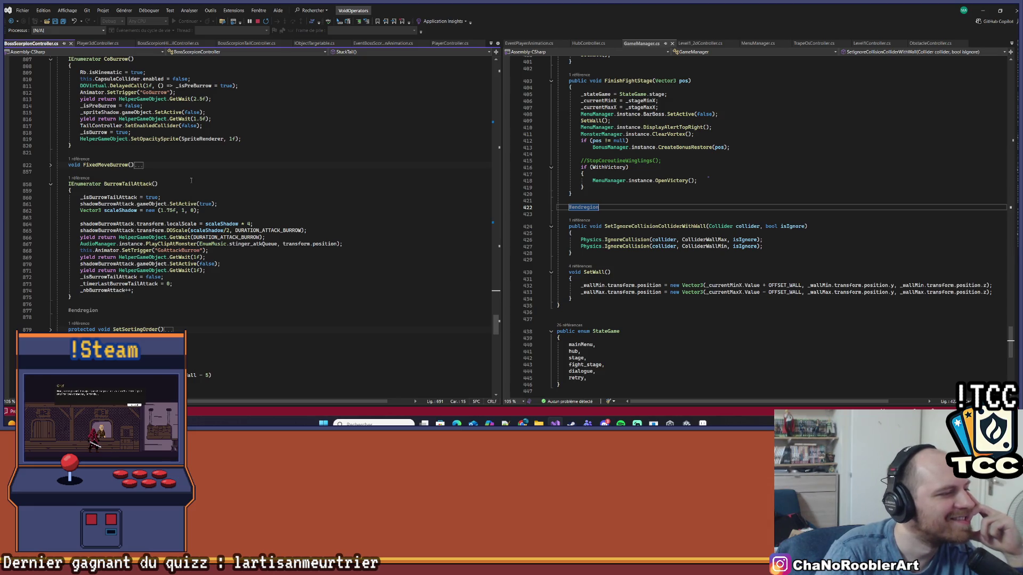
{"action": "scroll", "coordinate": [190, 181], "scroll_direction": "down", "scroll_amount": 5}
{"action": "scroll", "coordinate": [190, 180], "scroll_direction": "down", "scroll_amount": 10}
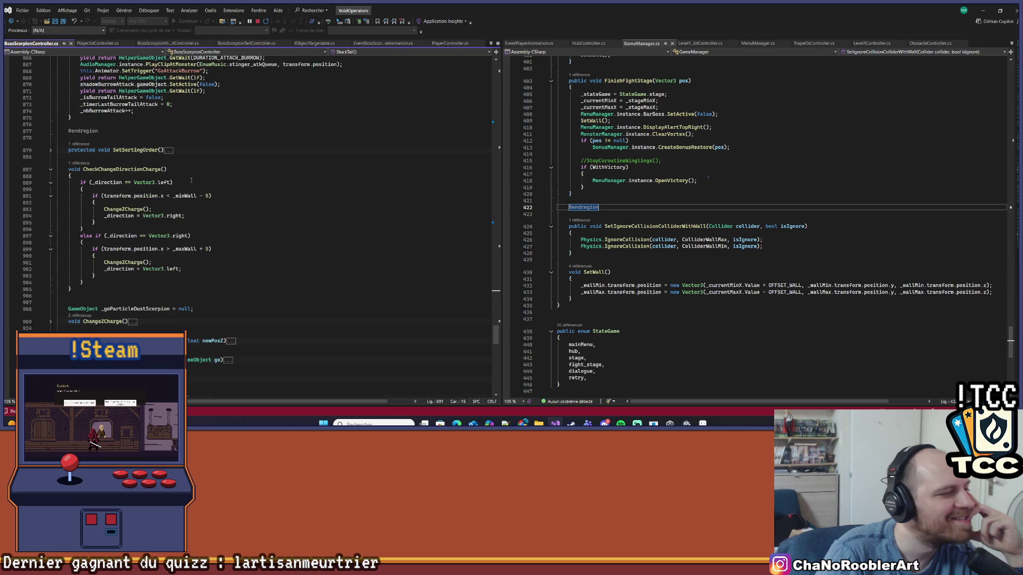
{"action": "scroll", "coordinate": [191, 180], "scroll_direction": "down", "scroll_amount": 3}
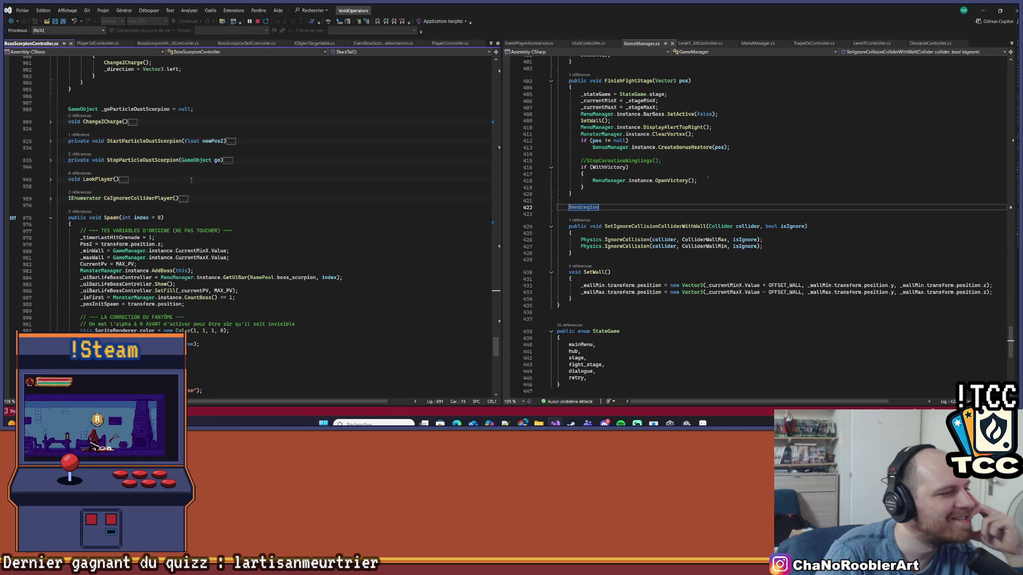
{"action": "scroll", "coordinate": [190, 180], "scroll_direction": "down", "scroll_amount": 12}
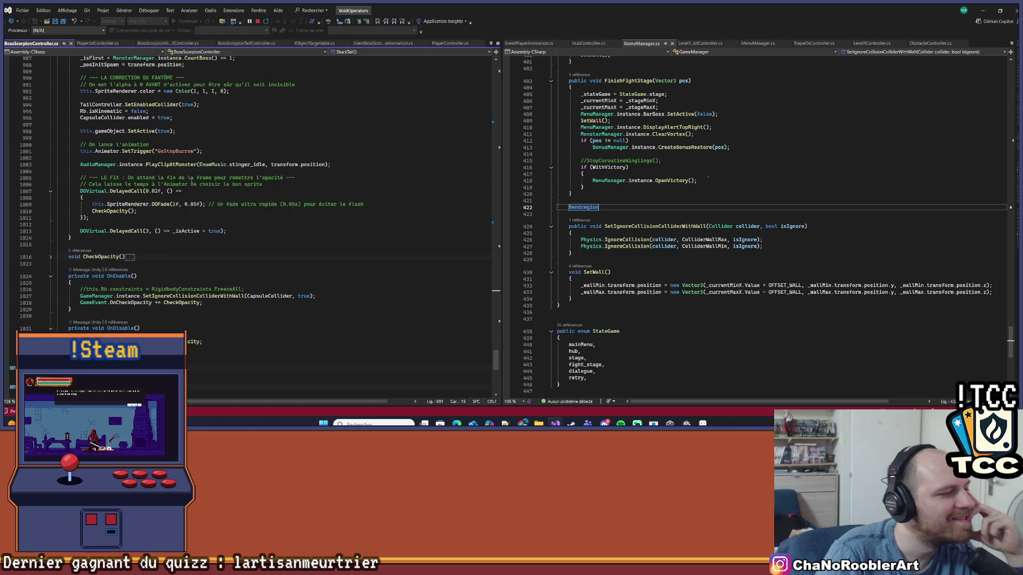
{"action": "scroll", "coordinate": [191, 180], "scroll_direction": "up", "scroll_amount": 4}
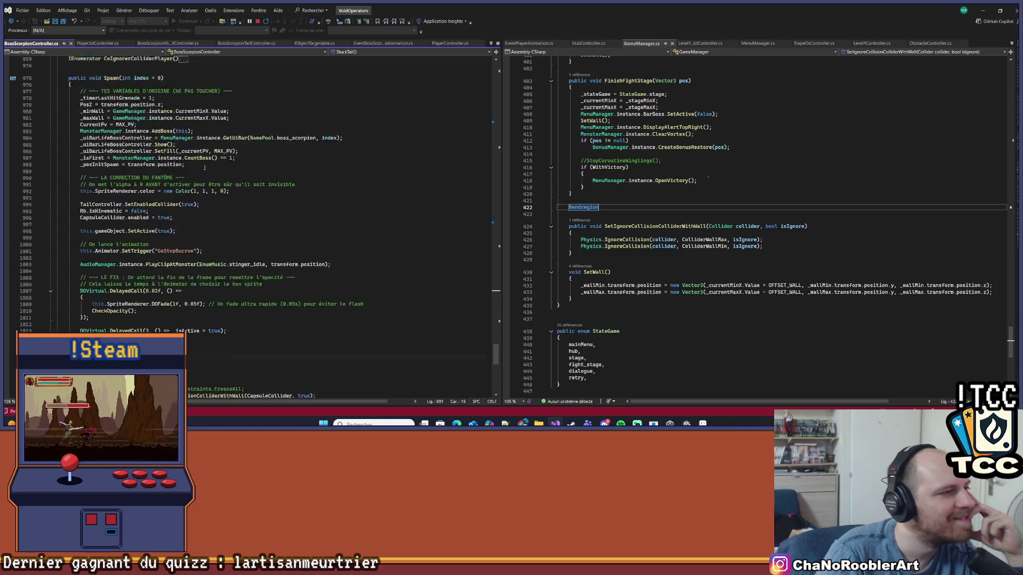
{"action": "scroll", "coordinate": [292, 270], "scroll_direction": "up", "scroll_amount": 6}
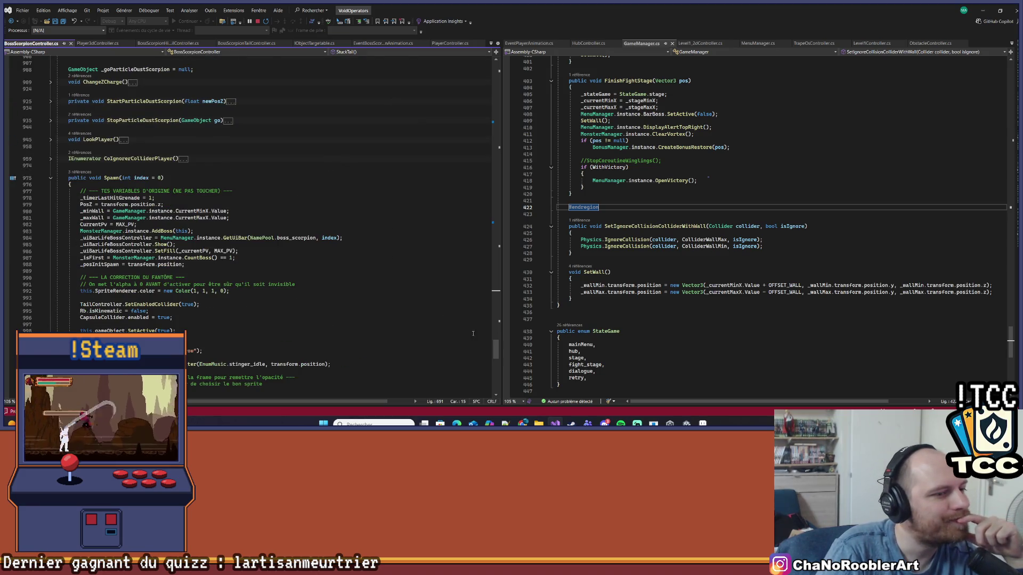
{"action": "scroll", "coordinate": [467, 333], "scroll_direction": "up", "scroll_amount": 20}
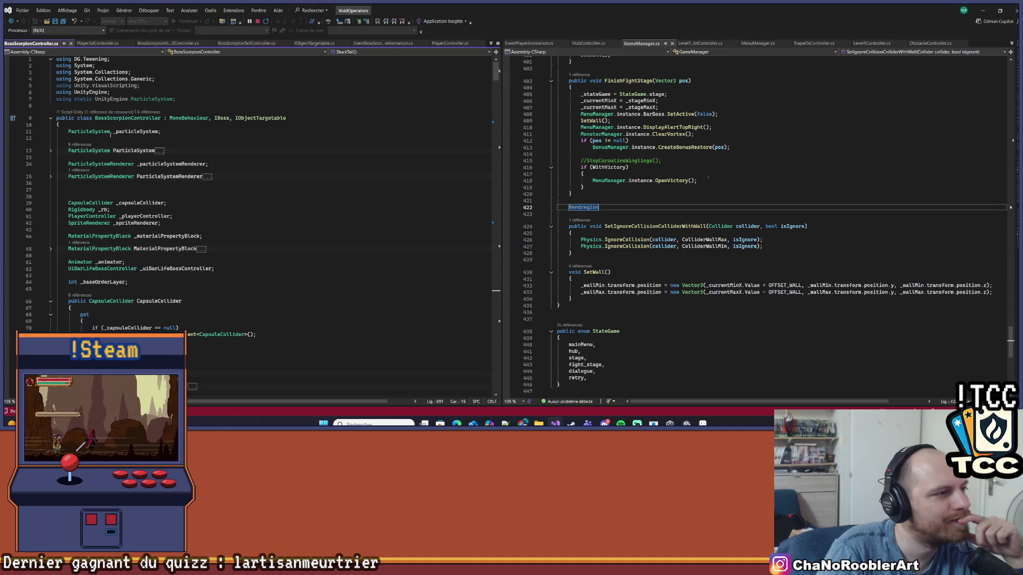
{"action": "left_click", "coordinate": [242, 118]}
{"action": "scroll", "coordinate": [202, 251], "scroll_direction": "down", "scroll_amount": 12}
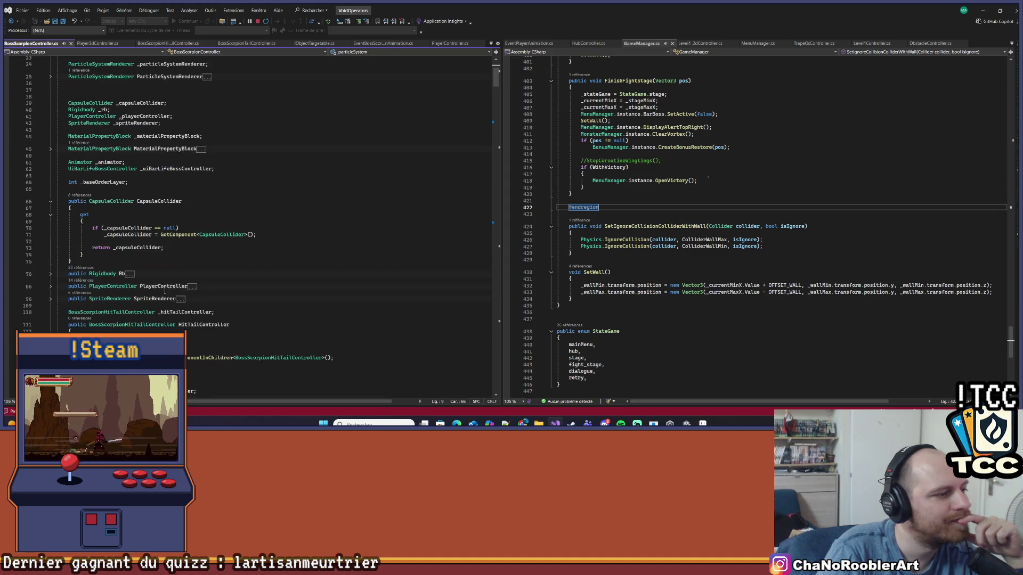
{"action": "scroll", "coordinate": [203, 250], "scroll_direction": "down", "scroll_amount": 12}
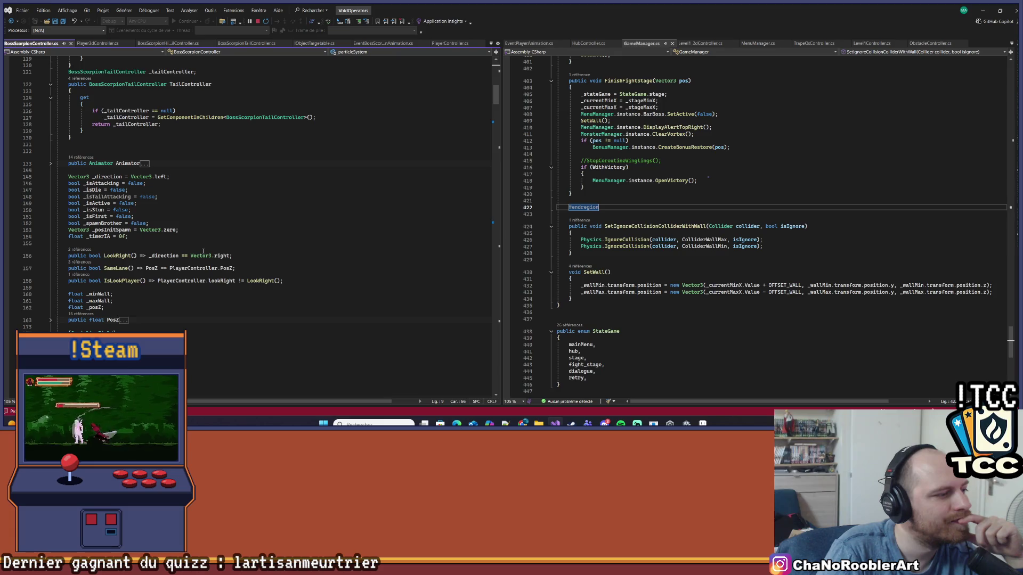
{"action": "scroll", "coordinate": [203, 250], "scroll_direction": "down", "scroll_amount": 9}
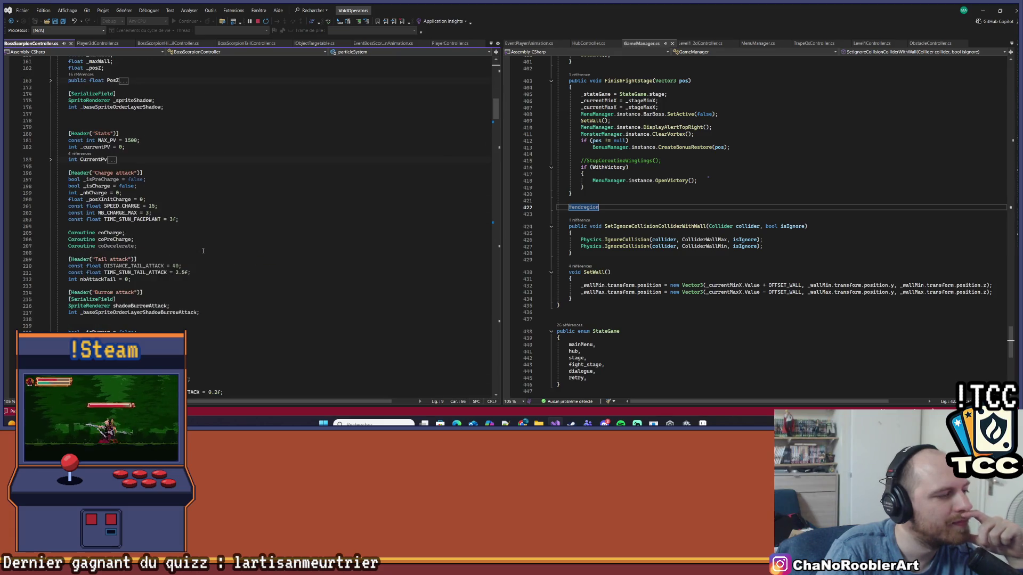
{"action": "scroll", "coordinate": [233, 219], "scroll_direction": "down", "scroll_amount": 6}
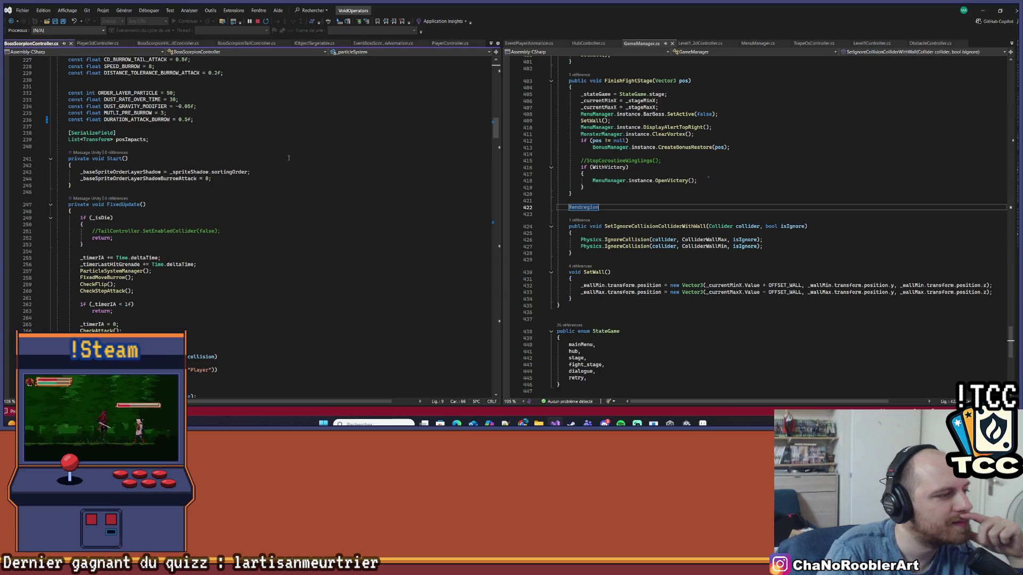
{"action": "scroll", "coordinate": [289, 158], "scroll_direction": "down", "scroll_amount": 4}
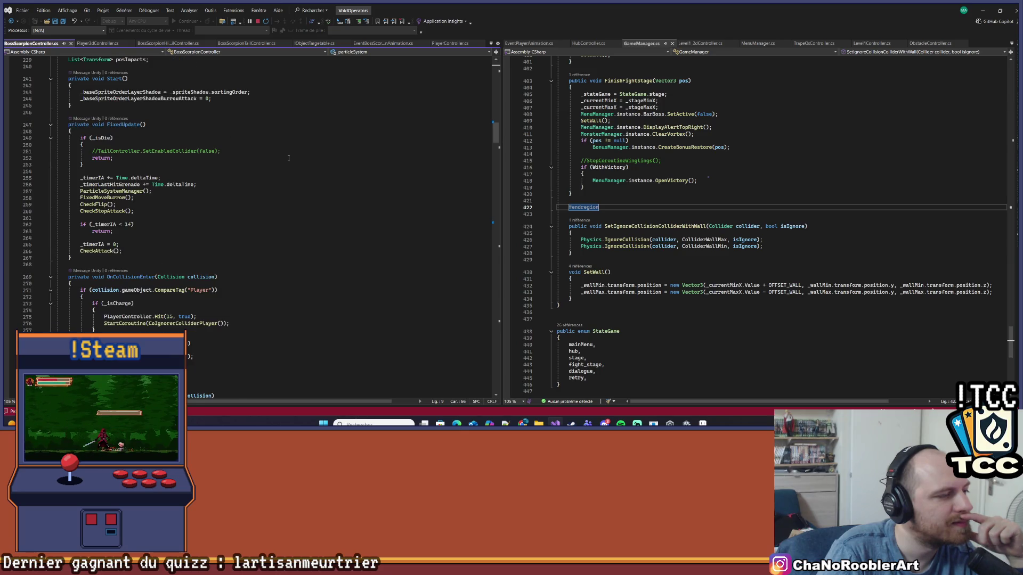
{"action": "scroll", "coordinate": [288, 158], "scroll_direction": "down", "scroll_amount": 3}
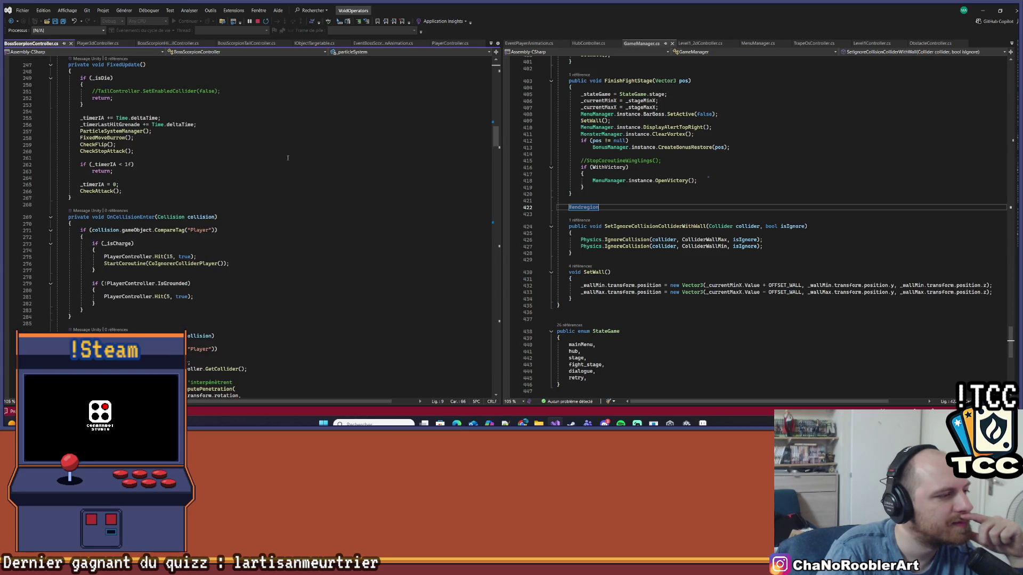
{"action": "scroll", "coordinate": [288, 158], "scroll_direction": "down", "scroll_amount": 5}
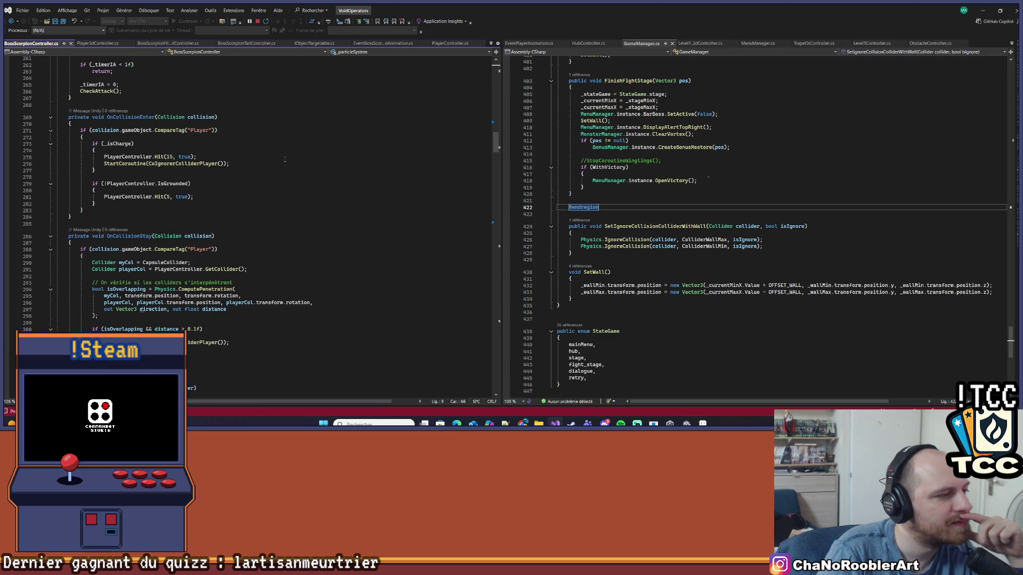
{"action": "scroll", "coordinate": [284, 159], "scroll_direction": "down", "scroll_amount": 5}
{"action": "scroll", "coordinate": [288, 160], "scroll_direction": "down", "scroll_amount": 15}
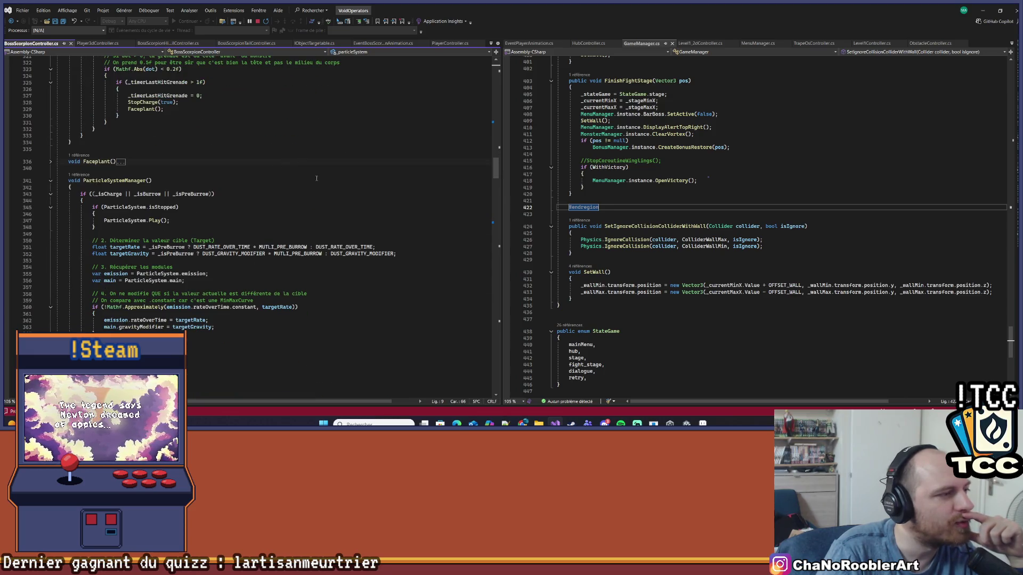
{"action": "scroll", "coordinate": [316, 178], "scroll_direction": "down", "scroll_amount": 5}
{"action": "scroll", "coordinate": [317, 179], "scroll_direction": "down", "scroll_amount": 5}
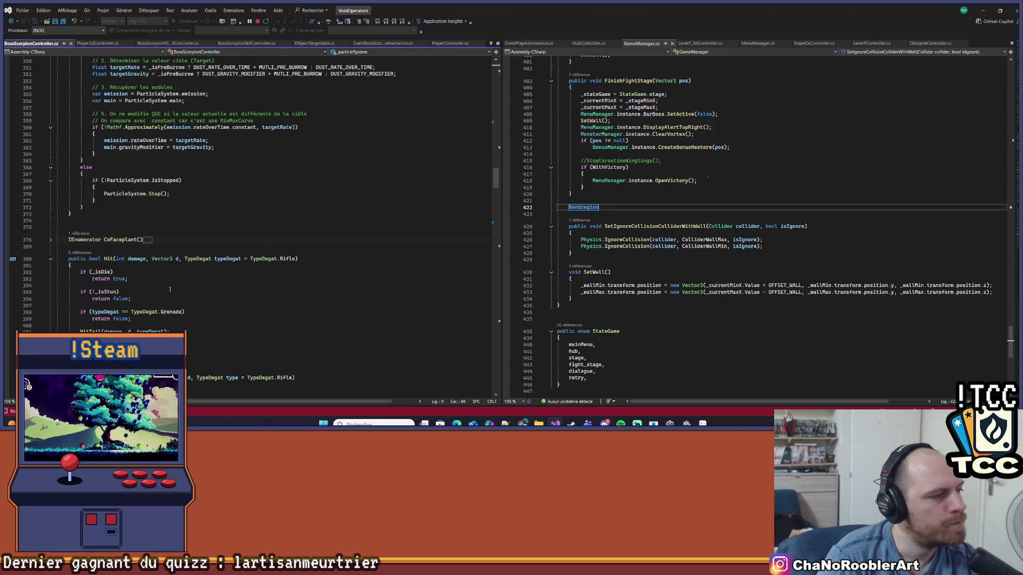
{"action": "scroll", "coordinate": [146, 259], "scroll_direction": "down", "scroll_amount": 2}
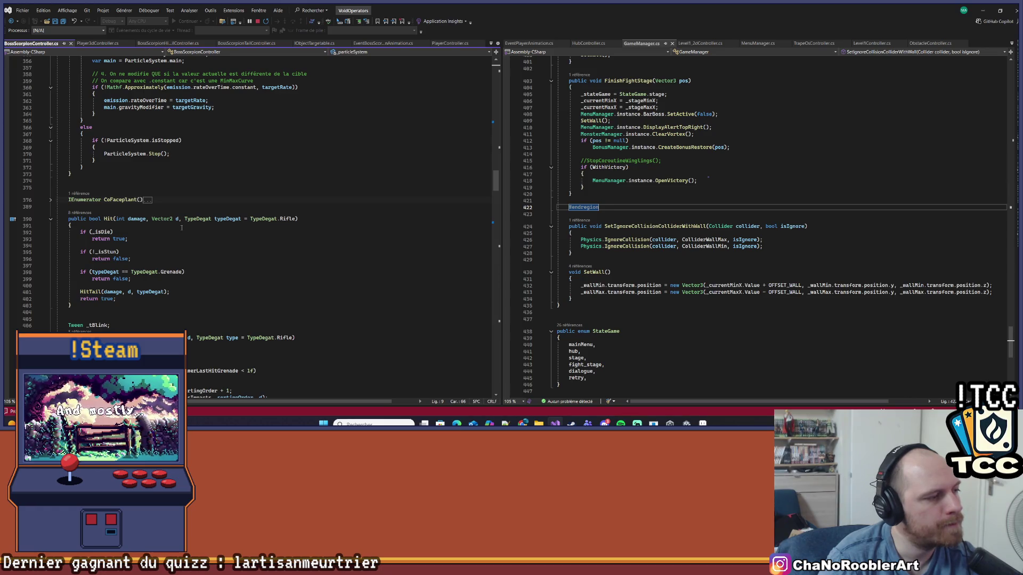
{"action": "left_click", "coordinate": [117, 252]}
Append '&& _isTailAttacking' to the Hit condition using IntelliSense suggestions.
{"action": "type", "text": "&&"}
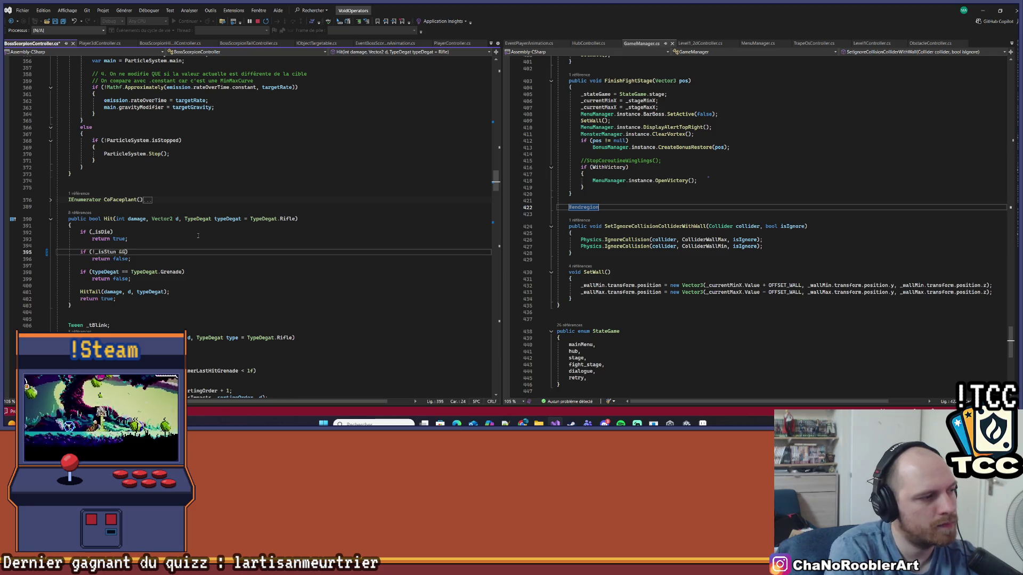
{"action": "key", "text": "BackSpace"}
{"action": "key", "text": "BackSpace"}
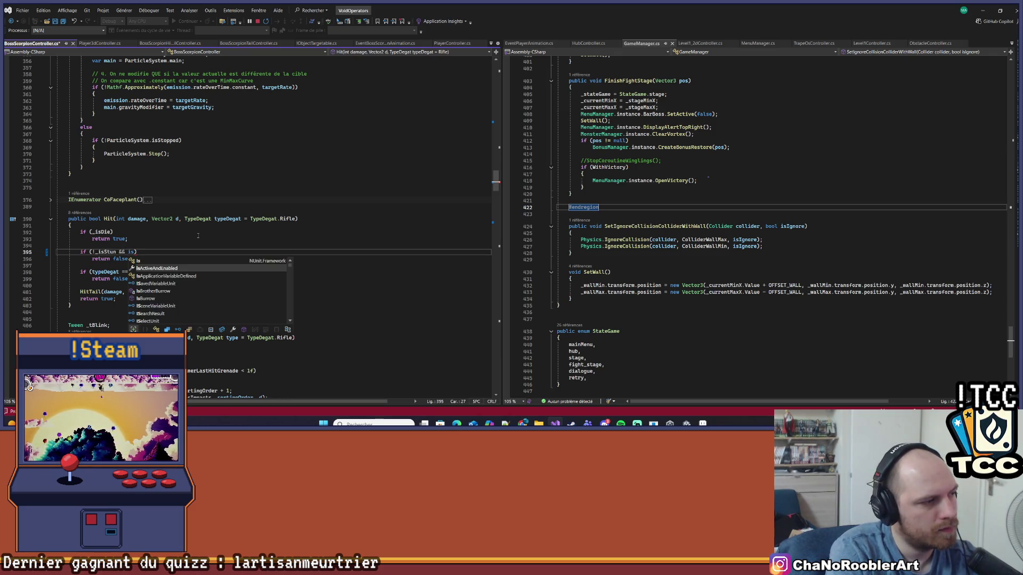
{"action": "type", "text": "_is"}
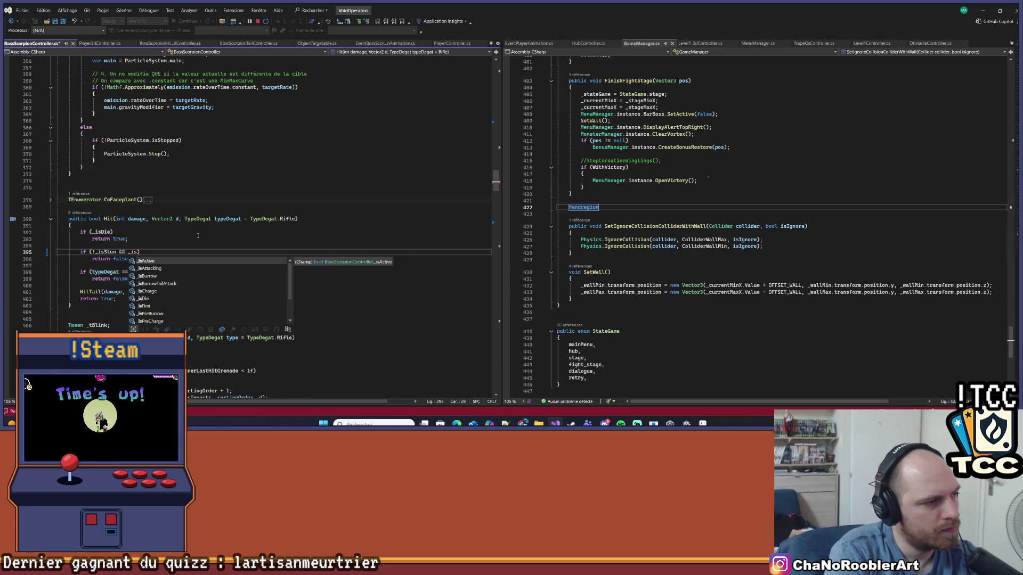
{"action": "key", "text": "Down"}
{"action": "key", "text": "Down"}
{"action": "key", "text": "Down"}
{"action": "key", "text": "Tab"}
{"action": "key", "text": "ctrl+z"}
{"action": "key", "text": "ctrl+space"}
{"action": "key", "text": "Down"}
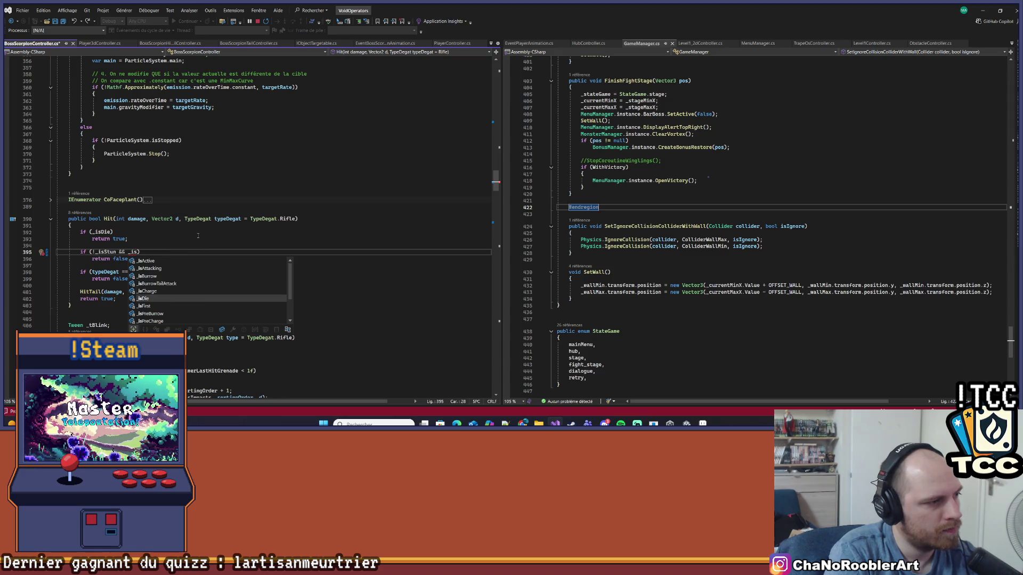
{"action": "key", "text": "Down"}
{"action": "key", "text": "Down"}
{"action": "key", "text": "Down"}
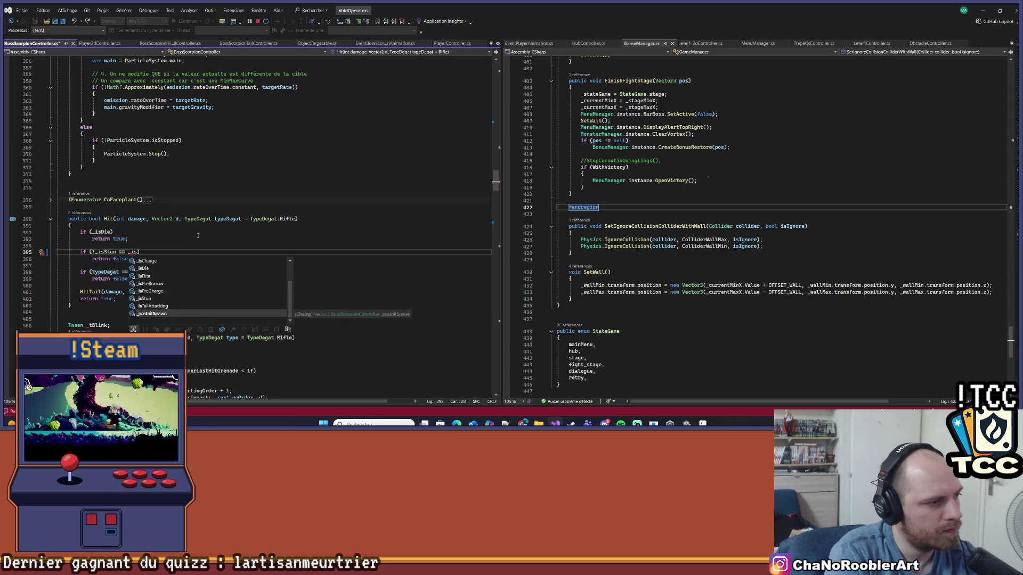
{"action": "key", "text": "Up"}
{"action": "key", "text": "Tab"}
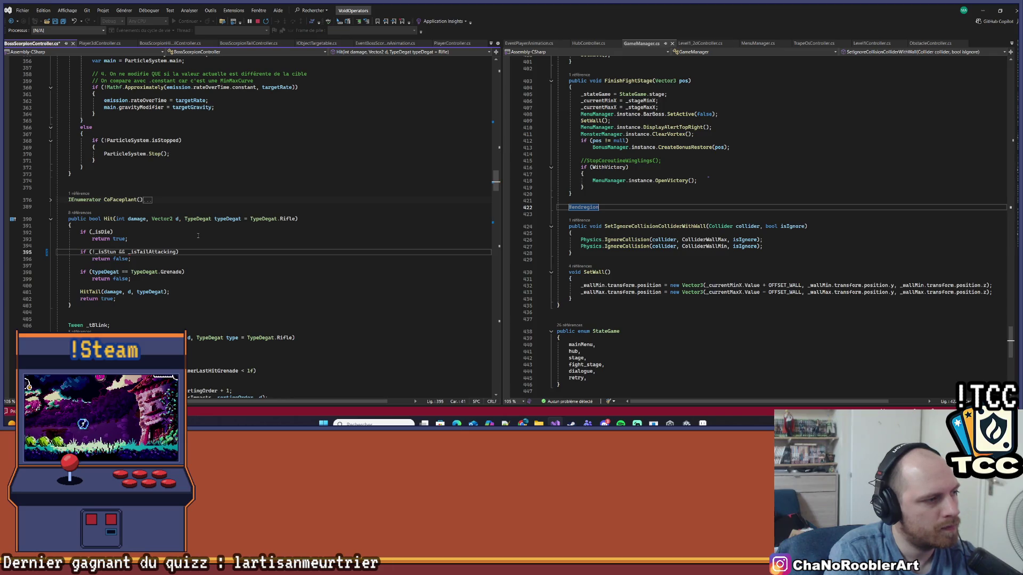
Save the script and negate the new check so it reads if (!_isStun && !_isTailAttacking).
{"action": "key", "text": "ctrl+s"}
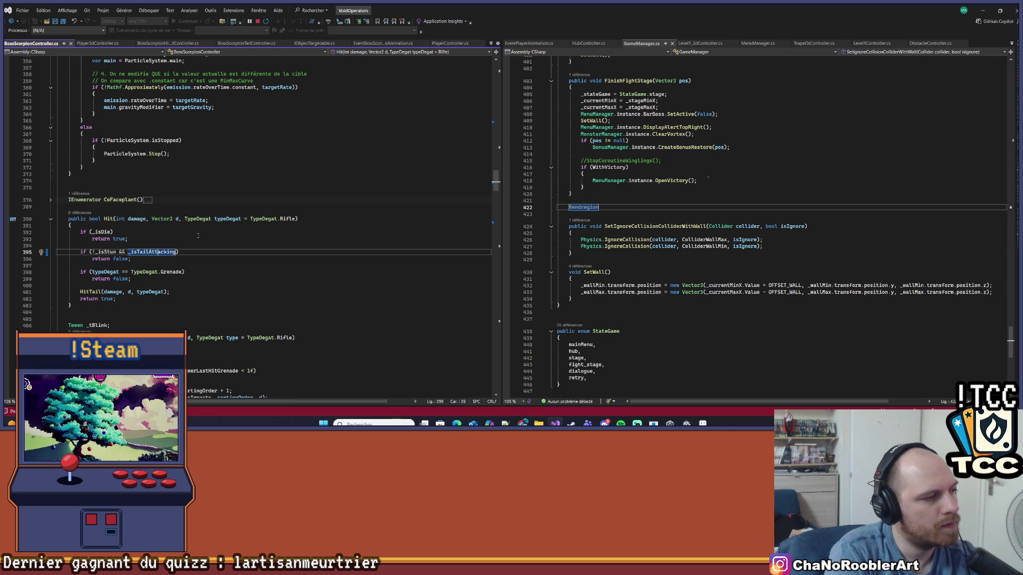
{"action": "type", "text": "!"}
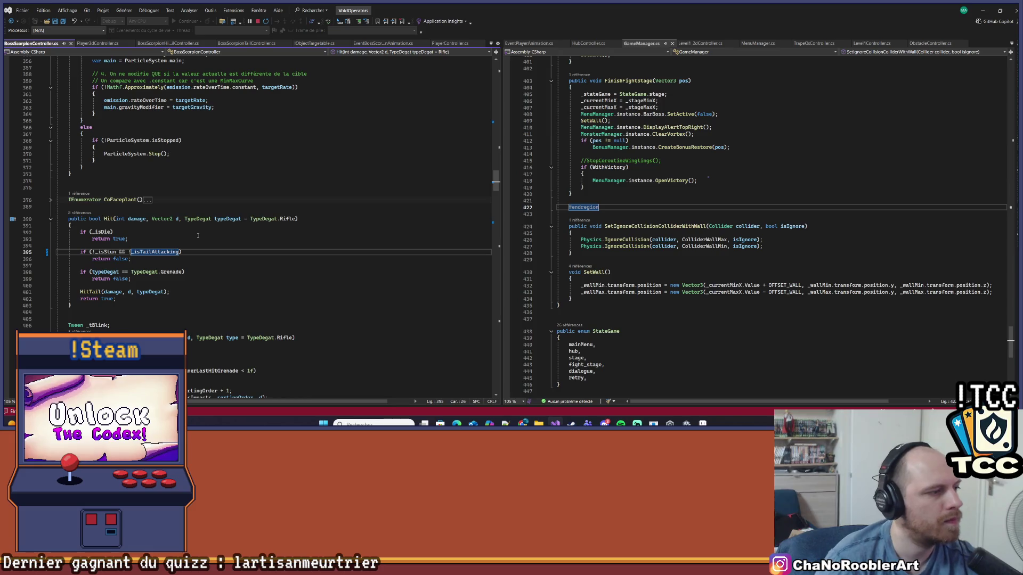
{"action": "left_click", "coordinate": [184, 254]}
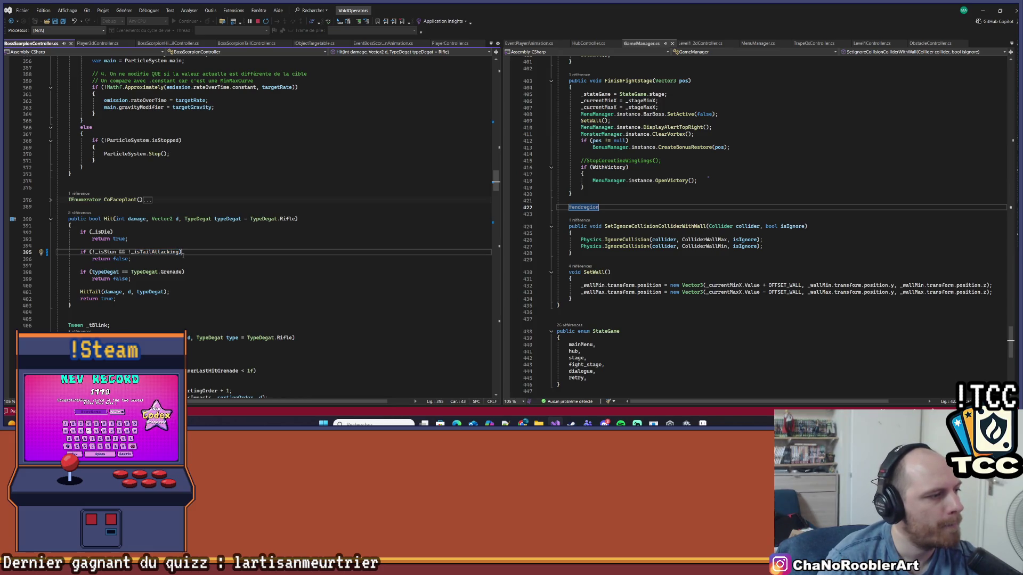
{"action": "left_click", "coordinate": [183, 259]}
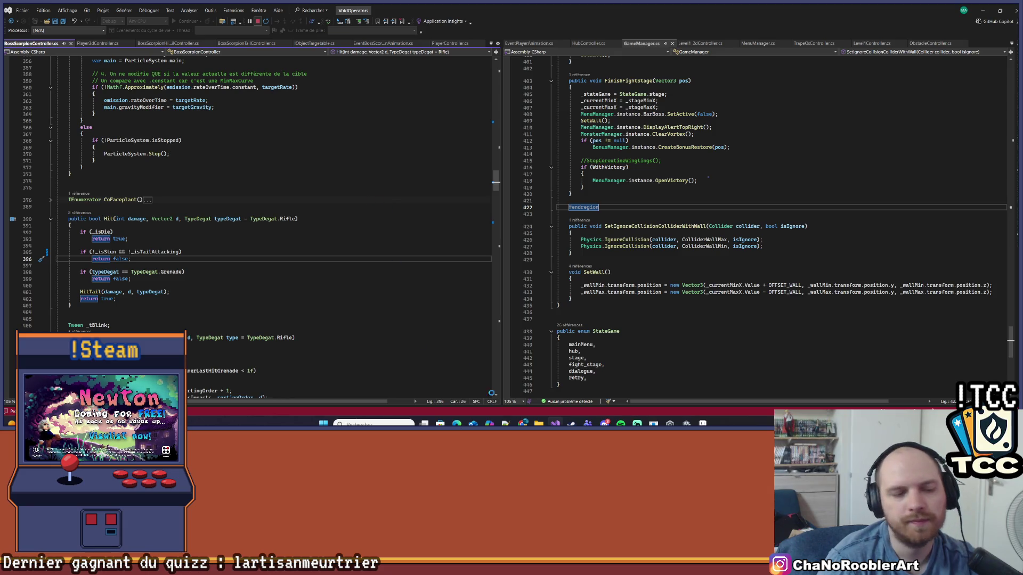
Bring Unity forward to recompile the edited Hit check, then return to Visual Studio.
{"action": "left_click", "coordinate": [703, 424]}
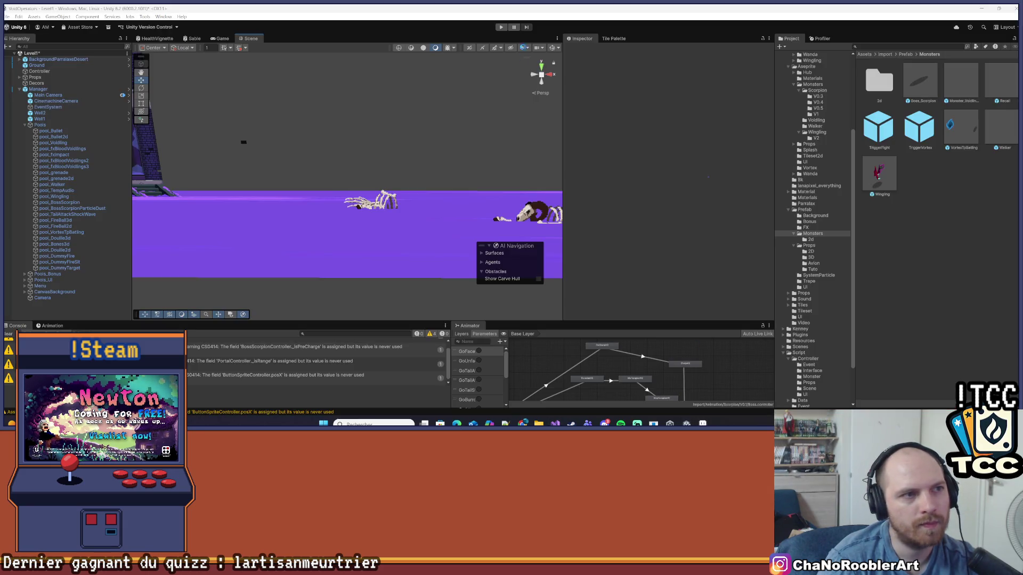
{"action": "mouse_move", "coordinate": [703, 424]}
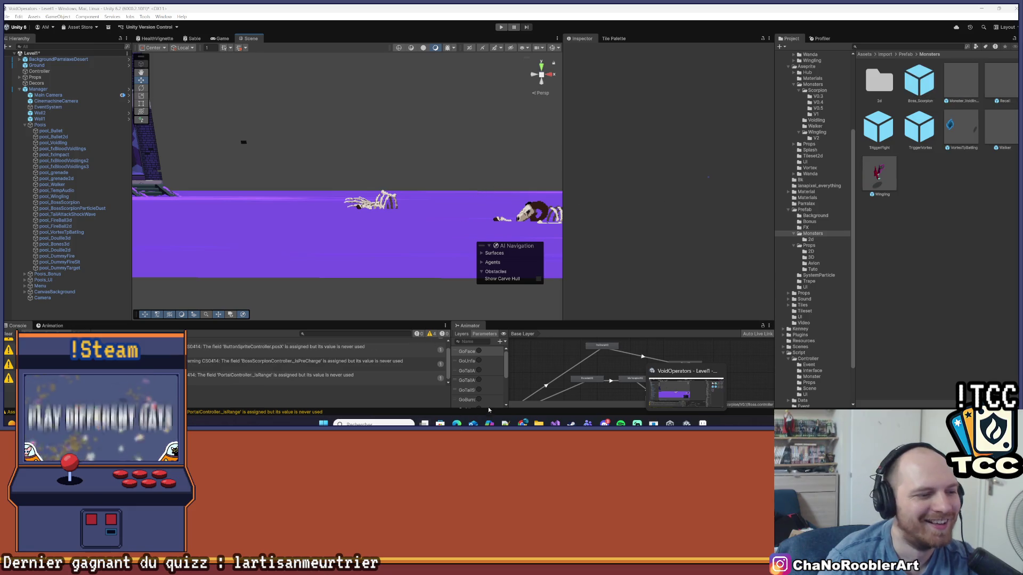
{"action": "left_click", "coordinate": [555, 423]}
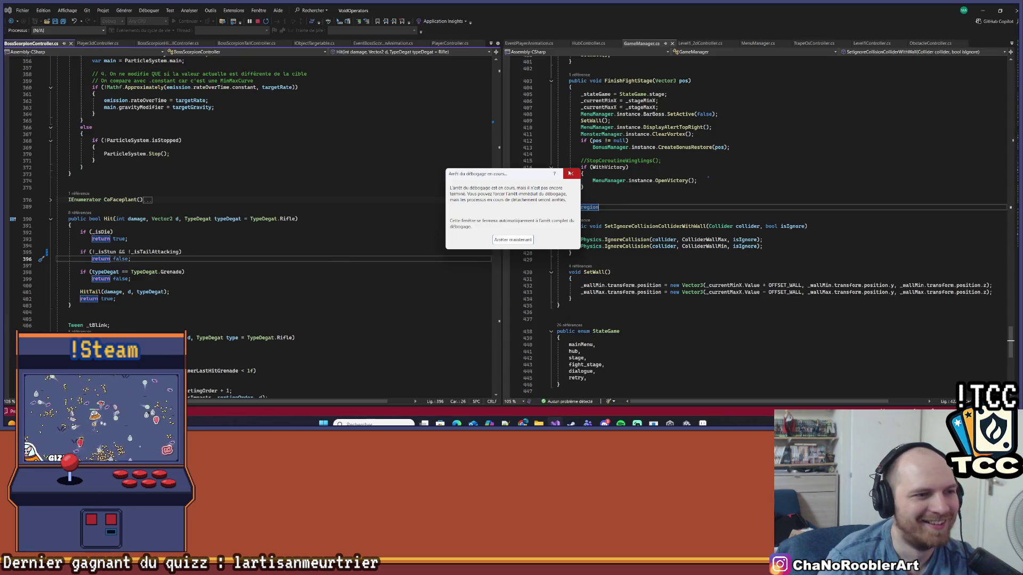
Stop debugging with 'Arrêter maintenant' and minimize Visual Studio to reveal Unity.
{"action": "left_click", "coordinate": [506, 241]}
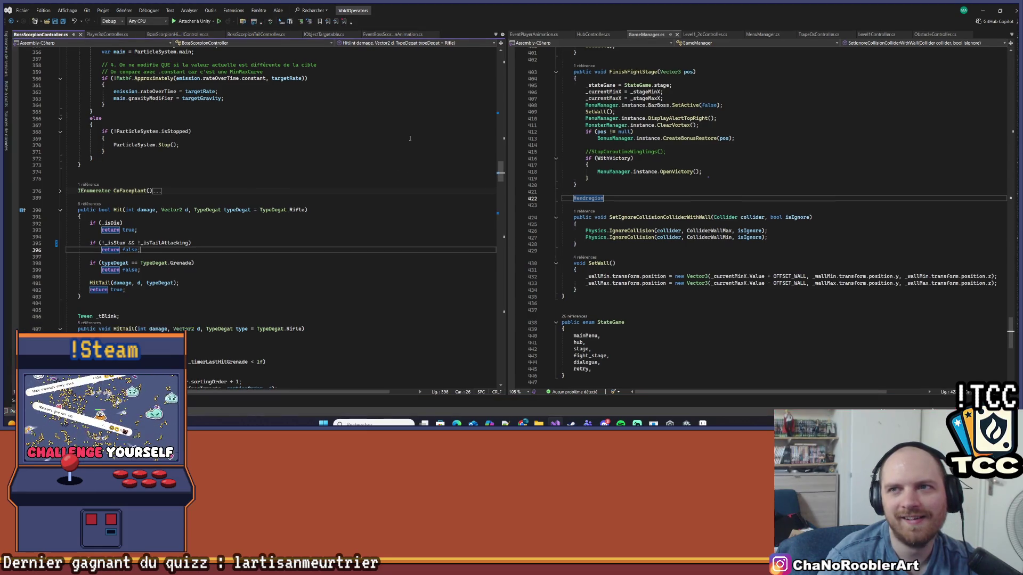
{"action": "left_click", "coordinate": [302, 184]}
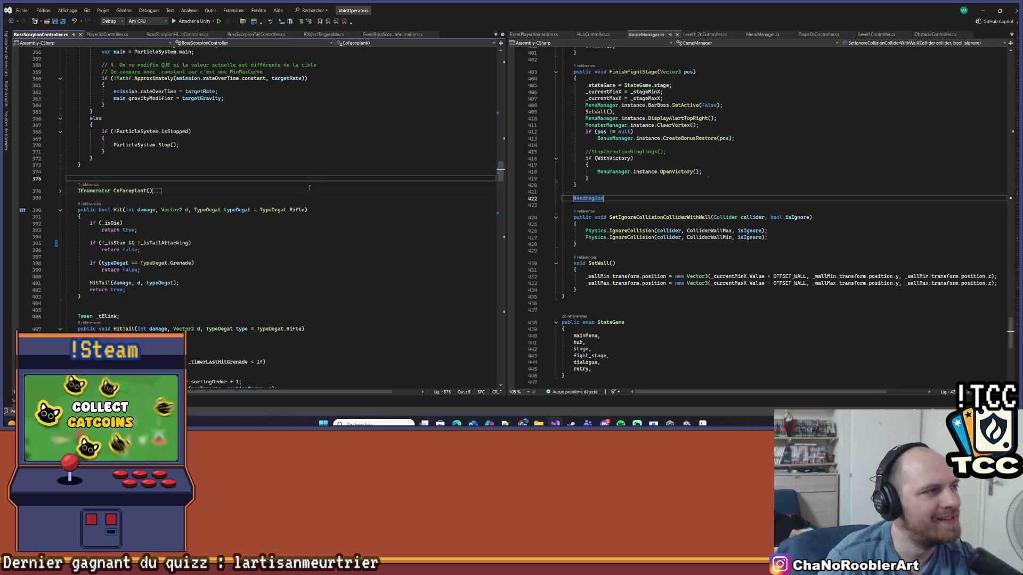
{"action": "left_click", "coordinate": [981, 10]}
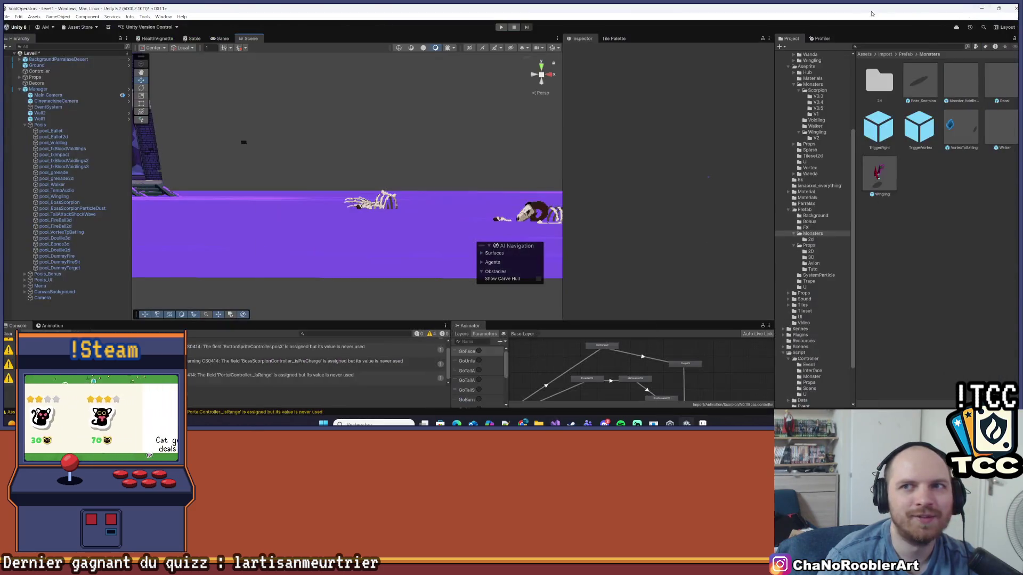
Clear the console warnings, enter Play mode, and launch a mission.
{"action": "left_click", "coordinate": [9, 333]}
{"action": "left_click", "coordinate": [501, 27]}
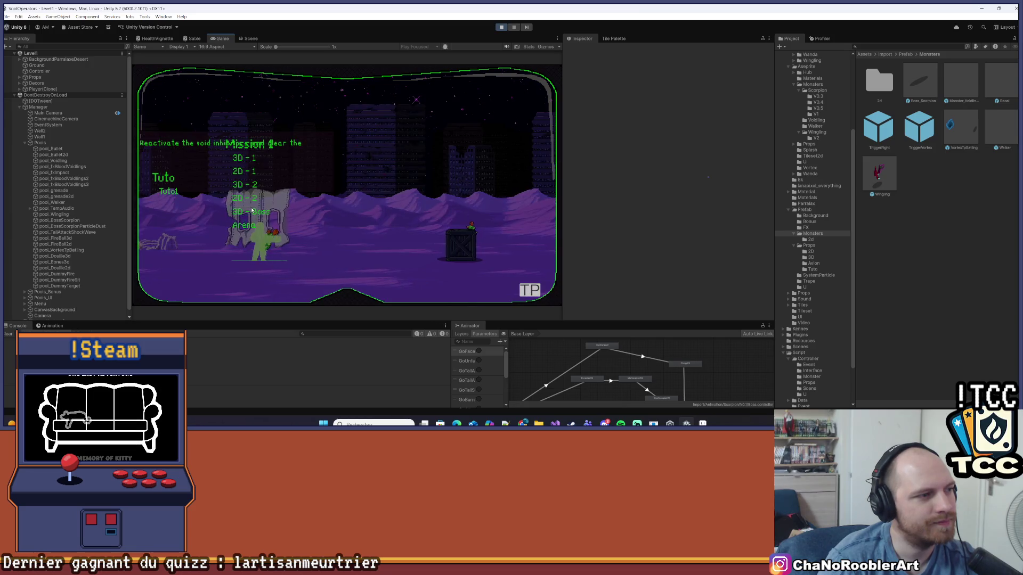
{"action": "left_click", "coordinate": [252, 211]}
Fight the scorpion boss by moving, jumping and shooting, then return to Hit in Visual Studio.
{"action": "key", "text": "d"}
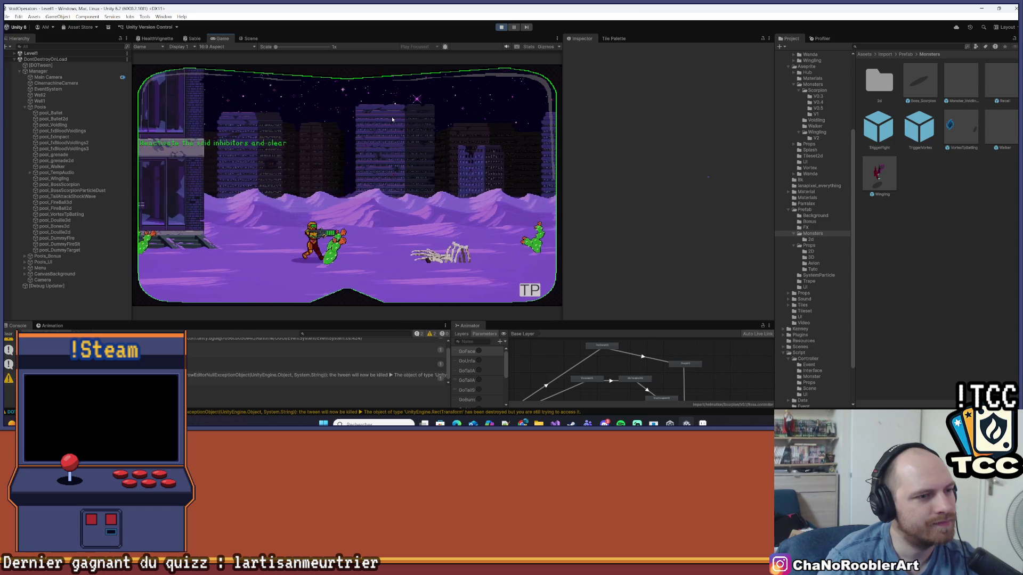
{"action": "key", "text": "d"}
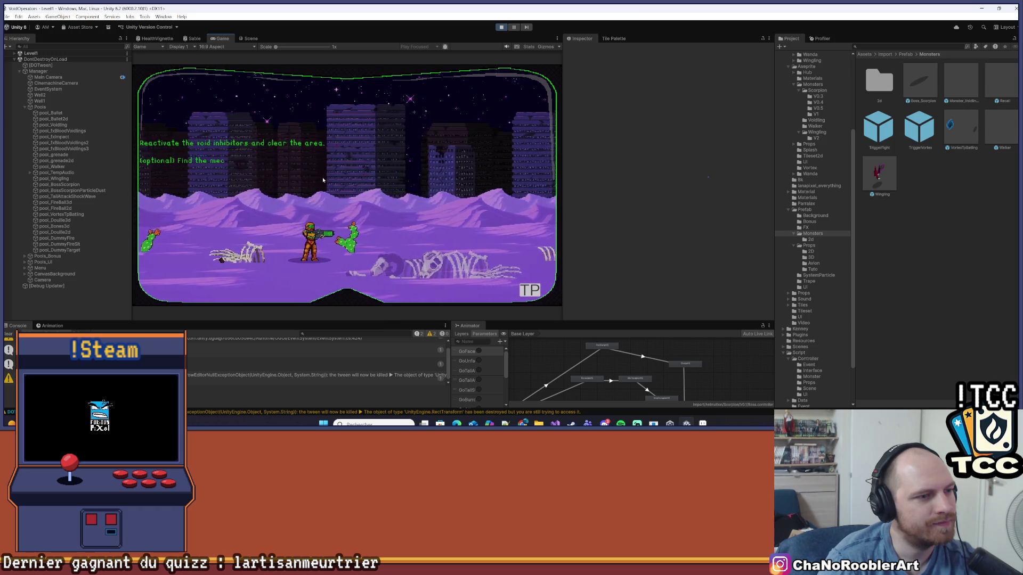
{"action": "key", "text": "a"}
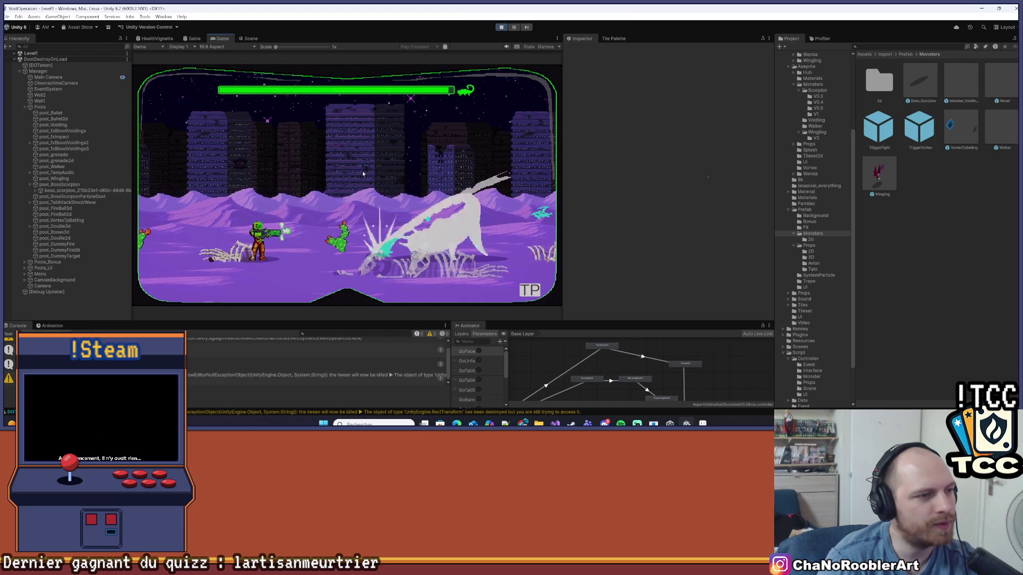
{"action": "key", "text": "space"}
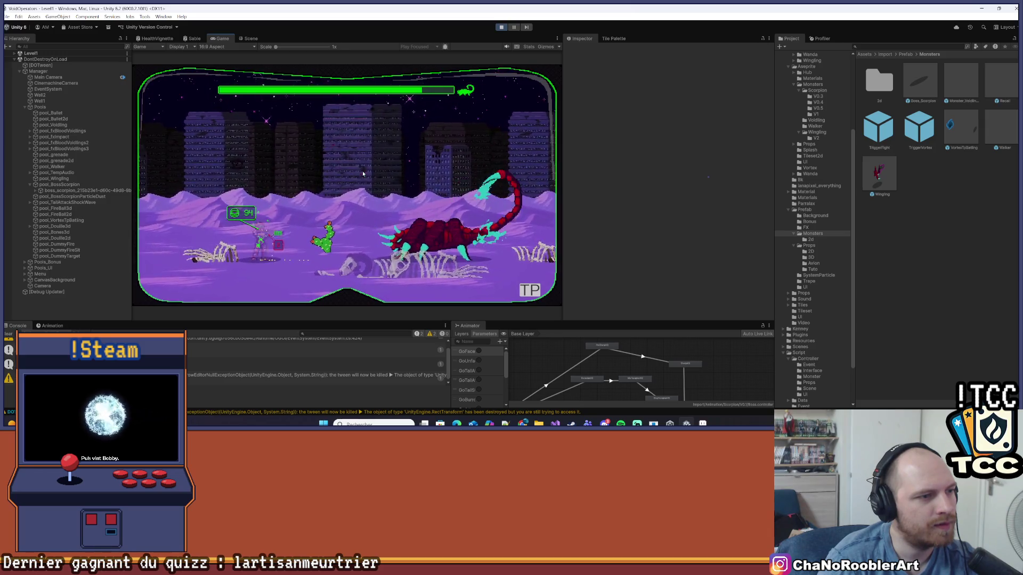
{"action": "key", "text": "d"}
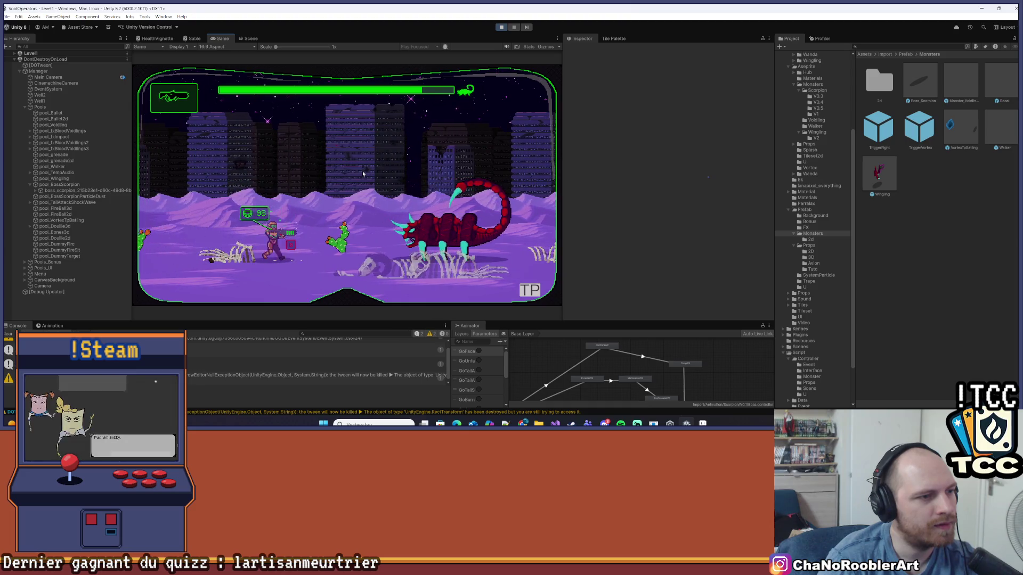
{"action": "key", "text": "d"}
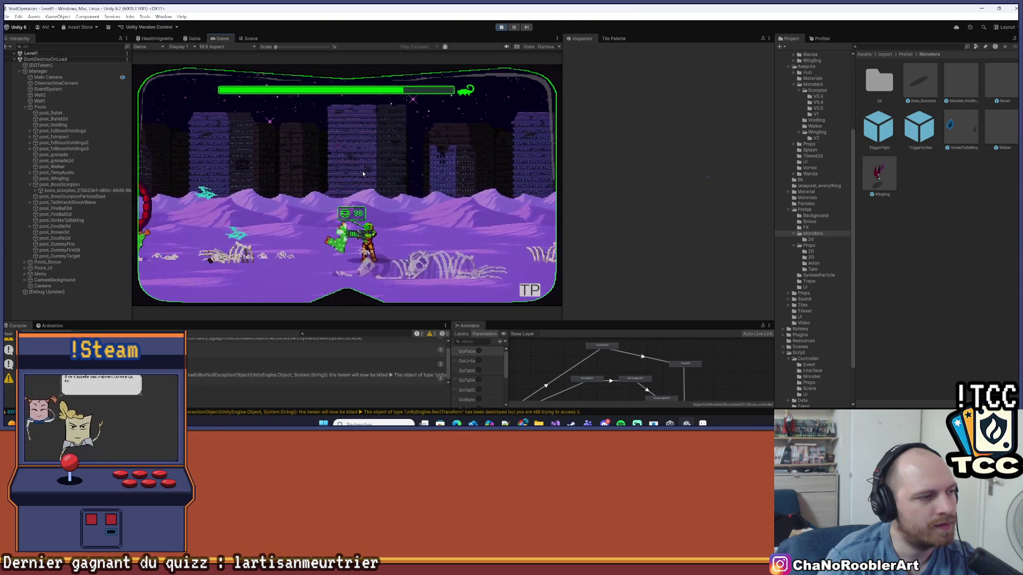
{"action": "key", "text": "a"}
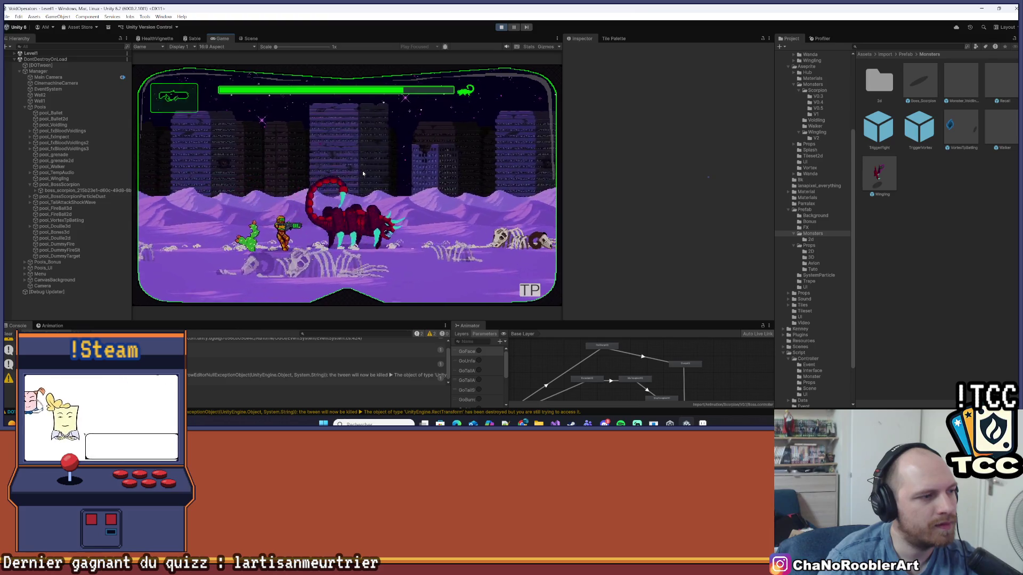
{"action": "key", "text": "d"}
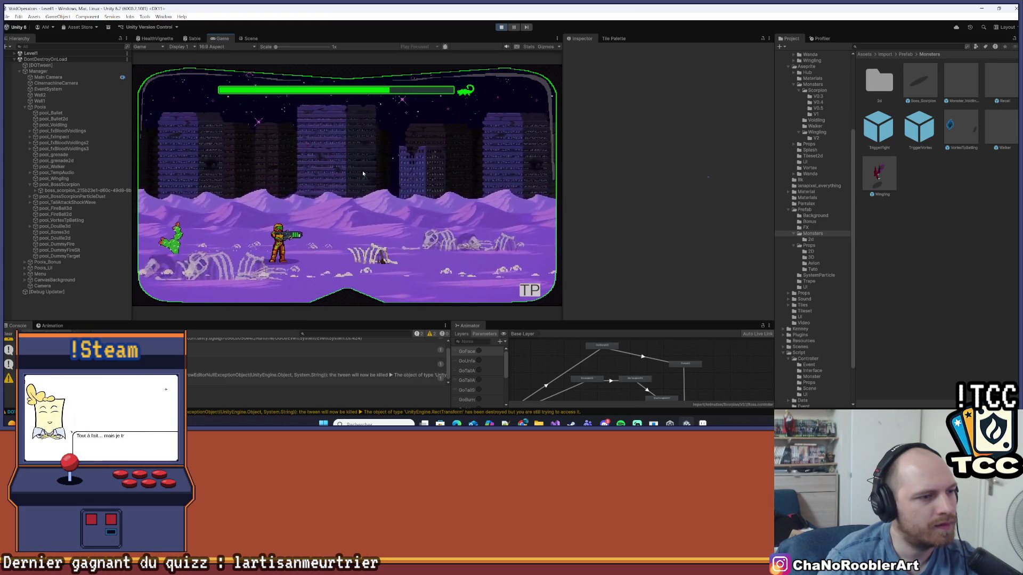
{"action": "key", "text": "d"}
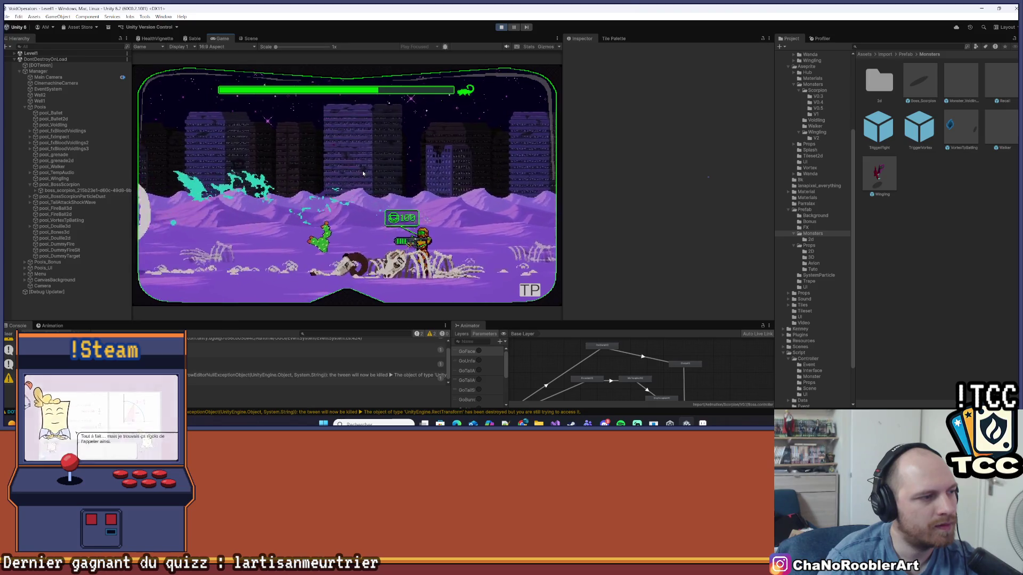
{"action": "key", "text": "a"}
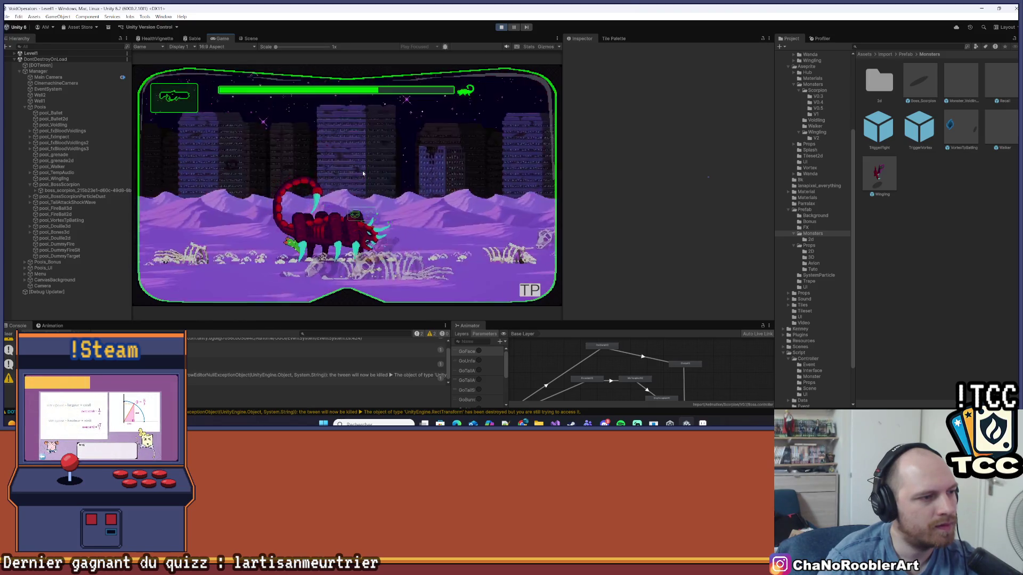
{"action": "key", "text": "a"}
{"action": "key", "text": "a"}
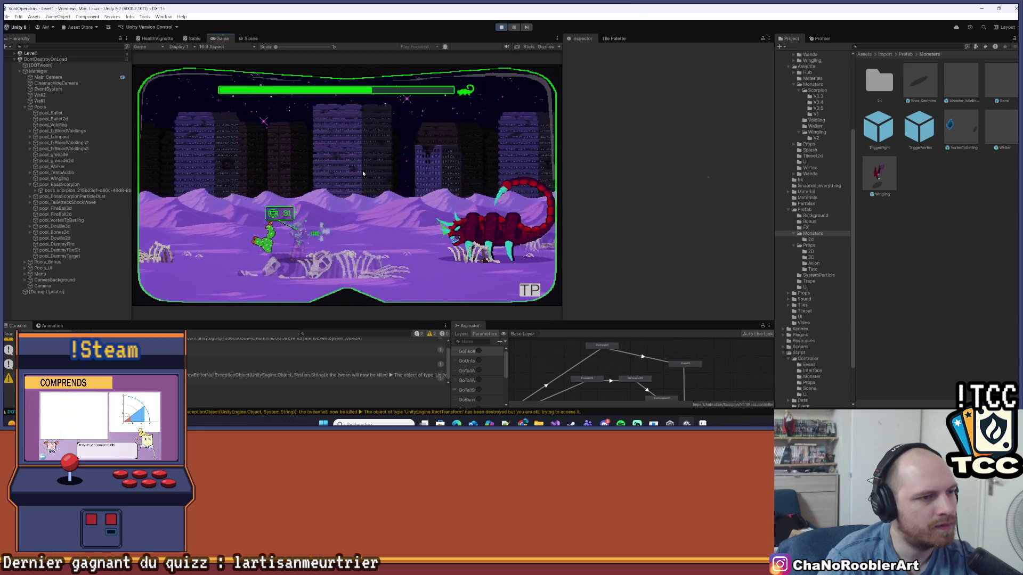
{"action": "key", "text": "space"}
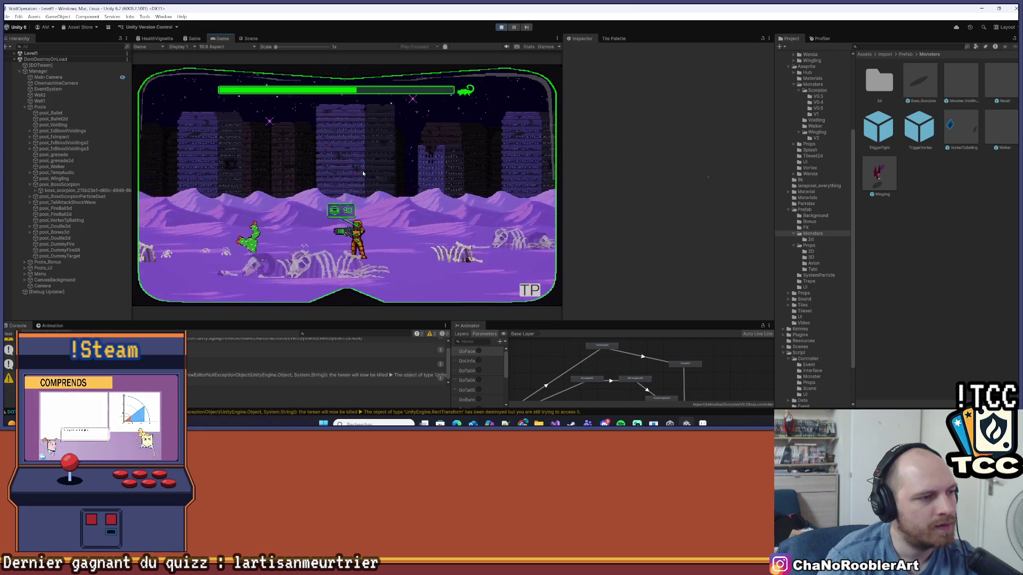
{"action": "key", "text": "a"}
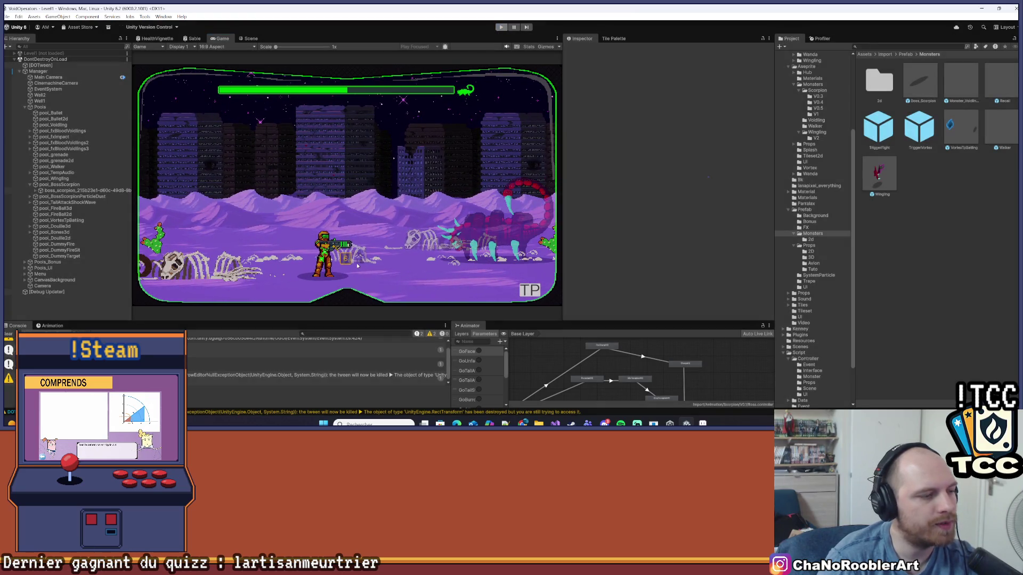
{"action": "key", "text": "alt+Tab"}
{"action": "double_click", "coordinate": [162, 243]}
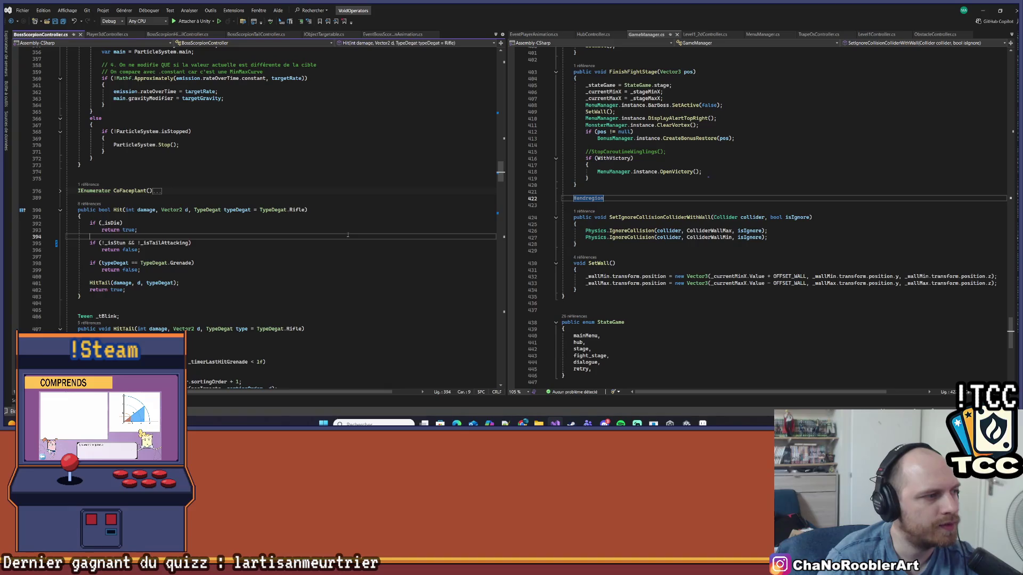
Delete the _isTailAttacking check from Hit, save, and scroll down to the Charge method.
{"action": "key", "text": "BackSpace"}
{"action": "key", "text": "BackSpace"}
{"action": "key", "text": "BackSpace"}
{"action": "key", "text": "BackSpace"}
{"action": "key", "text": "ctrl+s"}
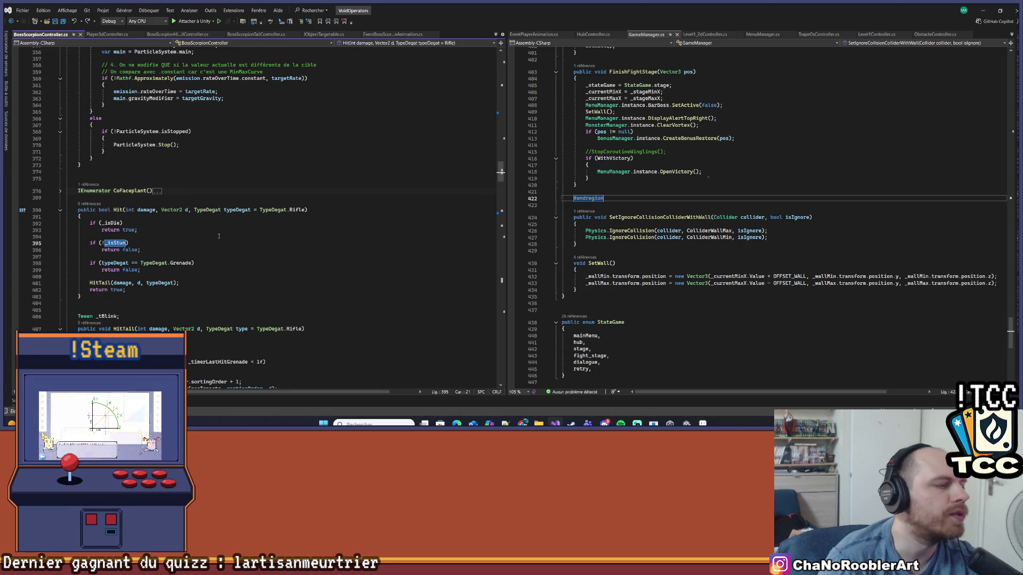
{"action": "scroll", "coordinate": [189, 265], "scroll_direction": "down", "scroll_amount": 15}
{"action": "scroll", "coordinate": [190, 265], "scroll_direction": "down", "scroll_amount": 8}
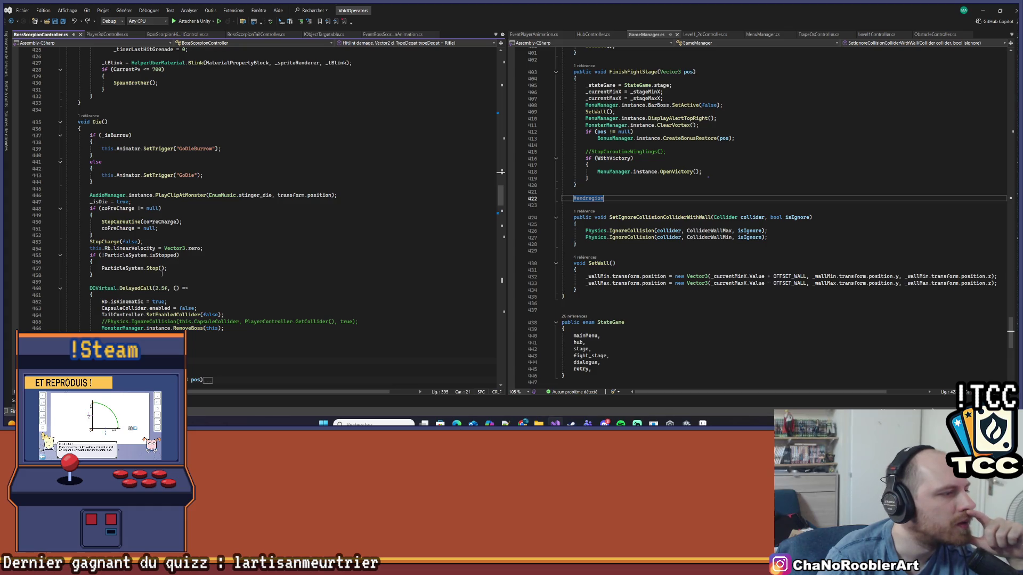
{"action": "scroll", "coordinate": [162, 274], "scroll_direction": "down", "scroll_amount": 9}
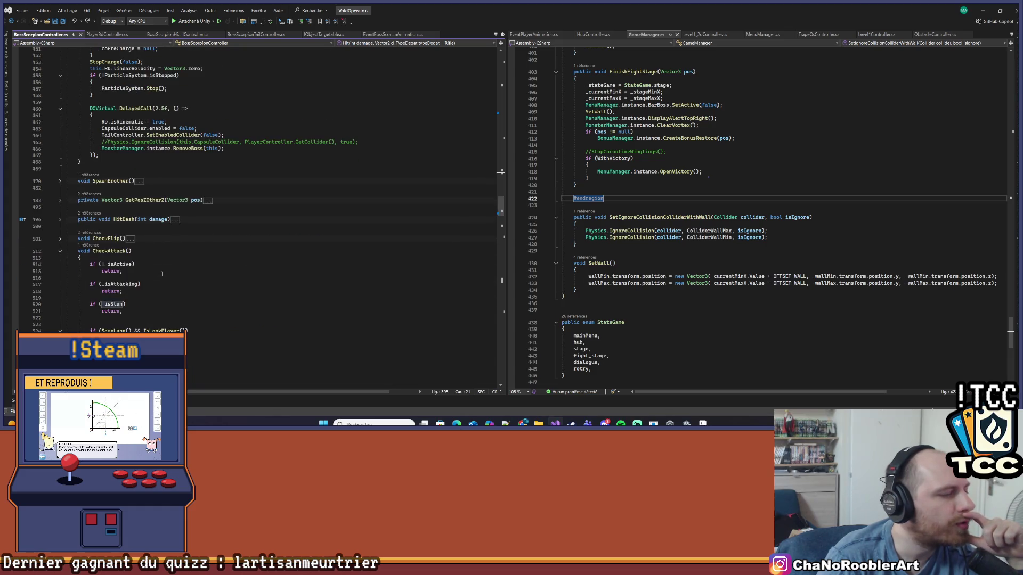
{"action": "scroll", "coordinate": [162, 274], "scroll_direction": "down", "scroll_amount": 3}
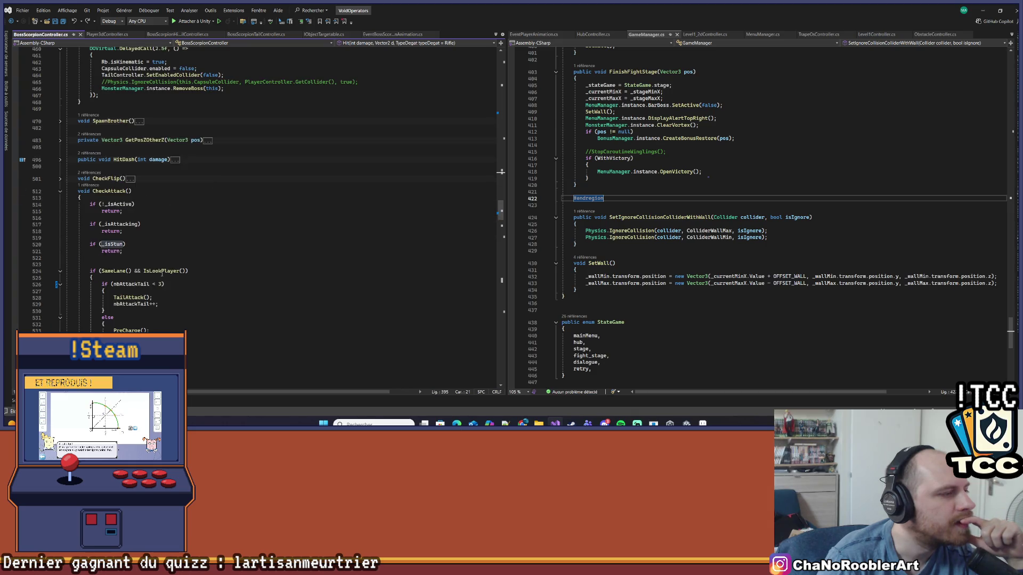
{"action": "scroll", "coordinate": [162, 273], "scroll_direction": "down", "scroll_amount": 20}
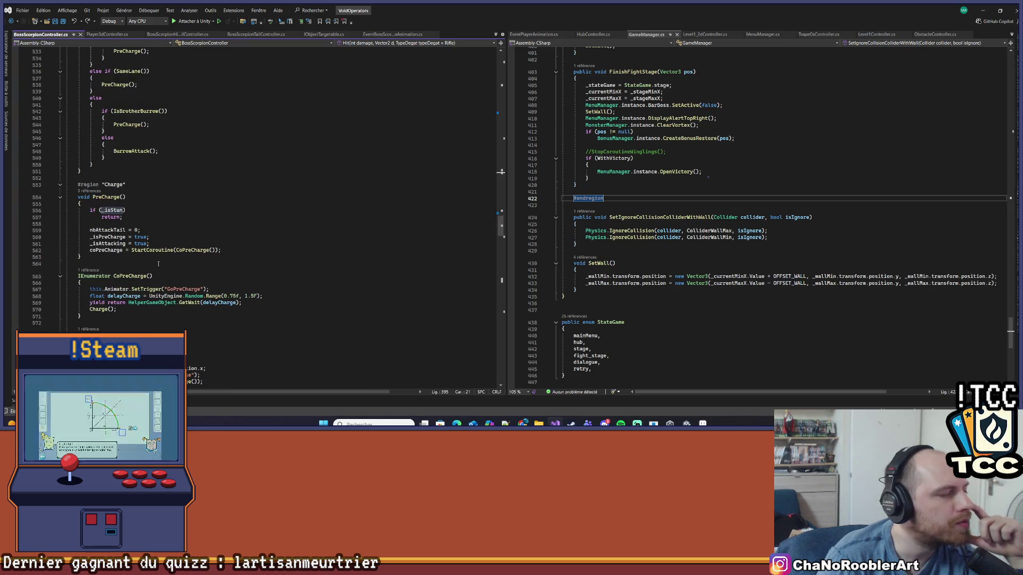
{"action": "scroll", "coordinate": [158, 264], "scroll_direction": "down", "scroll_amount": 8}
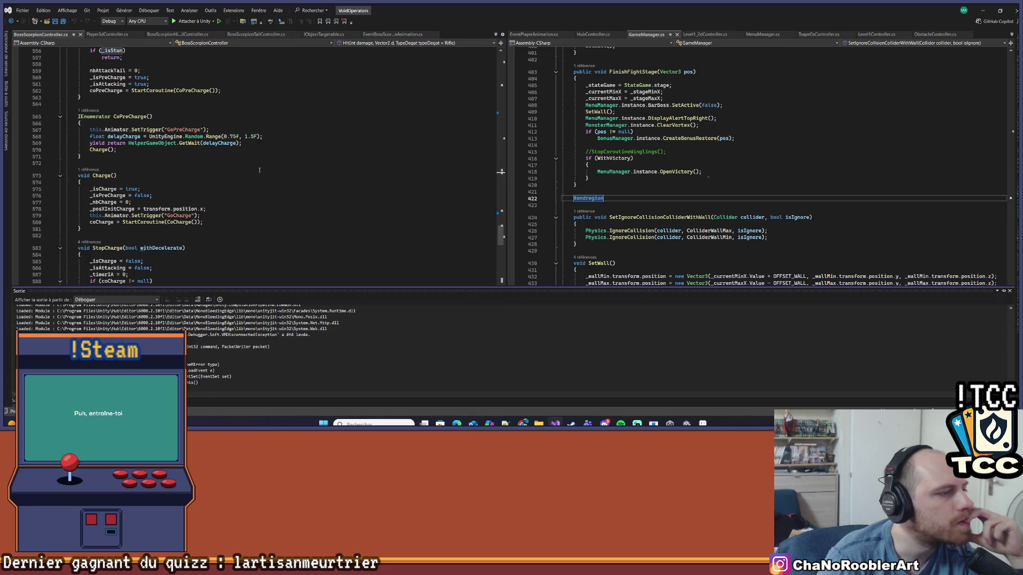
{"action": "left_click", "coordinate": [260, 173]}
{"action": "left_click", "coordinate": [249, 203]}
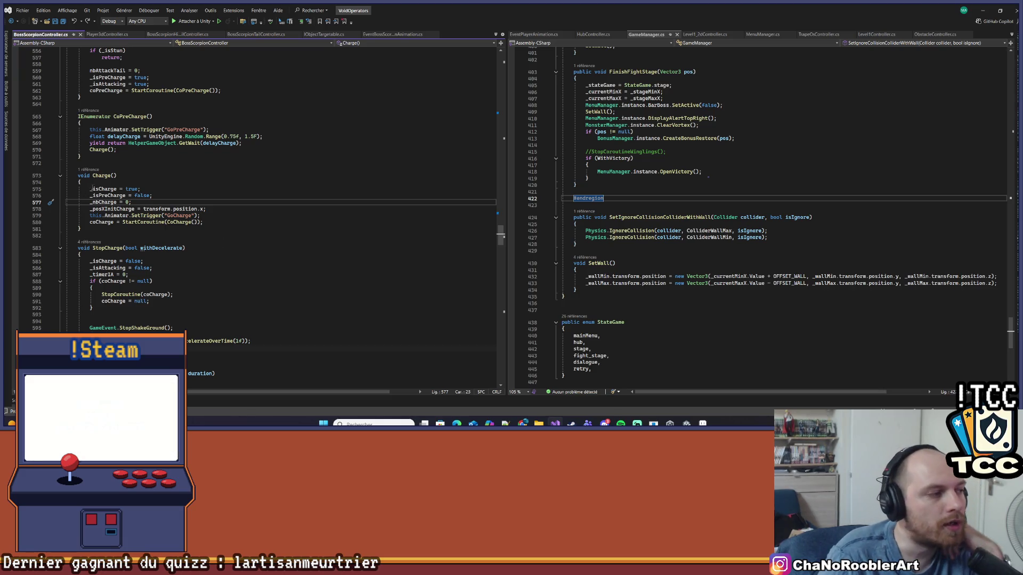
Read through Charge, CheckStopAttack, TailAttack and ReloadTail, then return to Unity and dismiss the save prompt.
{"action": "scroll", "coordinate": [173, 244], "scroll_direction": "down", "scroll_amount": 20}
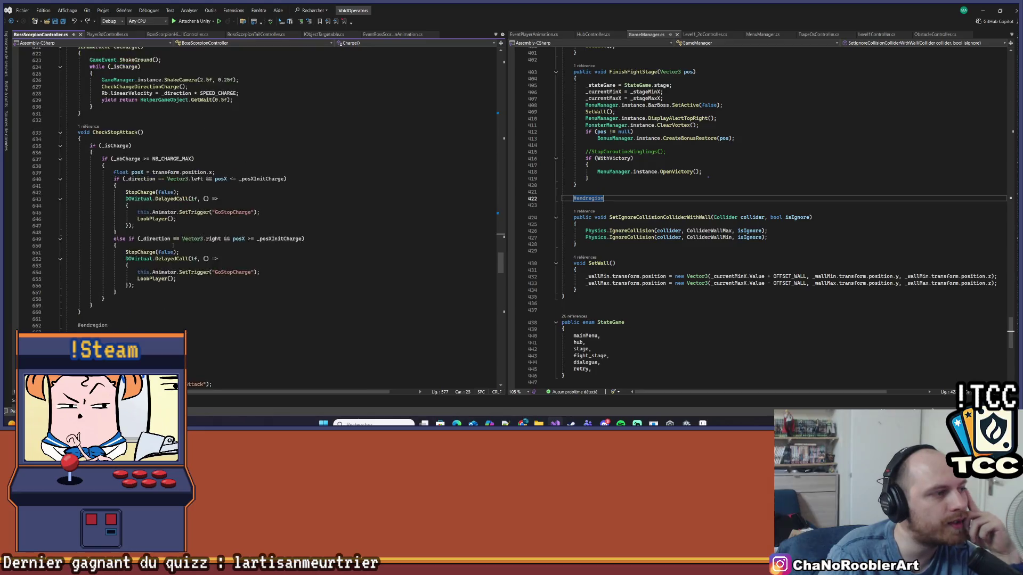
{"action": "scroll", "coordinate": [173, 244], "scroll_direction": "up", "scroll_amount": 2}
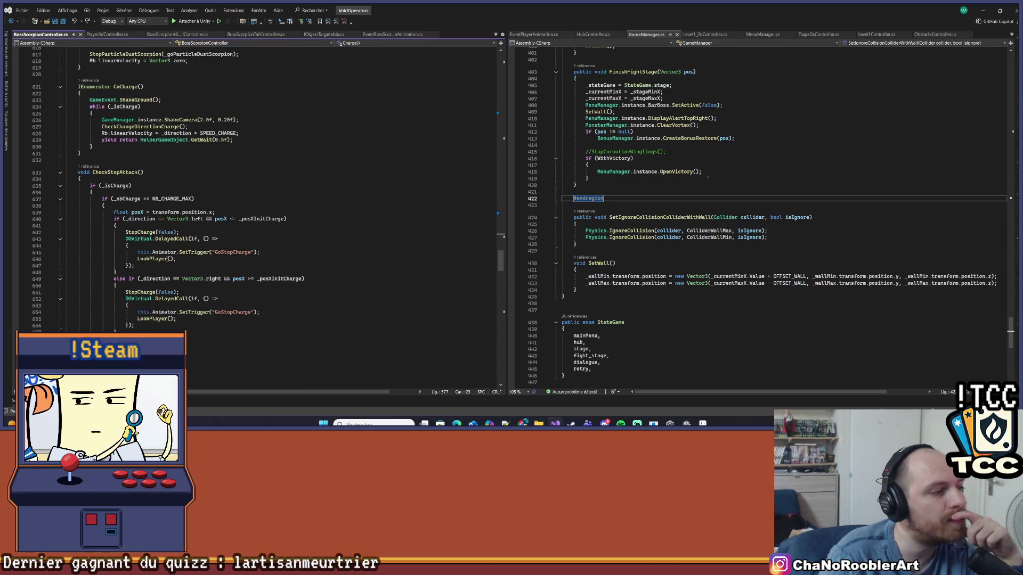
{"action": "scroll", "coordinate": [162, 258], "scroll_direction": "down", "scroll_amount": 4}
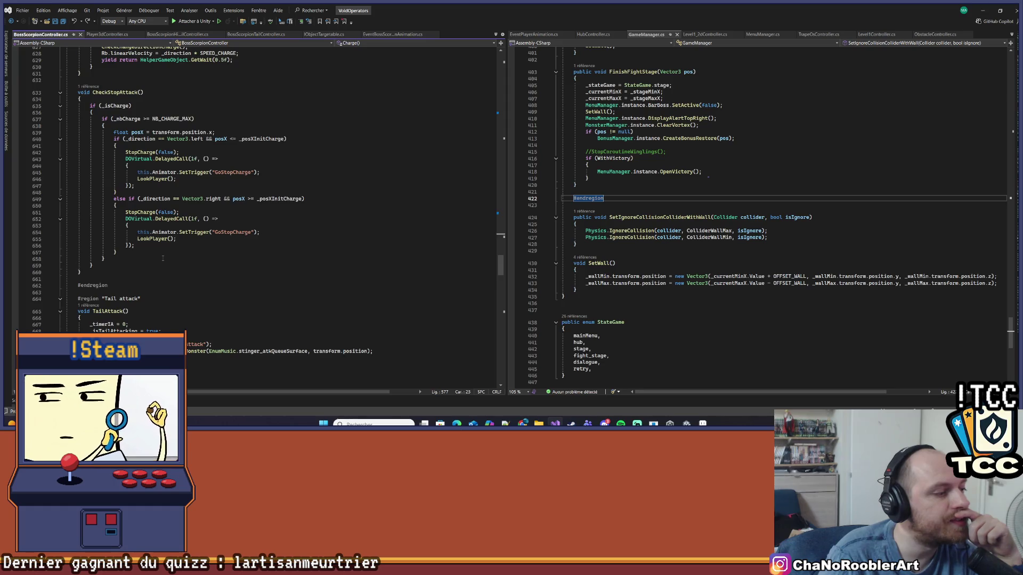
{"action": "scroll", "coordinate": [162, 258], "scroll_direction": "down", "scroll_amount": 4}
{"action": "scroll", "coordinate": [144, 252], "scroll_direction": "down", "scroll_amount": 4}
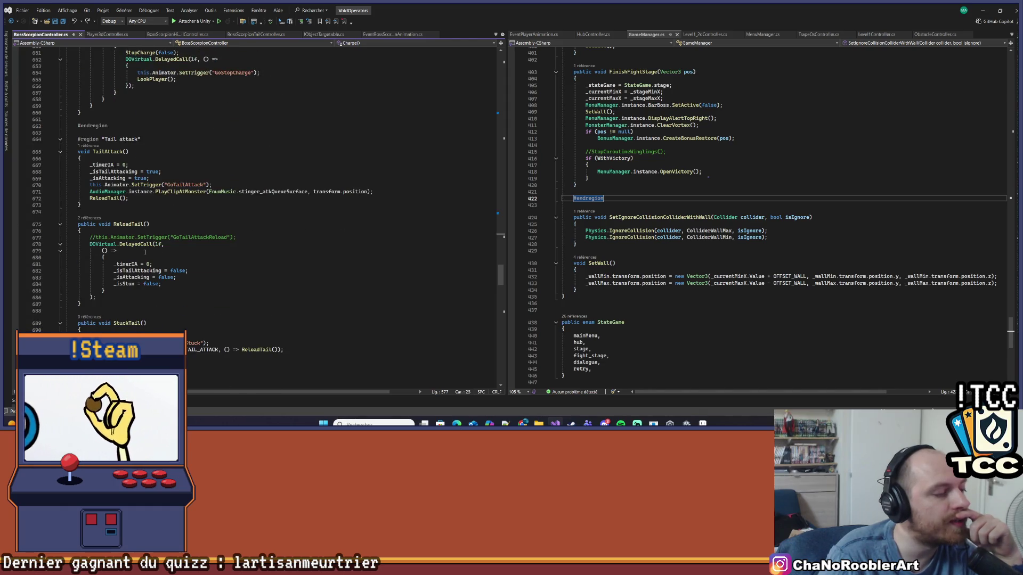
{"action": "scroll", "coordinate": [145, 252], "scroll_direction": "down", "scroll_amount": 8}
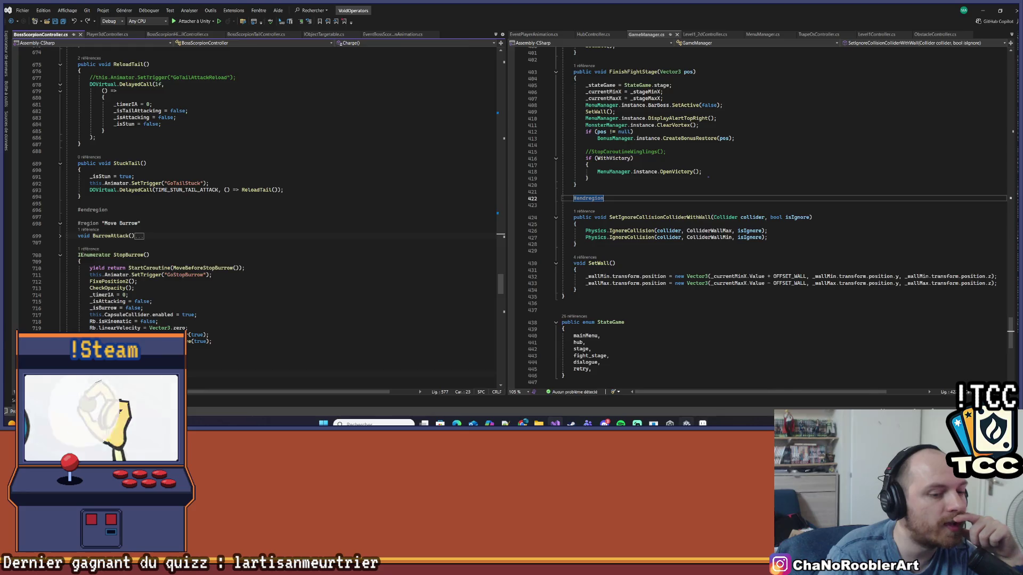
{"action": "left_click", "coordinate": [686, 424]}
{"action": "left_click", "coordinate": [578, 169]}
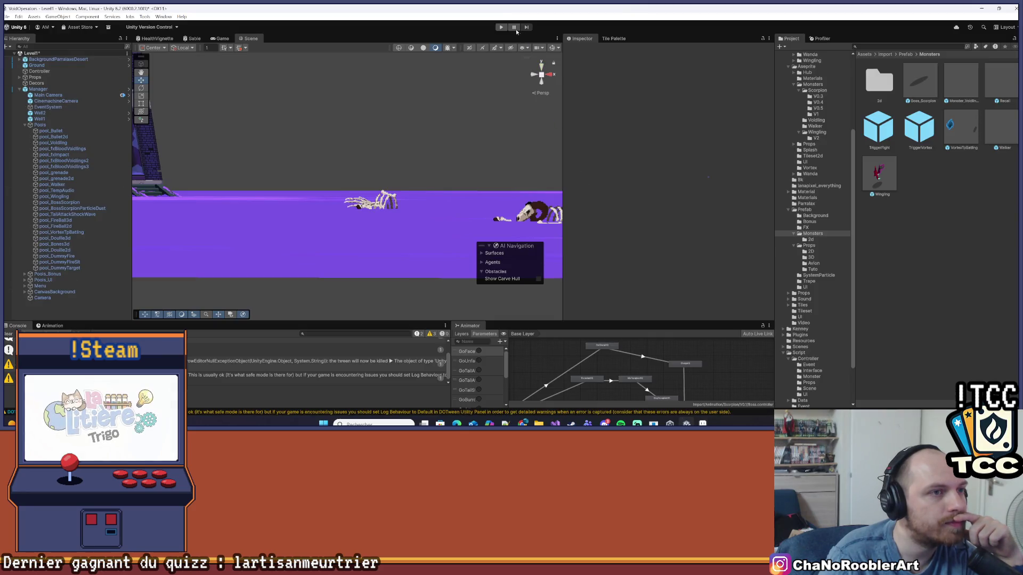
Play-test the level by walking right and jumping to the scorpion boss, then stop and return to the code.
{"action": "left_click", "coordinate": [500, 27]}
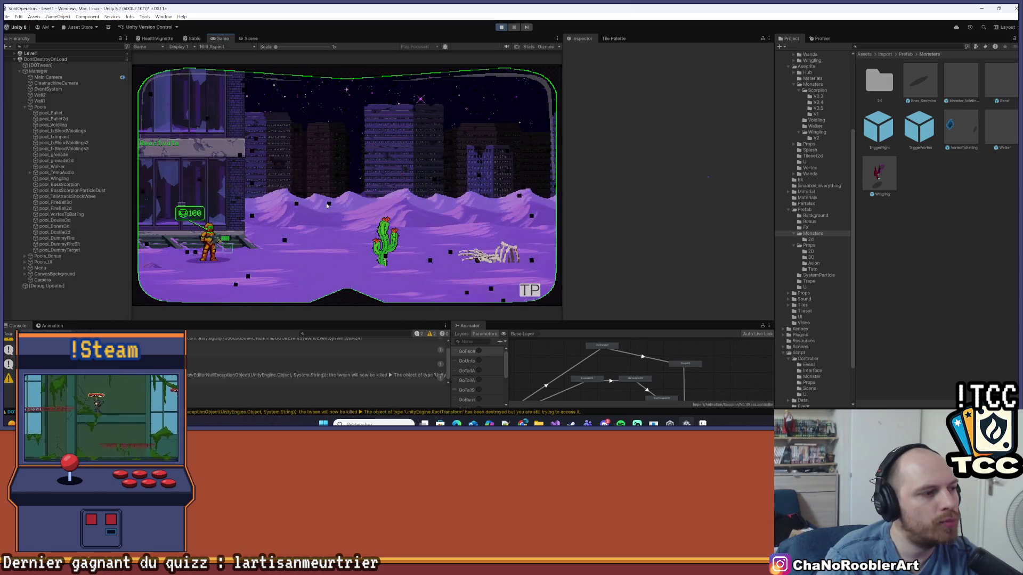
{"action": "key", "text": "d"}
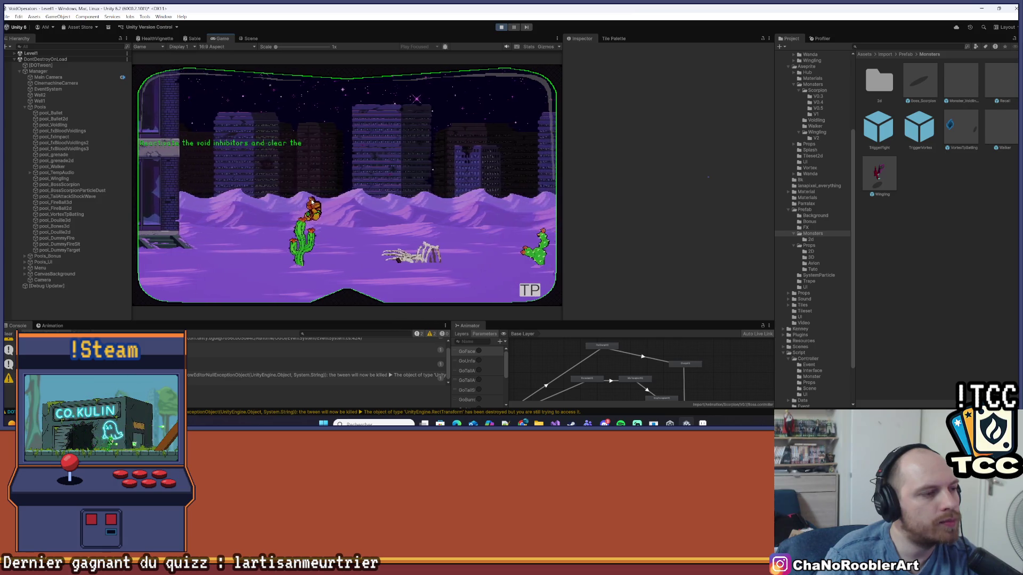
{"action": "key", "text": "space"}
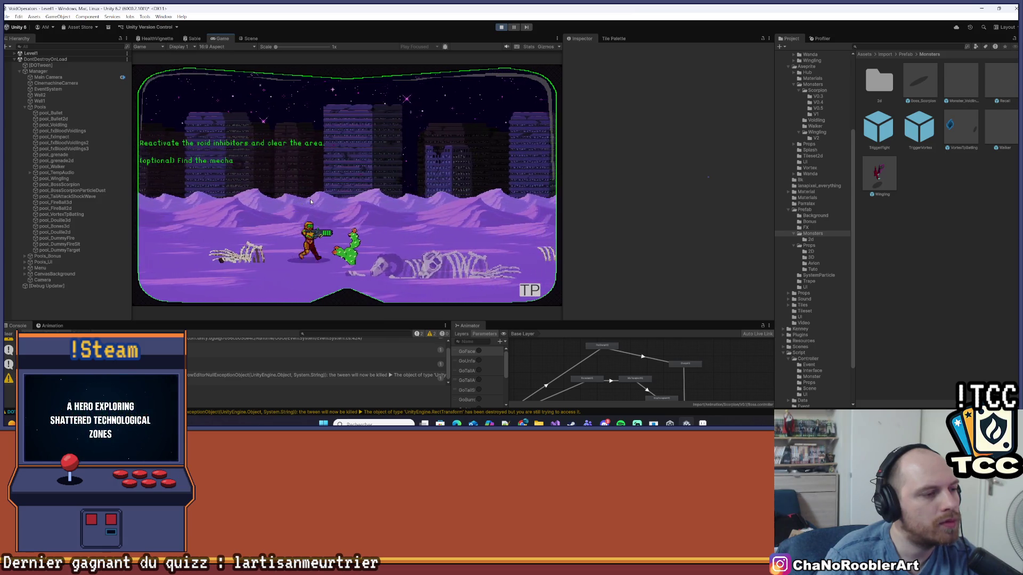
{"action": "key", "text": "d"}
{"action": "key", "text": "d"}
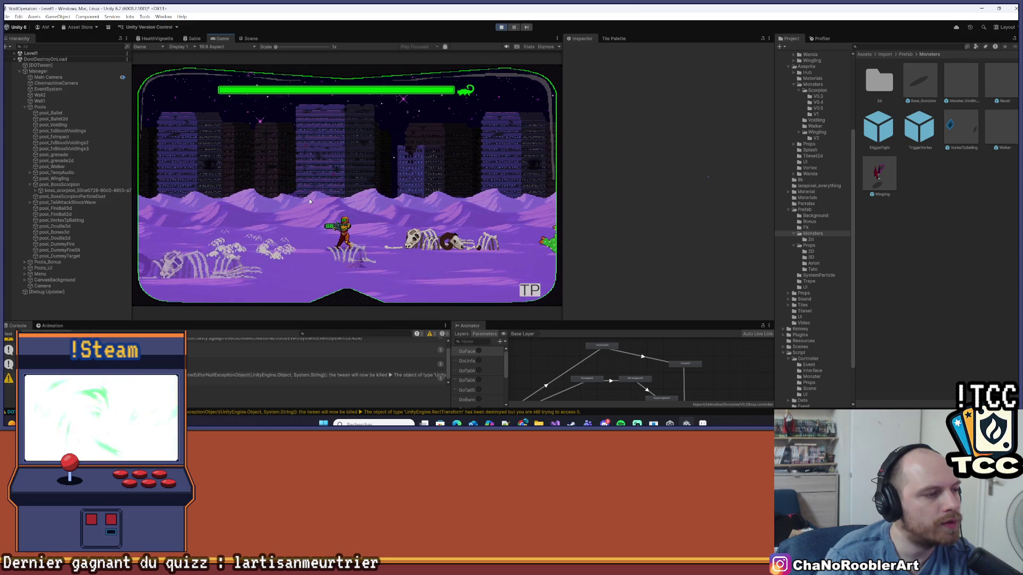
{"action": "key", "text": "a"}
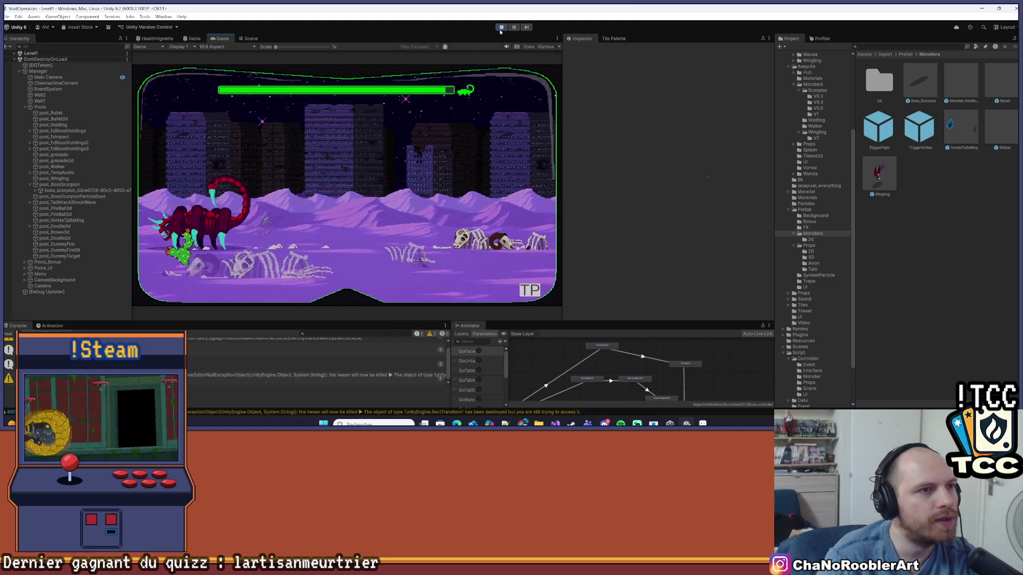
{"action": "left_click", "coordinate": [501, 28]}
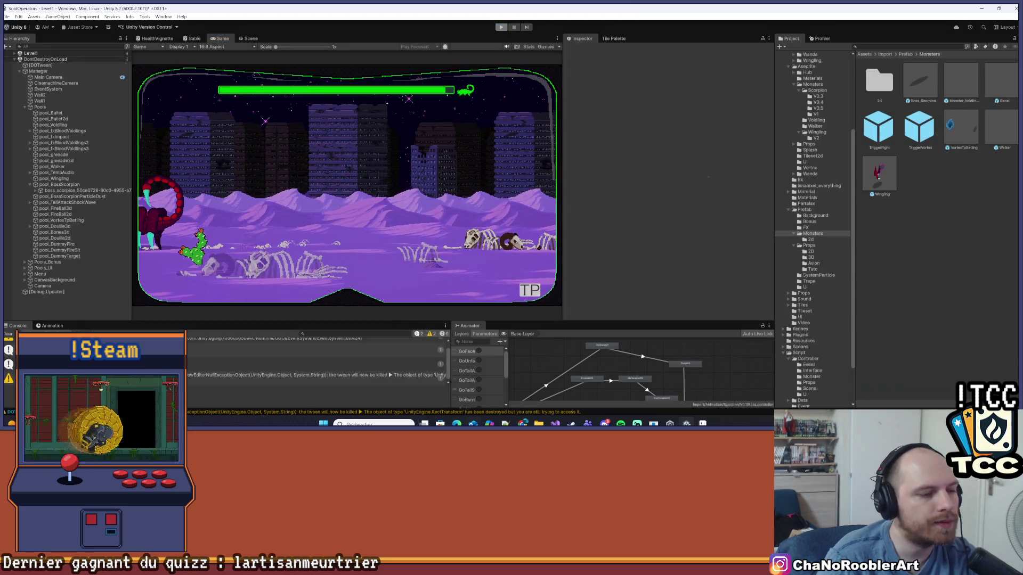
{"action": "key", "text": "alt+Tab"}
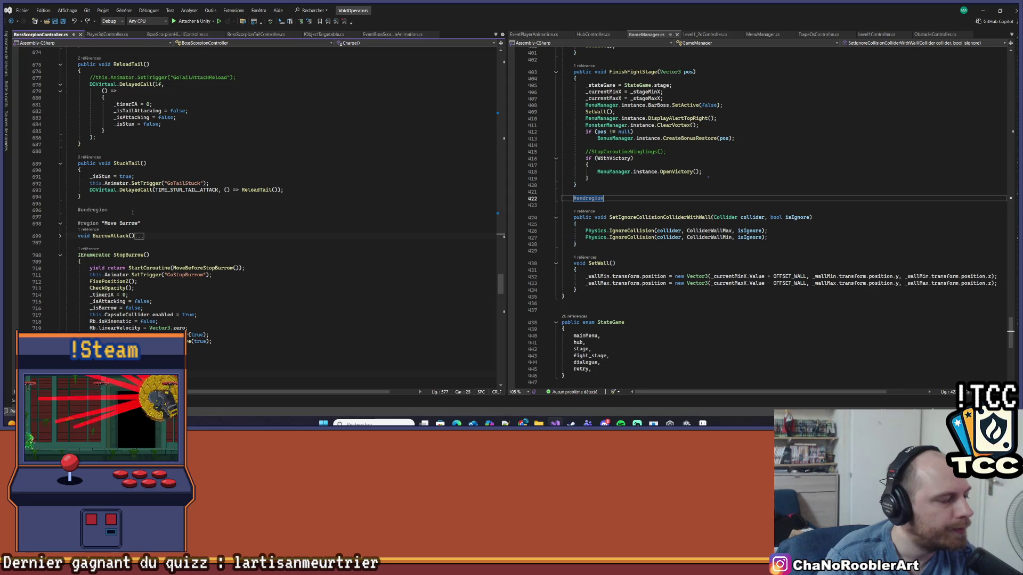
Scroll up to CheckAttack and bring up code-navigation options for nbAttackTail on line 526.
{"action": "scroll", "coordinate": [169, 214], "scroll_direction": "up", "scroll_amount": 14}
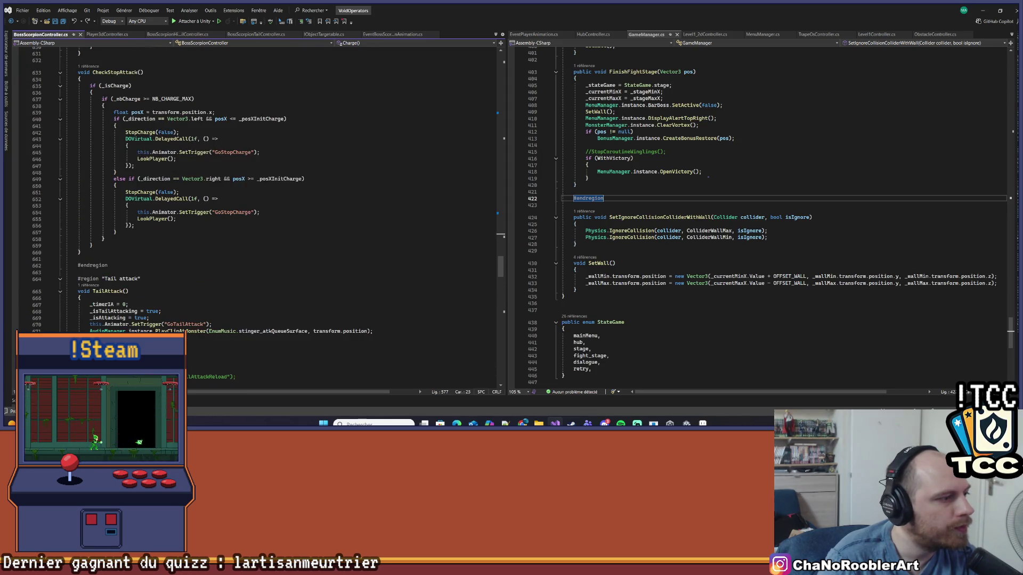
{"action": "scroll", "coordinate": [160, 314], "scroll_direction": "up", "scroll_amount": 20}
{"action": "scroll", "coordinate": [160, 314], "scroll_direction": "up", "scroll_amount": 15}
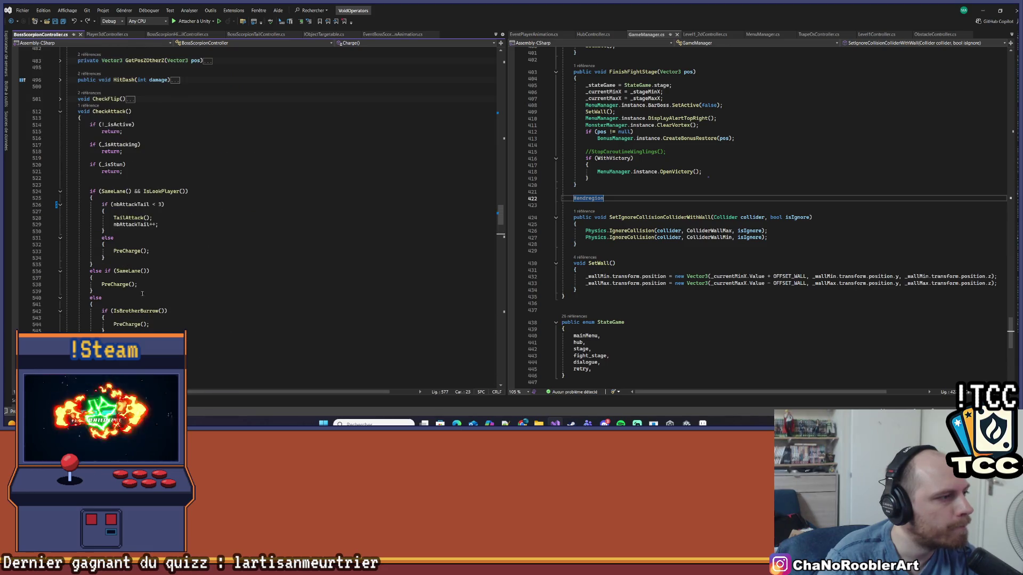
{"action": "left_click", "coordinate": [133, 204]}
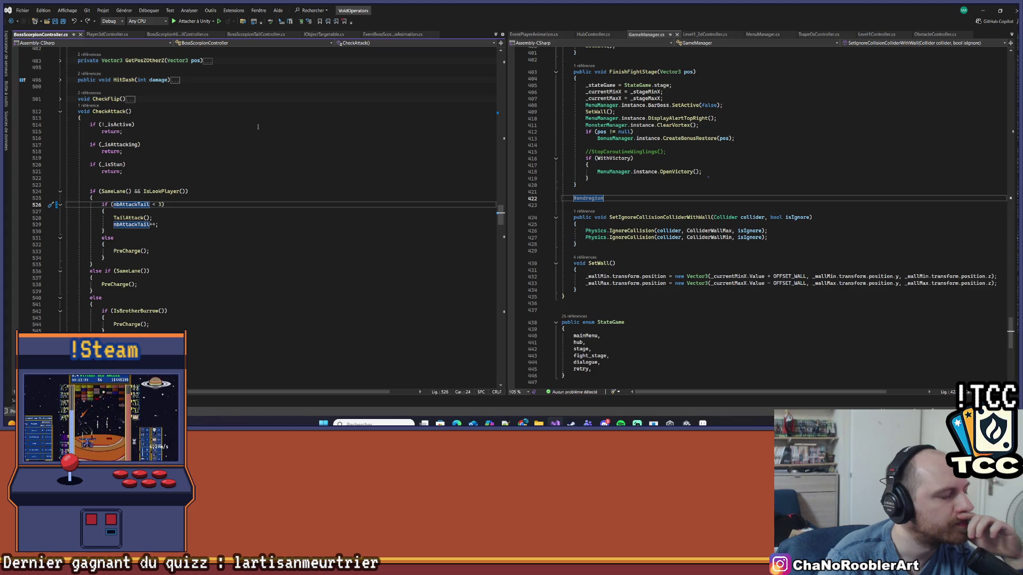
{"action": "right_click", "coordinate": [127, 184]}
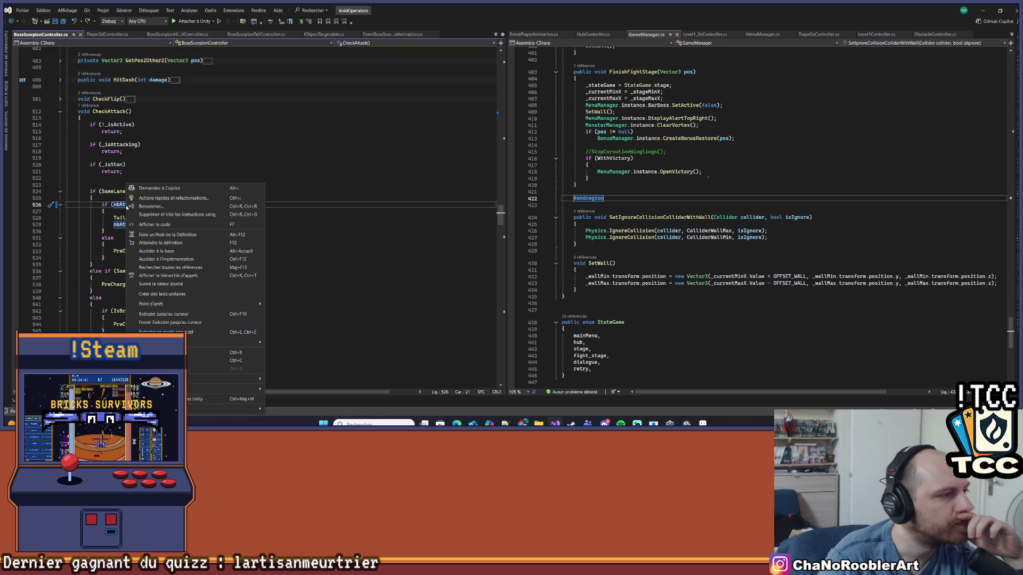
Jump to the nbAttackTail declaration, then search and step through each of its uses.
{"action": "left_click", "coordinate": [151, 244]}
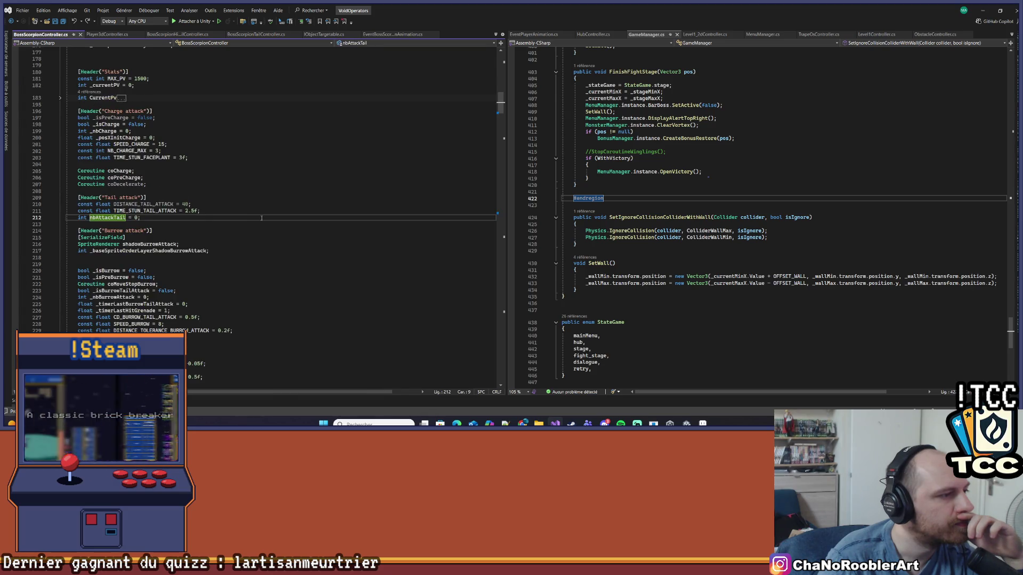
{"action": "key", "text": "ctrl+minus"}
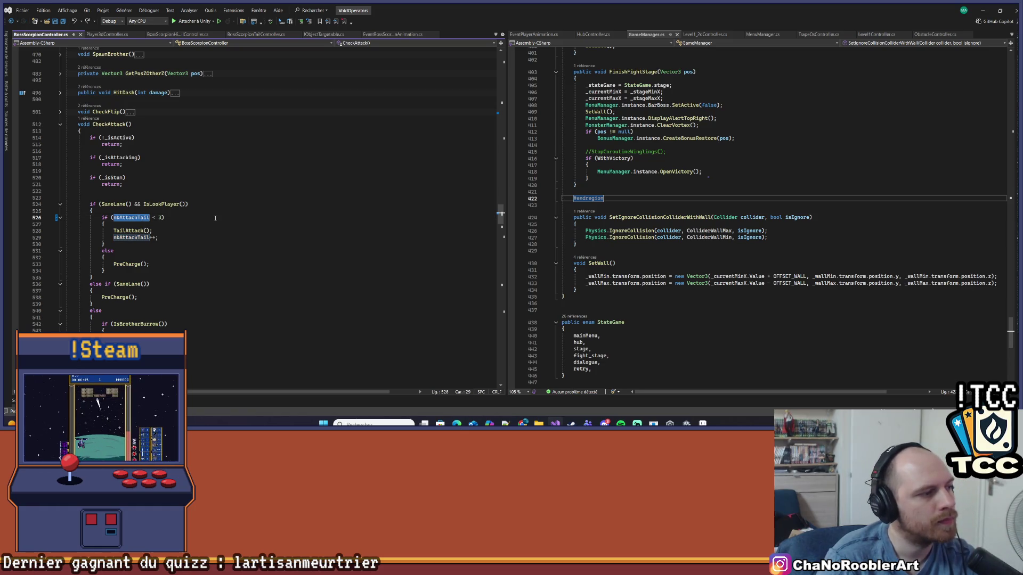
{"action": "key", "text": "ctrl+f"}
{"action": "key", "text": "Return"}
{"action": "key", "text": "Return"}
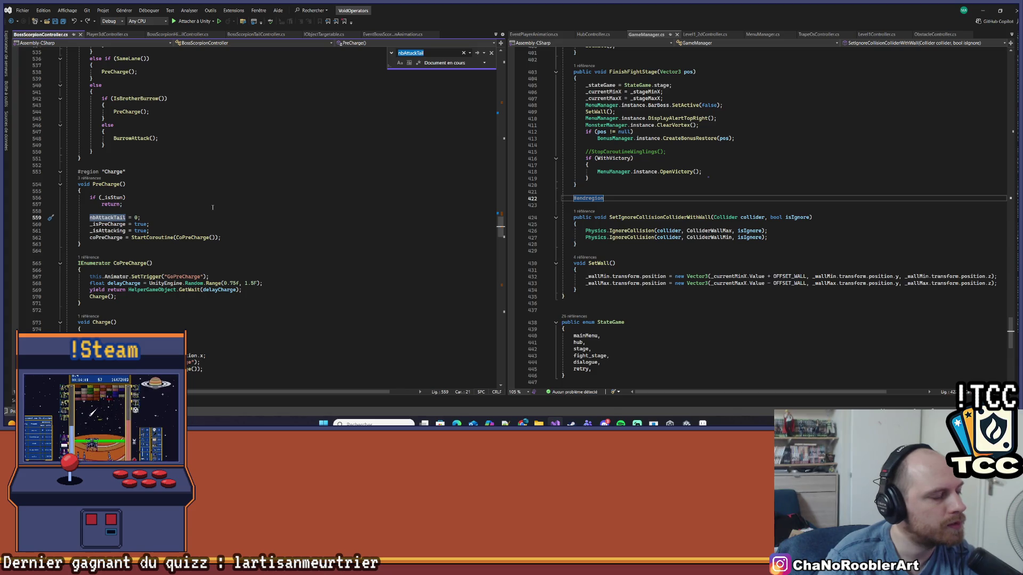
{"action": "key", "text": "Return"}
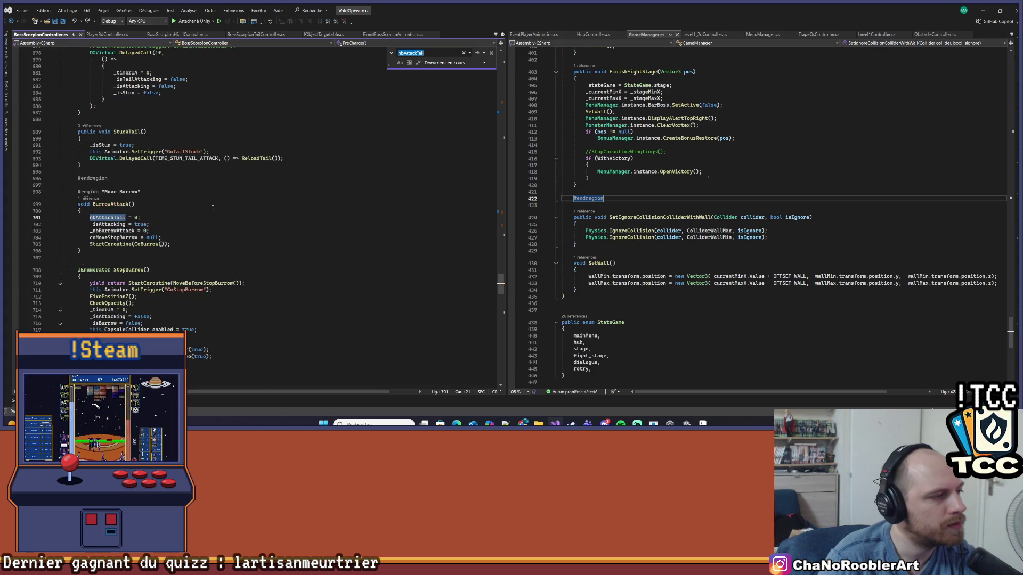
{"action": "scroll", "coordinate": [212, 207], "scroll_direction": "up", "scroll_amount": 20}
{"action": "left_click", "coordinate": [235, 203]}
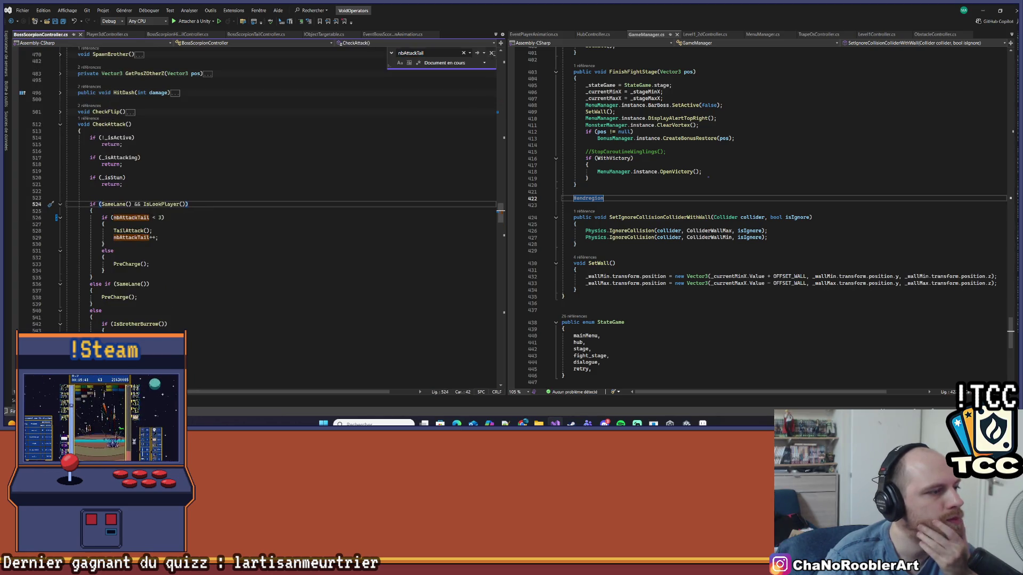
{"action": "key", "text": "Escape"}
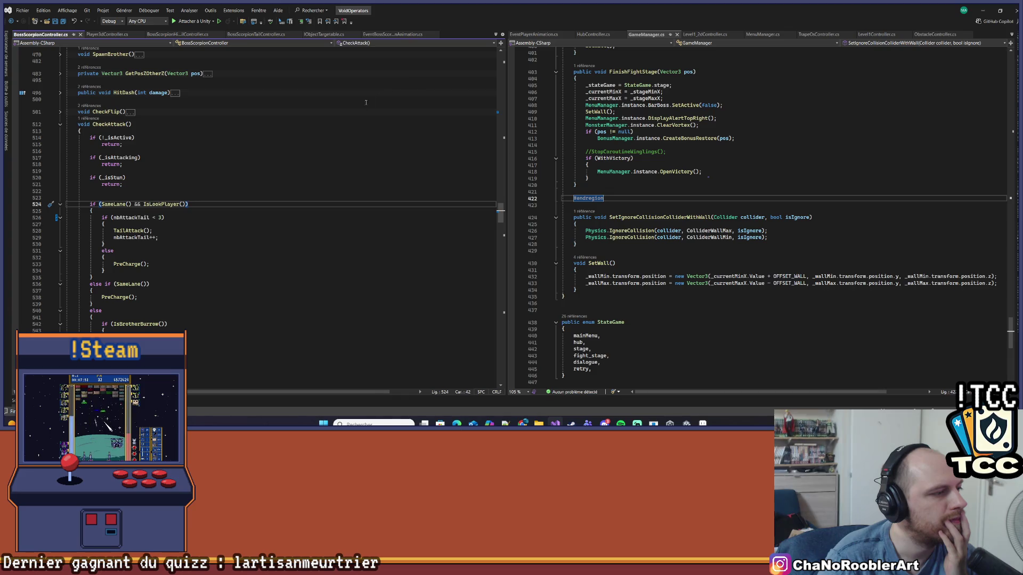
Go to the TailAttack definition and return to the nbAttackTail condition on line 527, then switch to Unity.
{"action": "left_click", "coordinate": [141, 230]}
{"action": "right_click", "coordinate": [141, 230]}
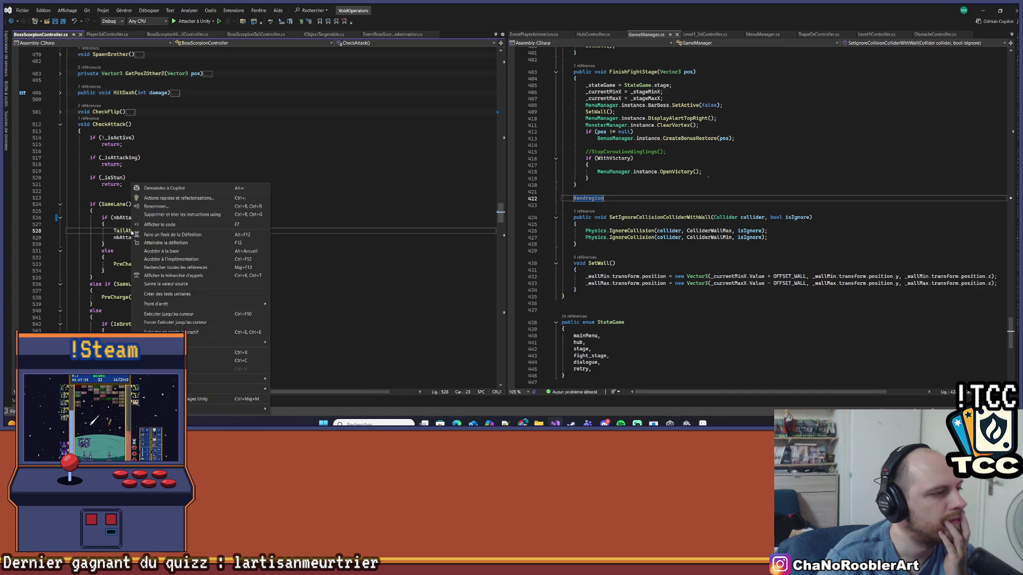
{"action": "left_click", "coordinate": [149, 243]}
{"action": "key", "text": "ctrl+minus"}
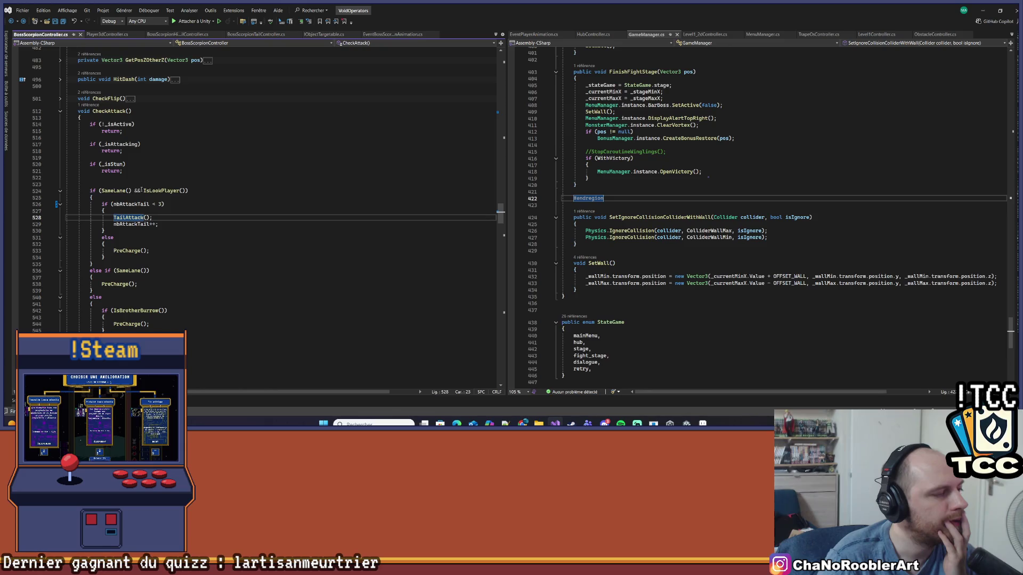
{"action": "left_click", "coordinate": [200, 209]}
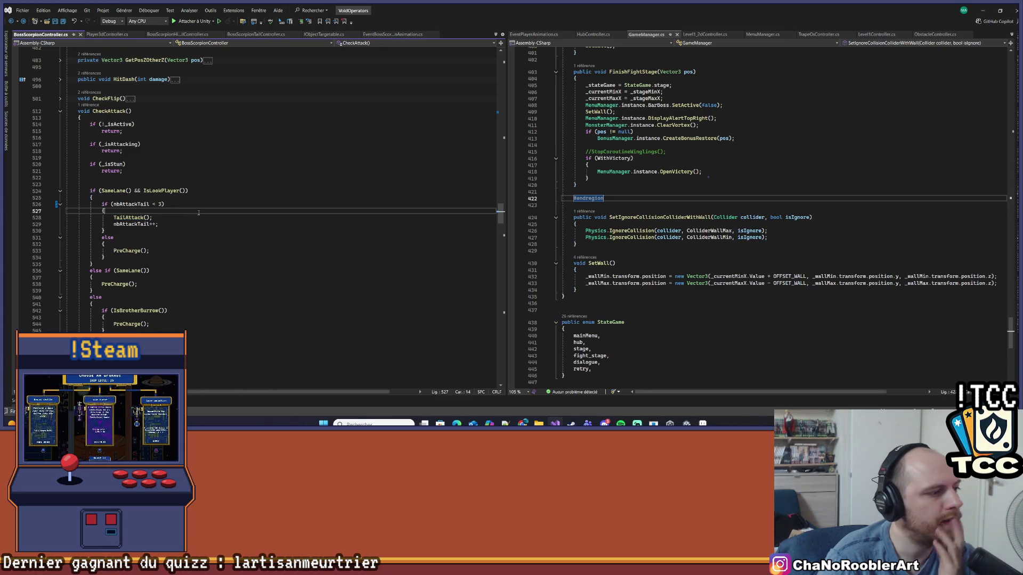
{"action": "key", "text": "alt+Tab"}
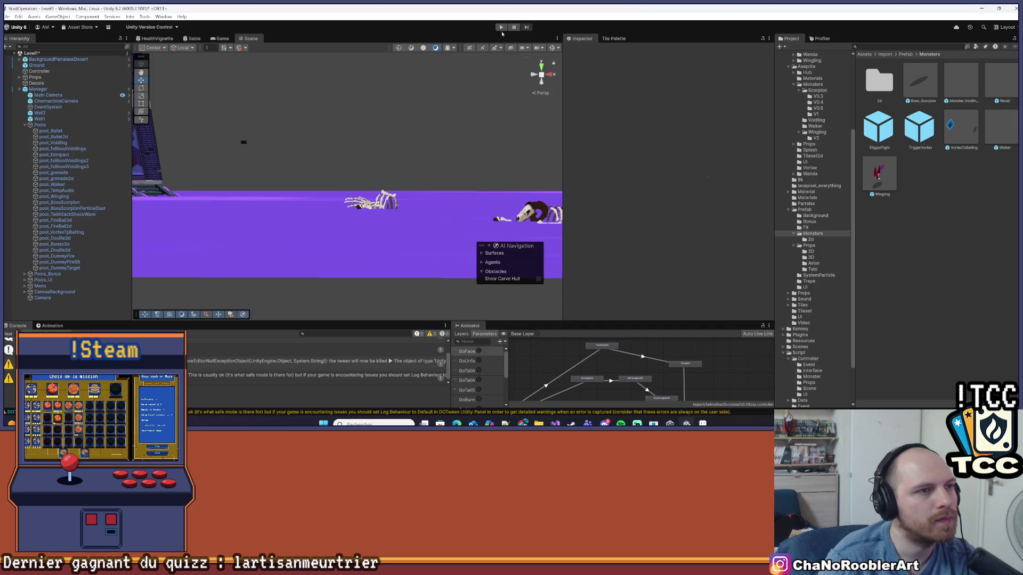
Play-test a level from the debug level select, walking right to the scorpion boss, then stop.
{"action": "key", "text": "ctrl+p"}
{"action": "key", "text": "alt+Tab"}
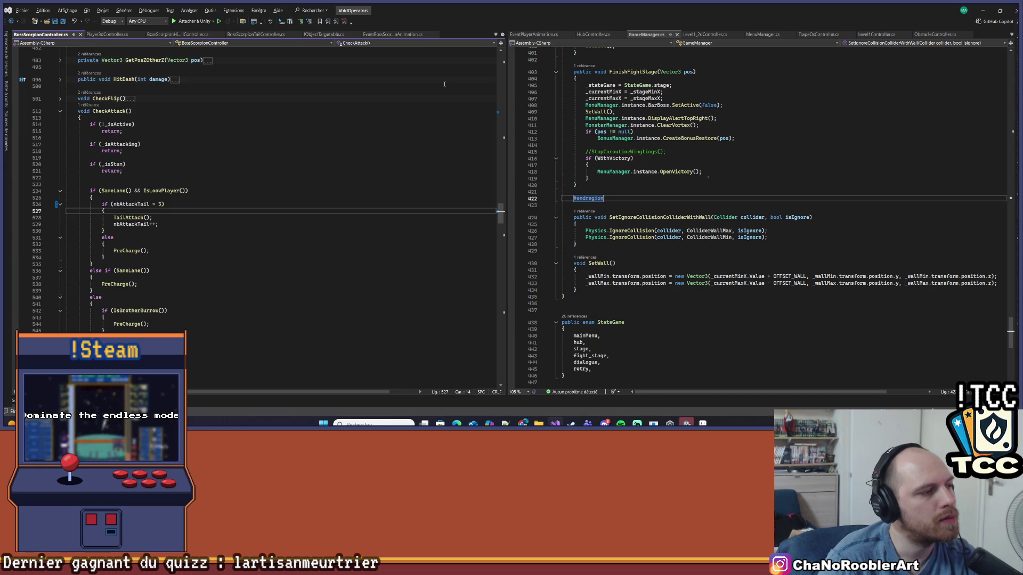
{"action": "key", "text": "alt+Tab"}
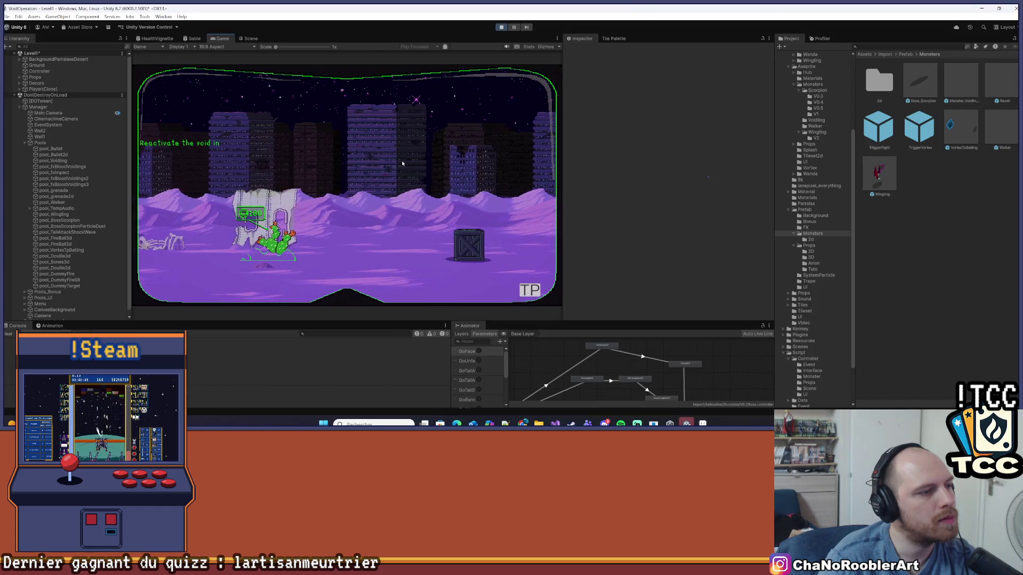
{"action": "key", "text": "Tab"}
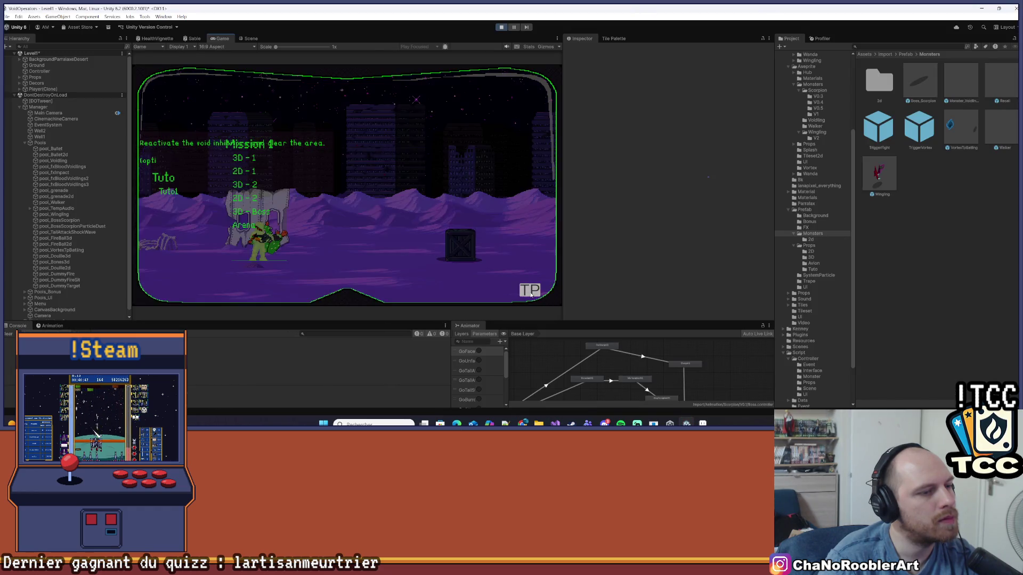
{"action": "left_click", "coordinate": [265, 220]}
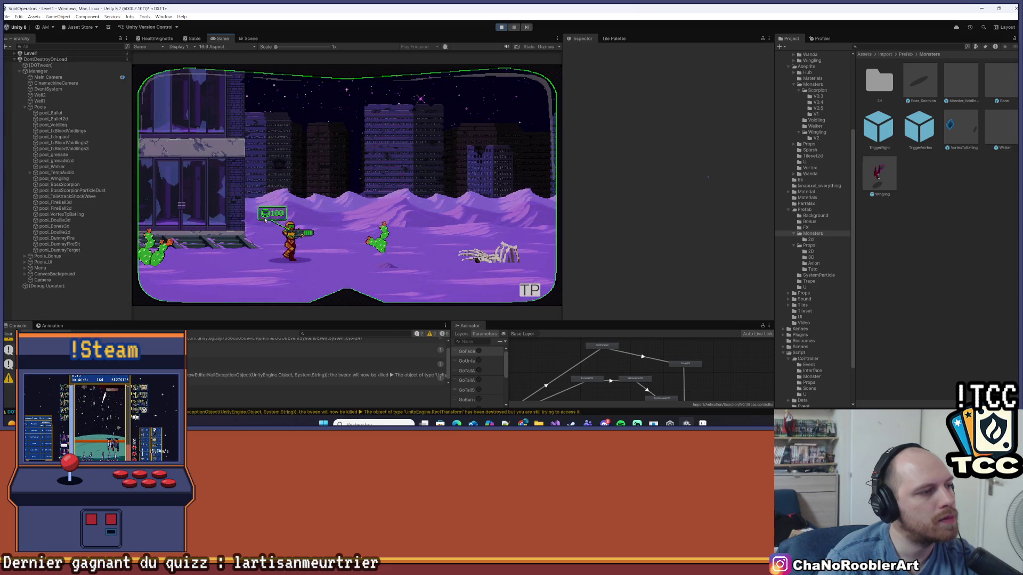
{"action": "key", "text": "d"}
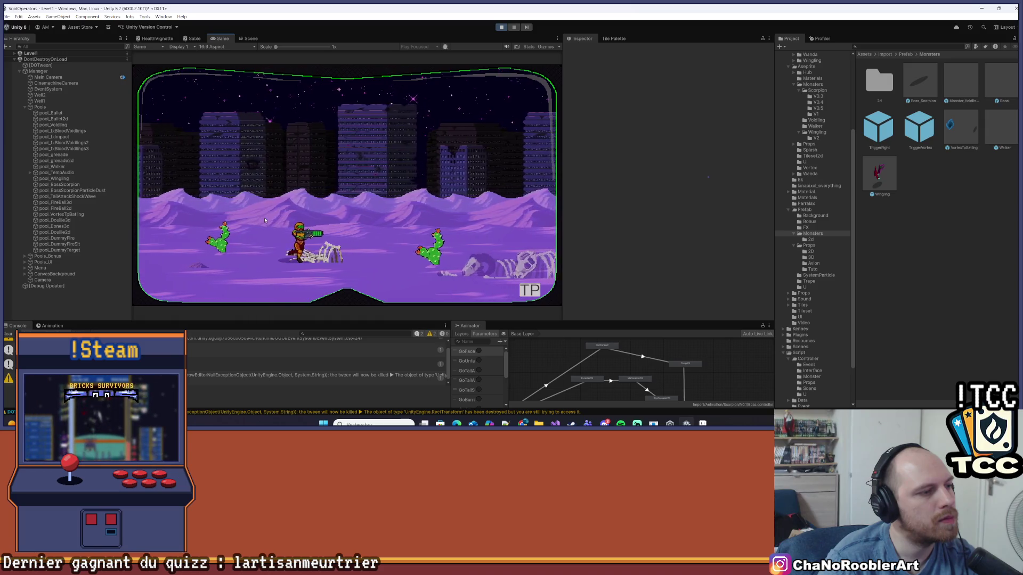
{"action": "key", "text": "d"}
{"action": "key", "text": "d"}
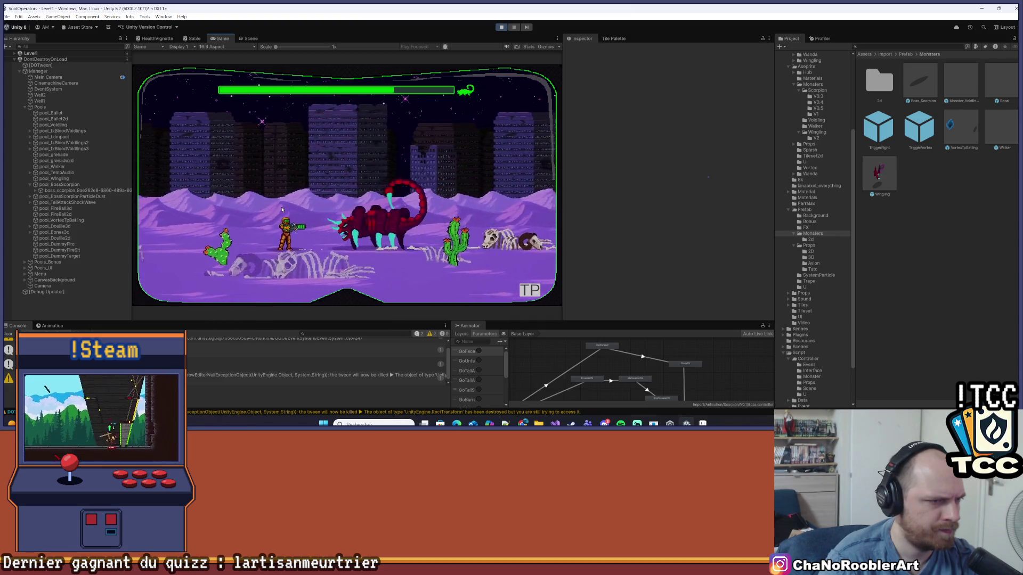
{"action": "left_click", "coordinate": [502, 27]}
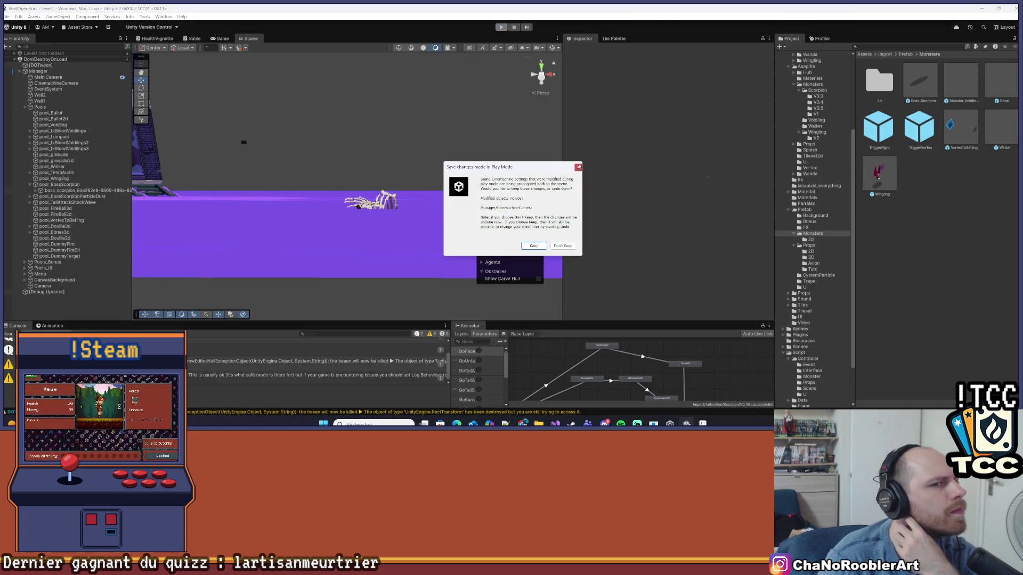
Dismiss the play-mode prompt, save the Level1 scene and go back to Visual Studio.
{"action": "left_click", "coordinate": [579, 166]}
{"action": "left_click", "coordinate": [6, 17]}
{"action": "left_click", "coordinate": [48, 52]}
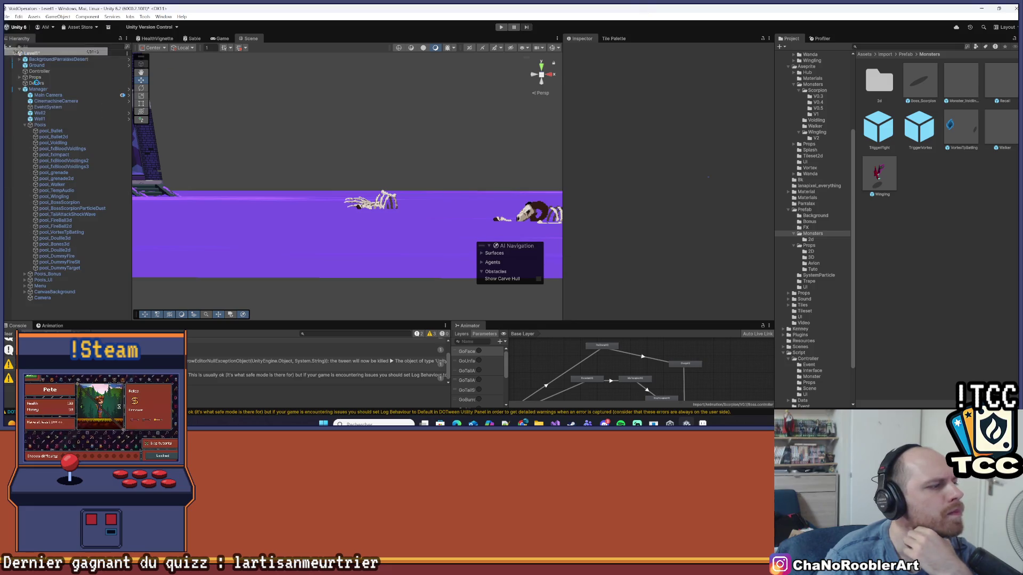
{"action": "left_click", "coordinate": [555, 423]}
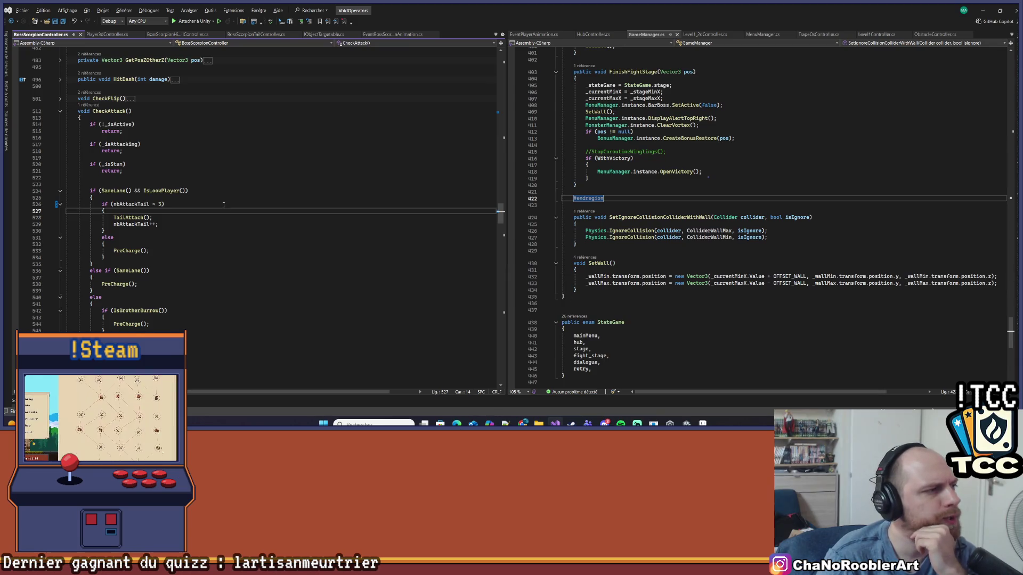
Scroll up to review Die() and HitTail, then check Unity's scene-saving options without saving.
{"action": "scroll", "coordinate": [224, 204], "scroll_direction": "up", "scroll_amount": 12}
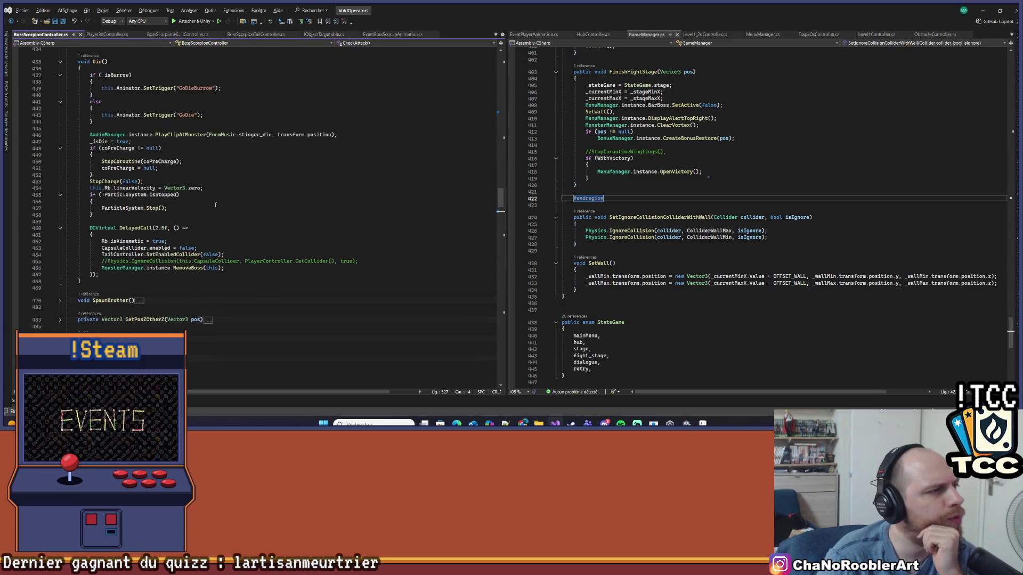
{"action": "scroll", "coordinate": [216, 204], "scroll_direction": "up", "scroll_amount": 6}
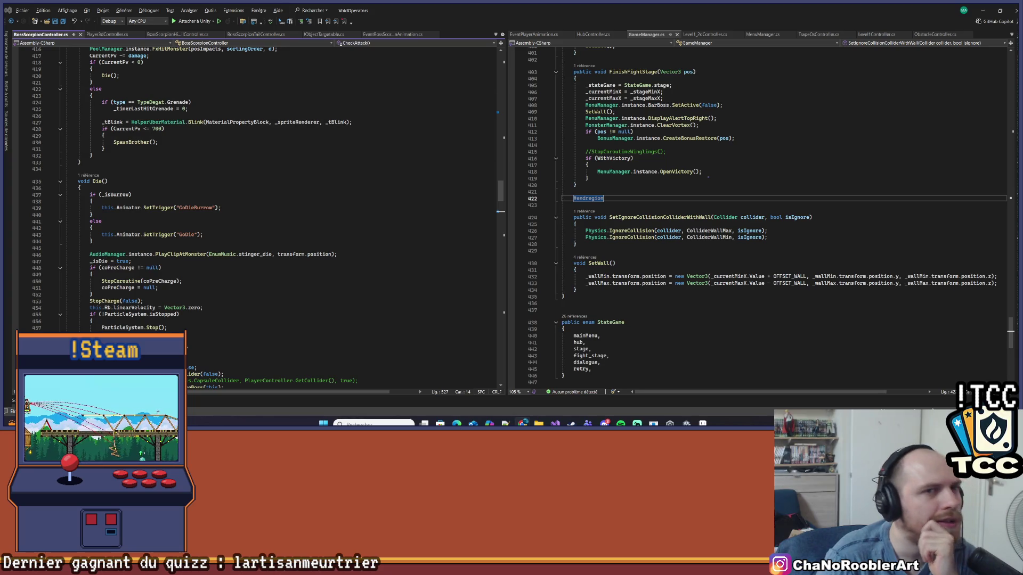
{"action": "left_click", "coordinate": [982, 10]}
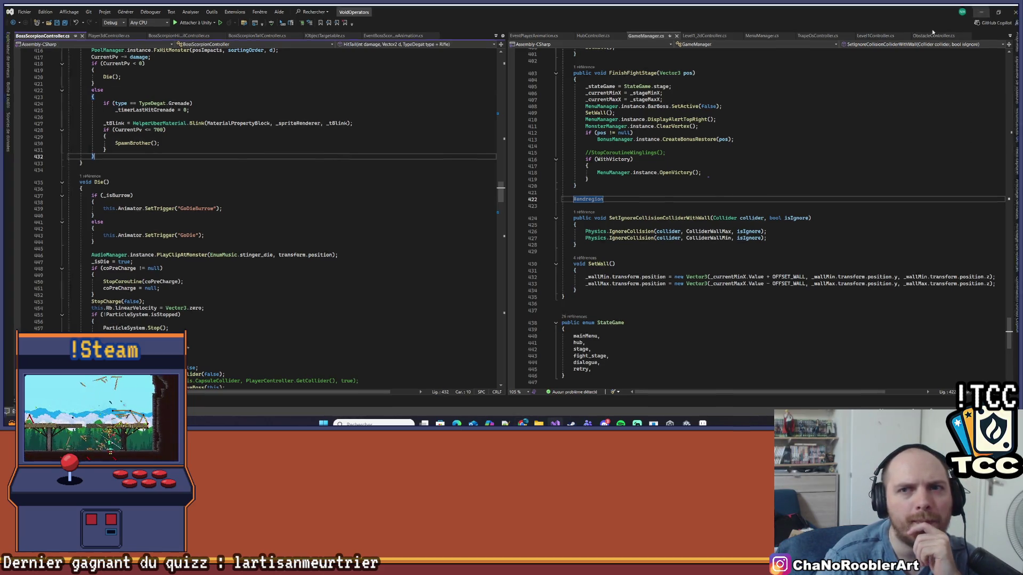
{"action": "left_click", "coordinate": [5, 16]}
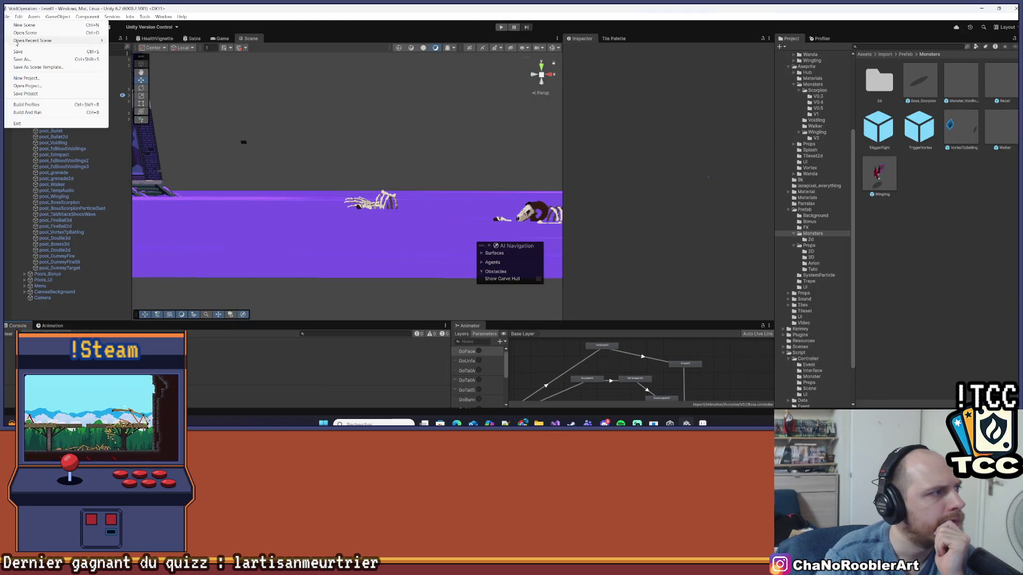
{"action": "key", "text": "Escape"}
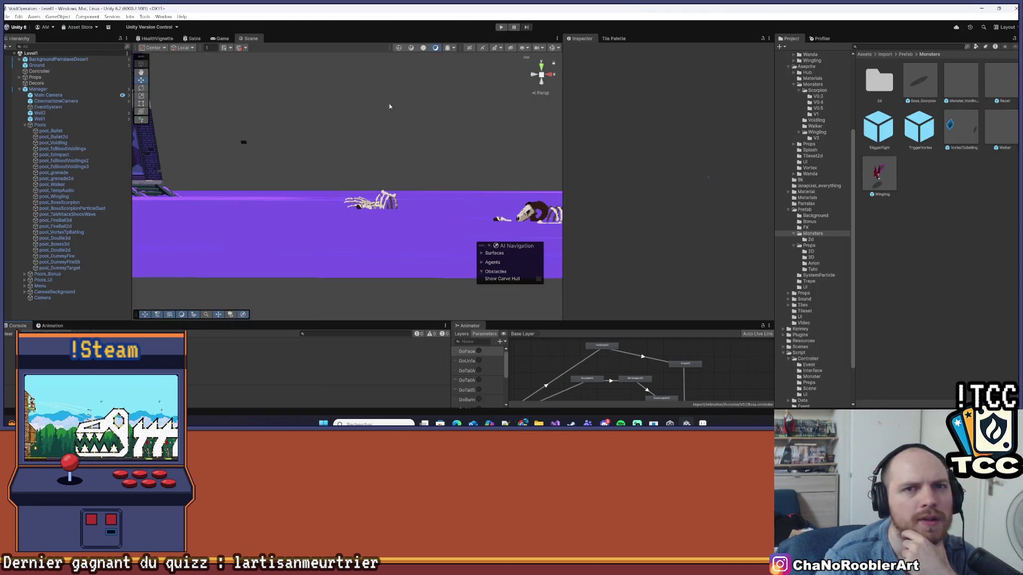
Toggle Visual Studio from the taskbar, then minimise all windows to show the desktop.
{"action": "left_click", "coordinate": [555, 424]}
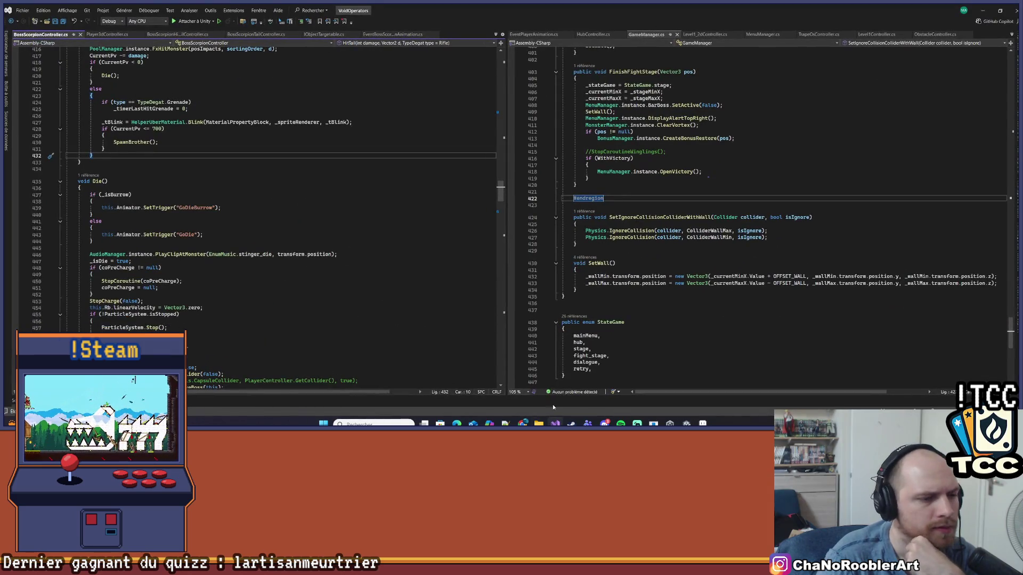
{"action": "left_click", "coordinate": [555, 424]}
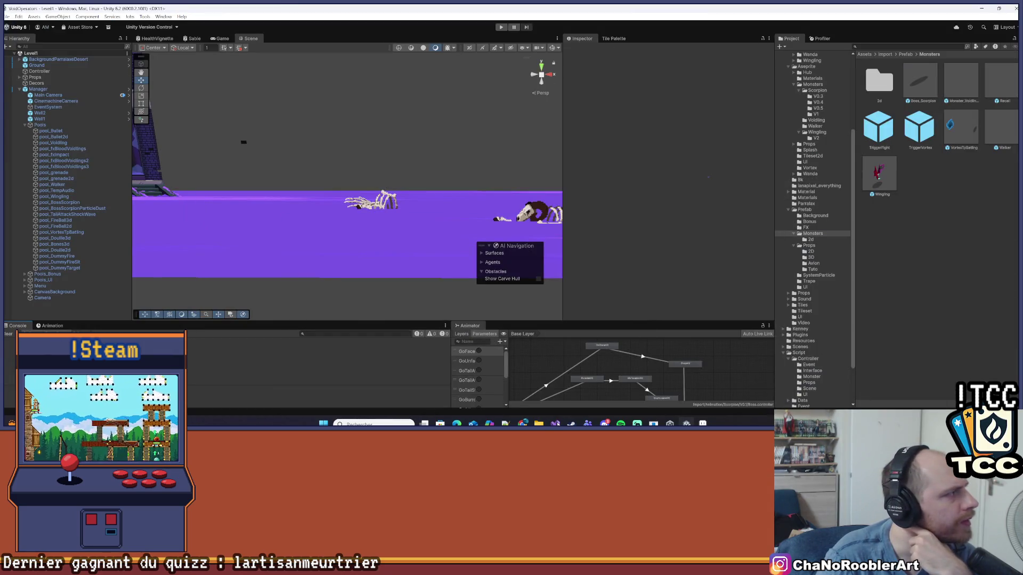
{"action": "left_click", "coordinate": [555, 424]}
{"action": "left_click", "coordinate": [555, 424]}
{"action": "left_click", "coordinate": [981, 9]}
{"action": "left_click", "coordinate": [992, 10]}
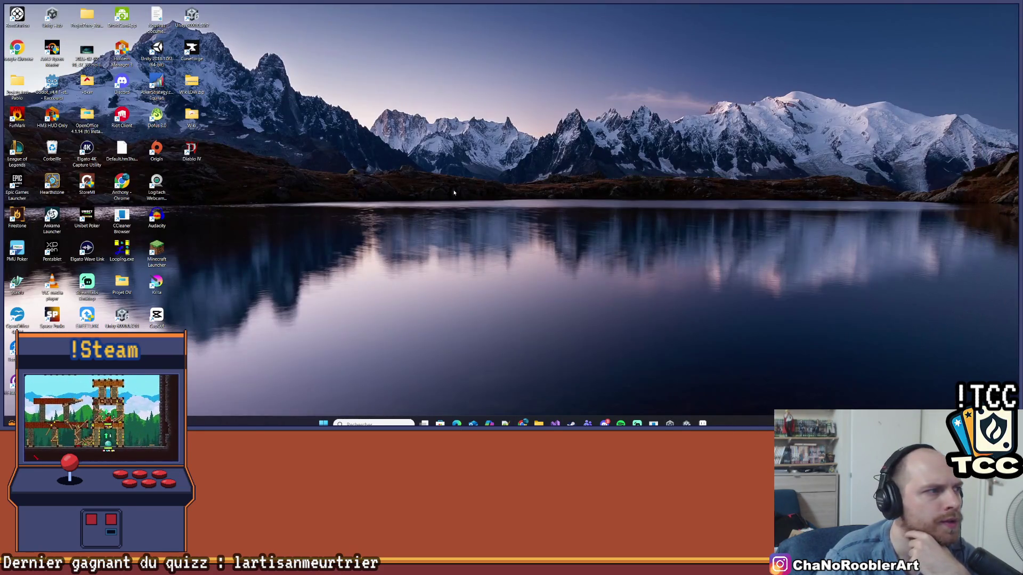
Open preview.html from the Wiki folder and maximise Unity Translator Studio PRO in the browser.
{"action": "double_click", "coordinate": [192, 115]}
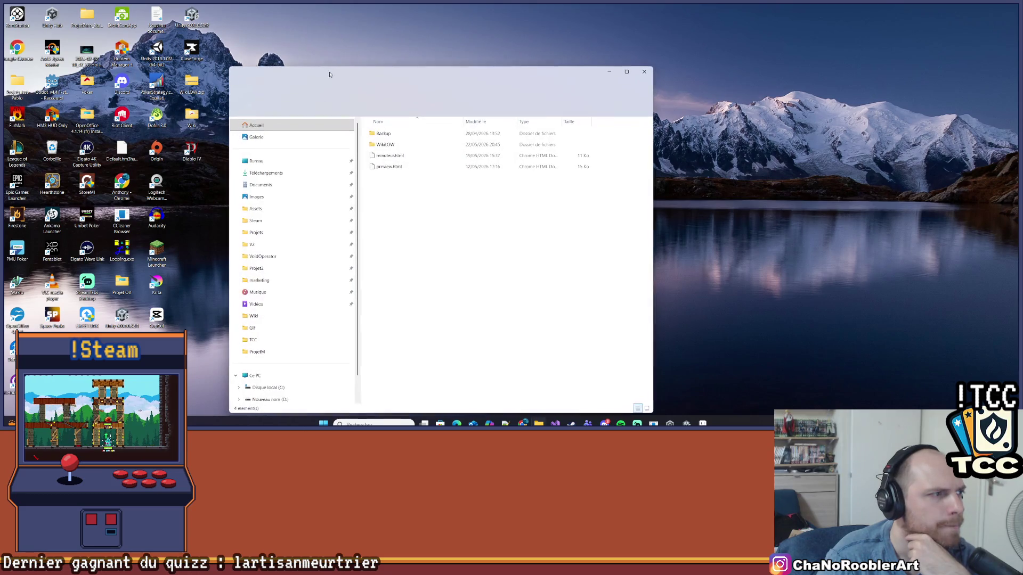
{"action": "left_click", "coordinate": [389, 167]}
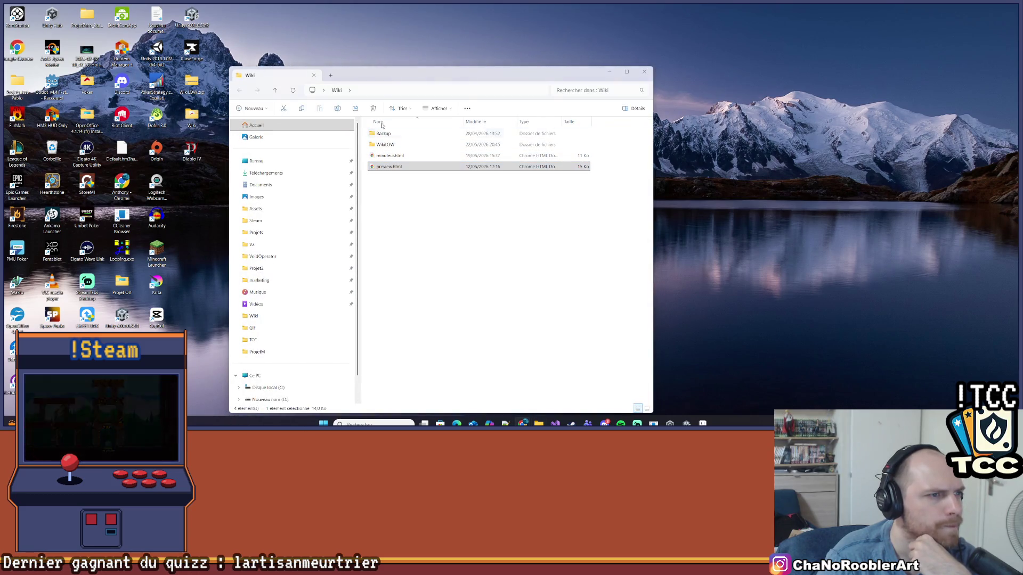
{"action": "double_click", "coordinate": [389, 167]}
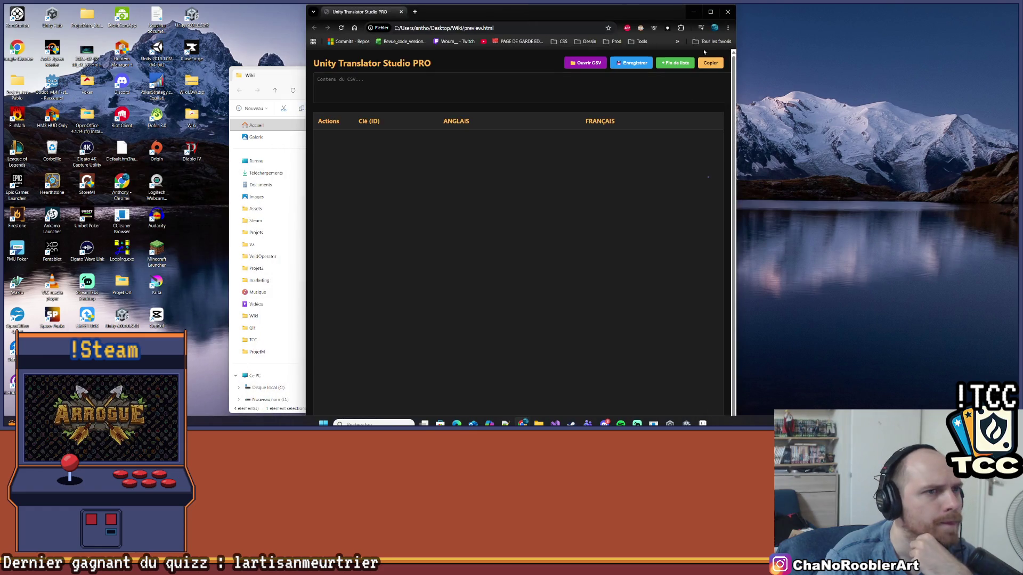
{"action": "left_click", "coordinate": [711, 10]}
{"action": "left_click", "coordinate": [870, 65]}
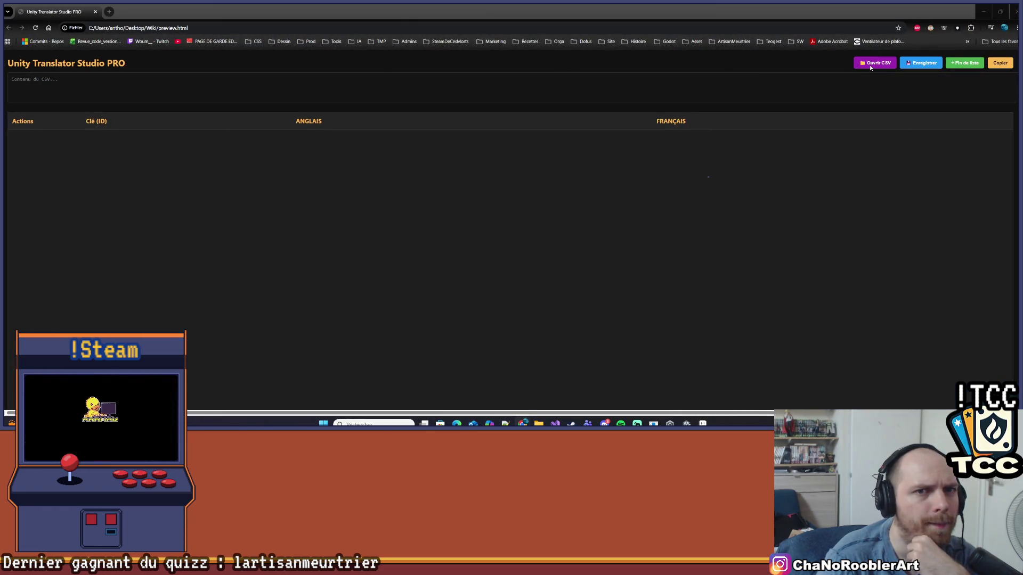
Browse the CSV picker to Projets, look inside ProjetPlateformer, and return to Projets.
{"action": "scroll", "coordinate": [186, 194], "scroll_direction": "down", "scroll_amount": 12}
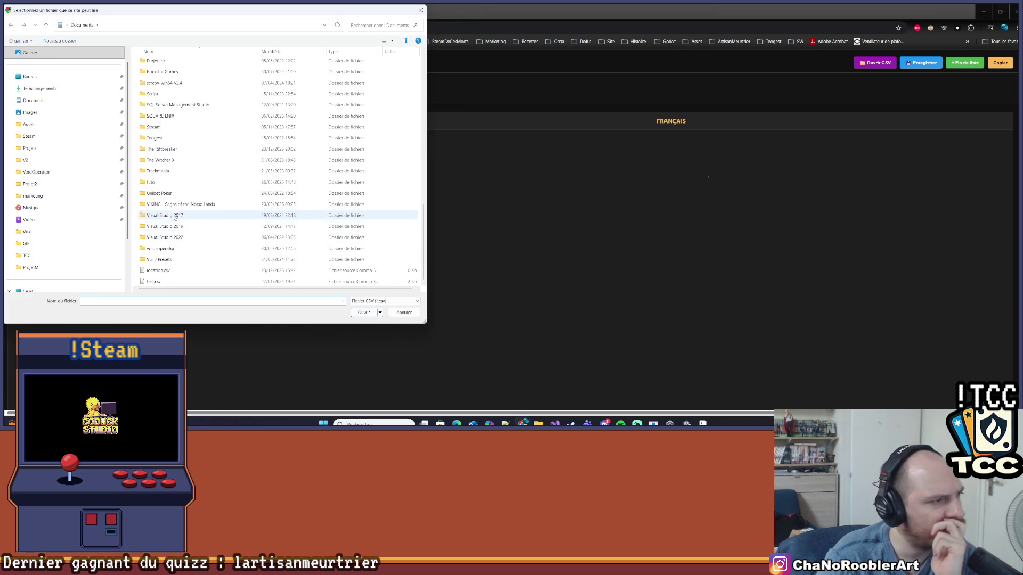
{"action": "scroll", "coordinate": [170, 226], "scroll_direction": "up", "scroll_amount": 12}
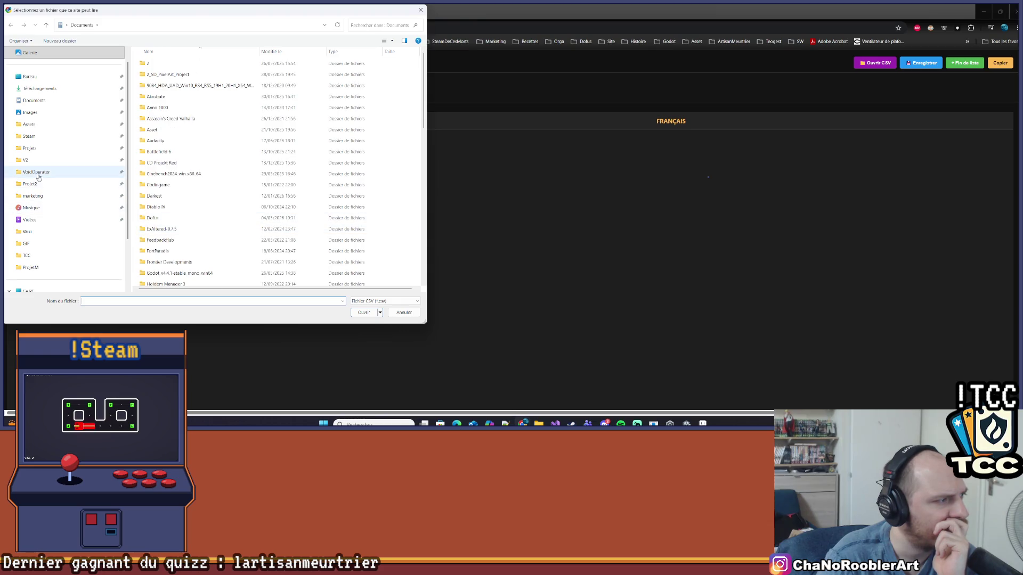
{"action": "left_click", "coordinate": [30, 148]}
{"action": "scroll", "coordinate": [241, 150], "scroll_direction": "down", "scroll_amount": 3}
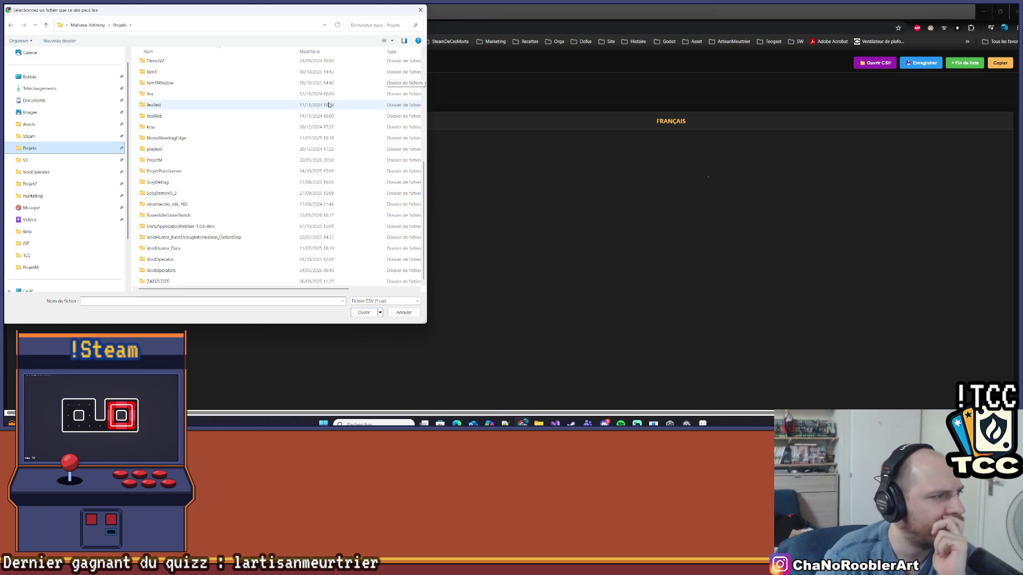
{"action": "scroll", "coordinate": [195, 250], "scroll_direction": "up", "scroll_amount": 6}
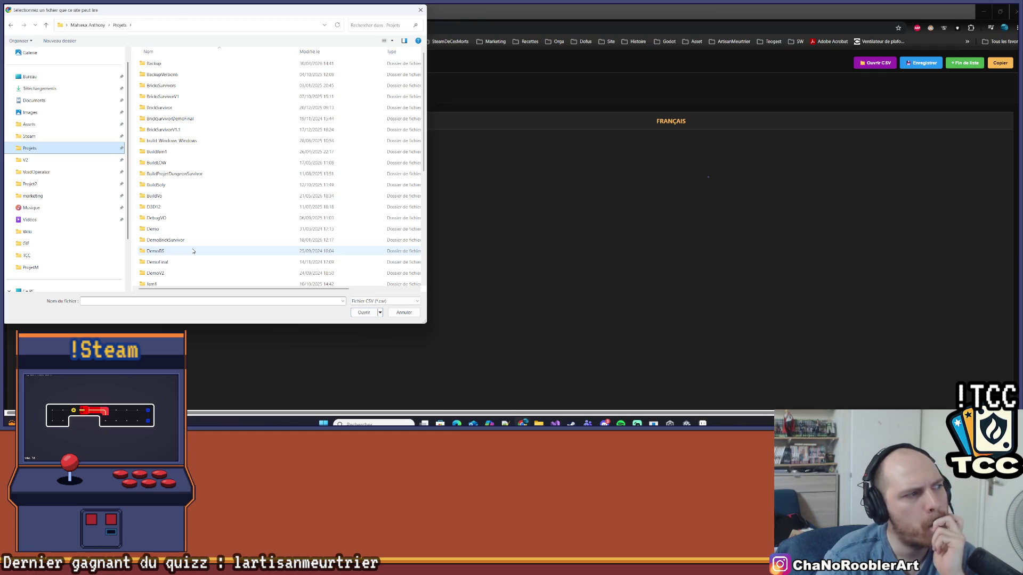
{"action": "scroll", "coordinate": [194, 245], "scroll_direction": "down", "scroll_amount": 4}
{"action": "scroll", "coordinate": [194, 244], "scroll_direction": "down", "scroll_amount": 3}
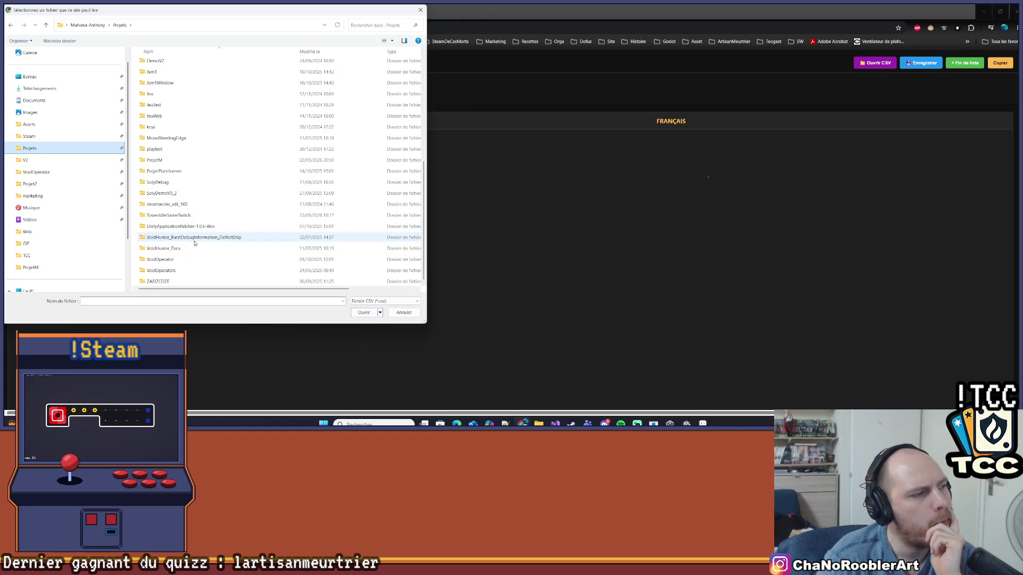
{"action": "double_click", "coordinate": [182, 171]}
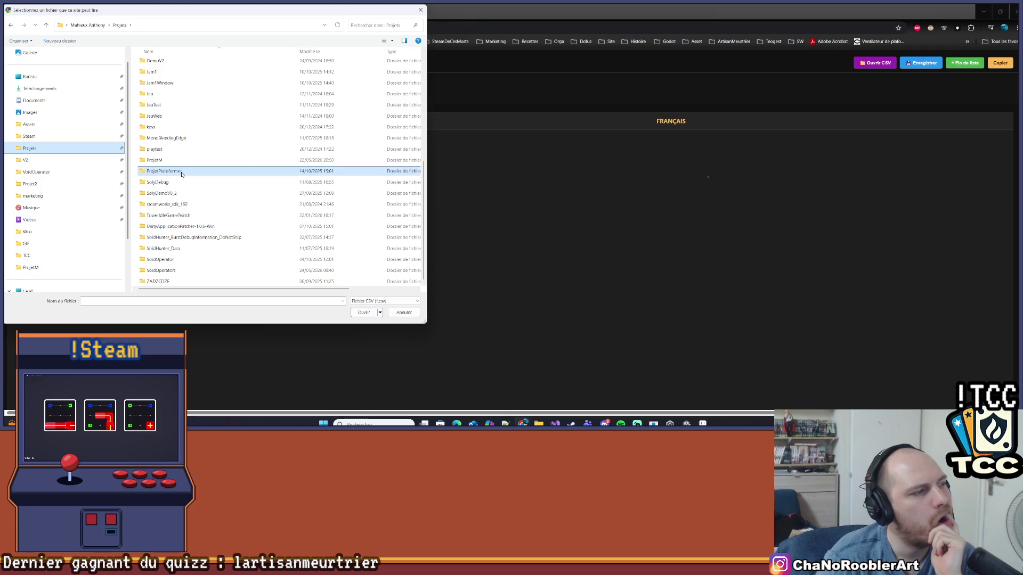
{"action": "left_click", "coordinate": [120, 25]}
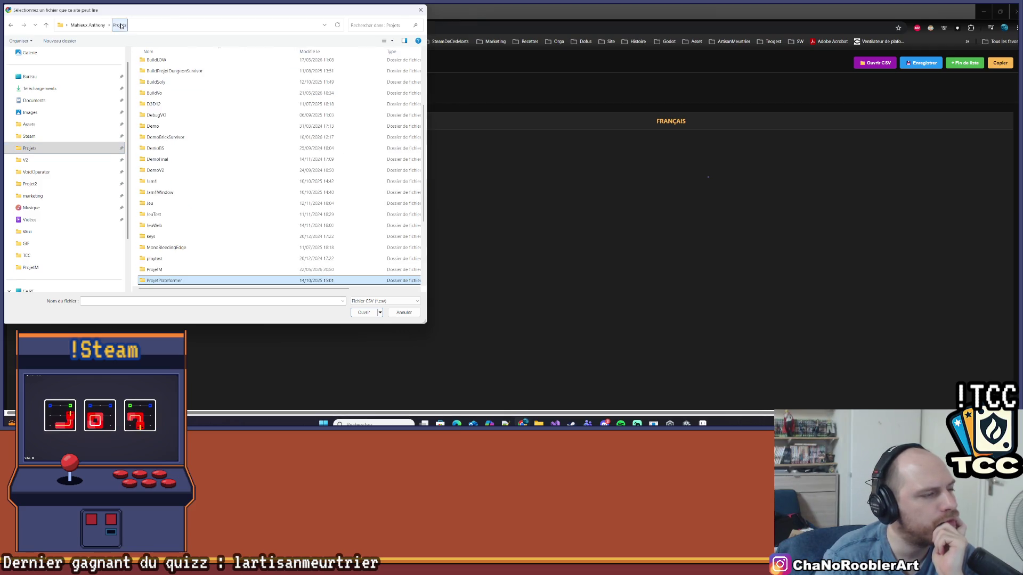
{"action": "scroll", "coordinate": [197, 224], "scroll_direction": "up", "scroll_amount": 1}
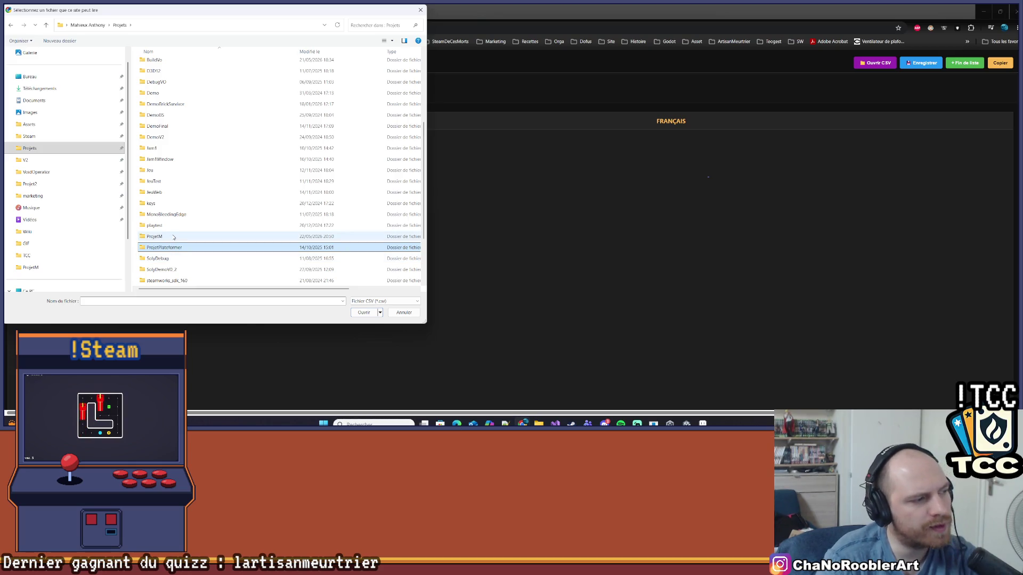
{"action": "scroll", "coordinate": [187, 216], "scroll_direction": "up", "scroll_amount": 1}
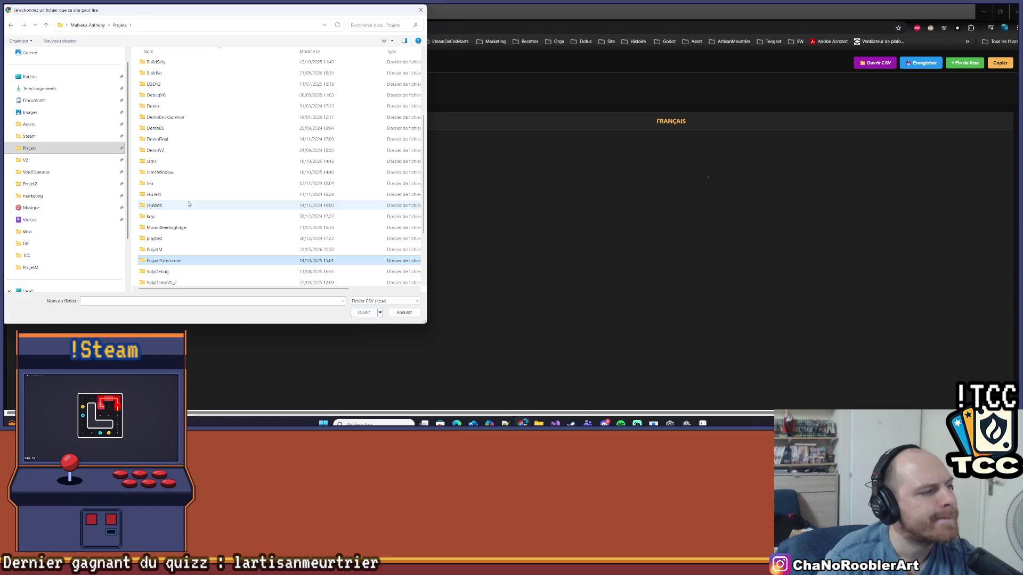
{"action": "scroll", "coordinate": [189, 204], "scroll_direction": "down", "scroll_amount": 3}
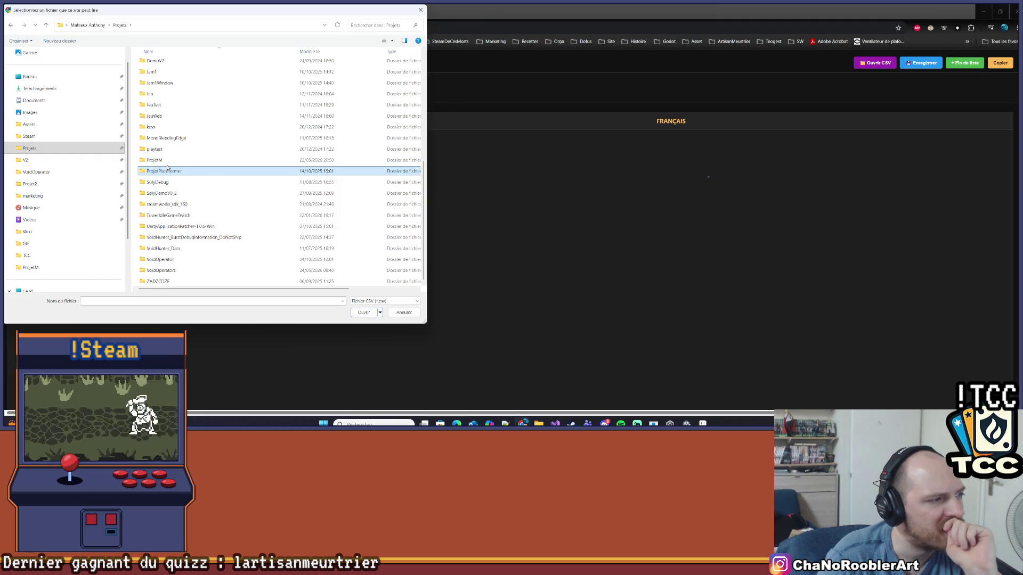
{"action": "double_click", "coordinate": [163, 171]}
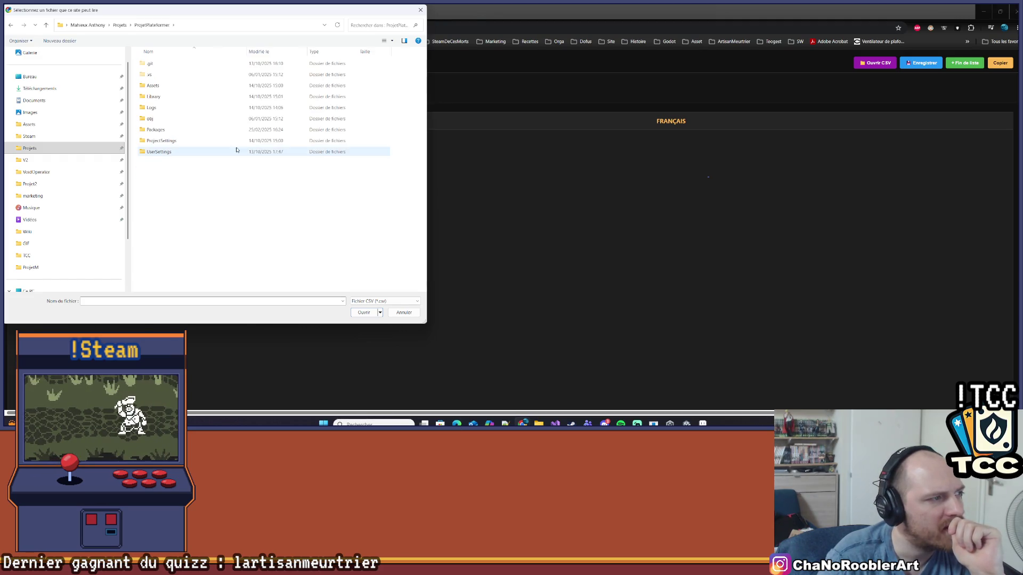
{"action": "left_click", "coordinate": [119, 25]}
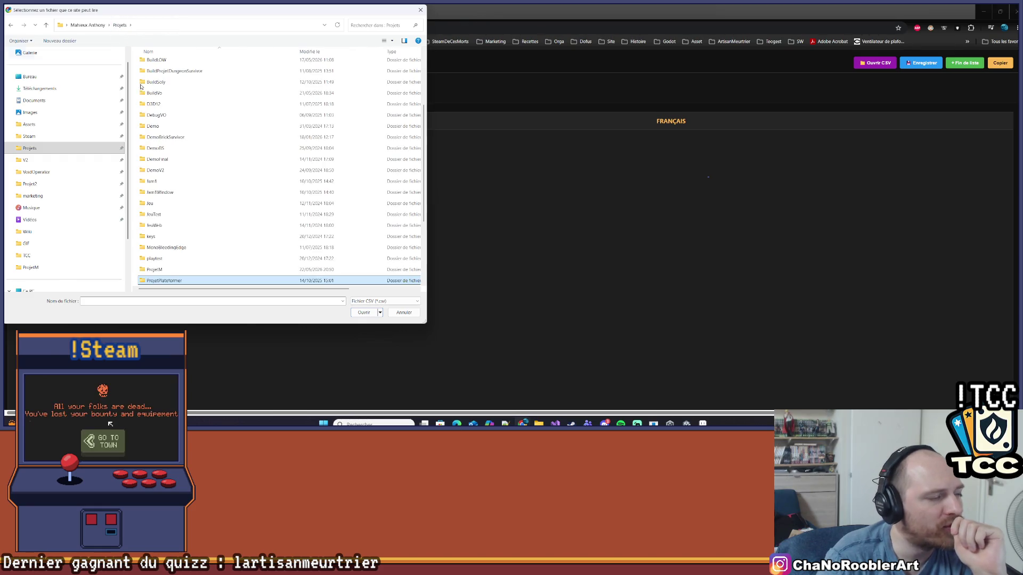
{"action": "scroll", "coordinate": [202, 239], "scroll_direction": "down", "scroll_amount": 1}
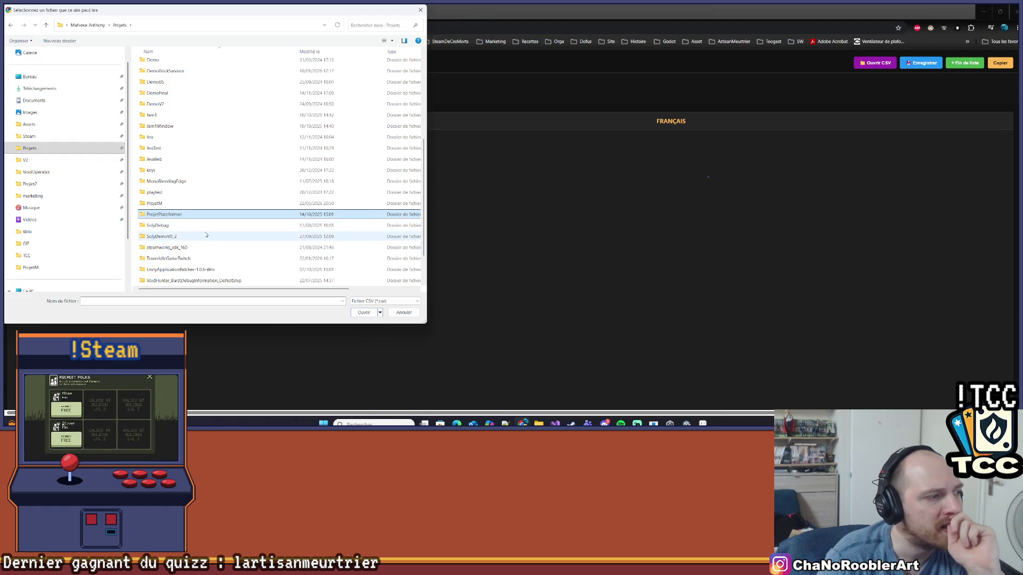
{"action": "scroll", "coordinate": [207, 235], "scroll_direction": "down", "scroll_amount": 1}
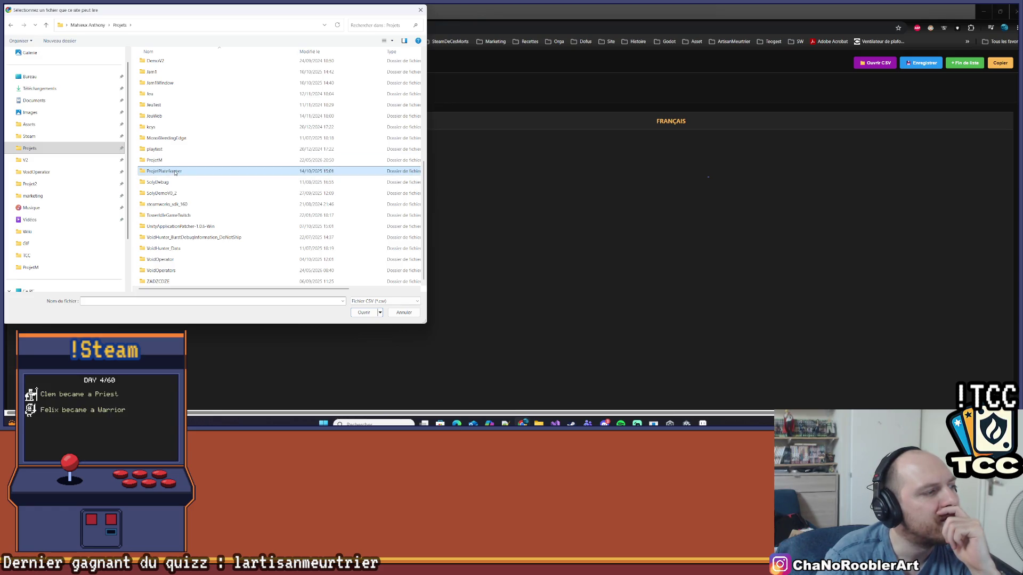
{"action": "double_click", "coordinate": [174, 171]}
{"action": "key", "text": "BackSpace"}
{"action": "scroll", "coordinate": [202, 197], "scroll_direction": "down", "scroll_amount": 2}
{"action": "scroll", "coordinate": [202, 205], "scroll_direction": "down", "scroll_amount": 2}
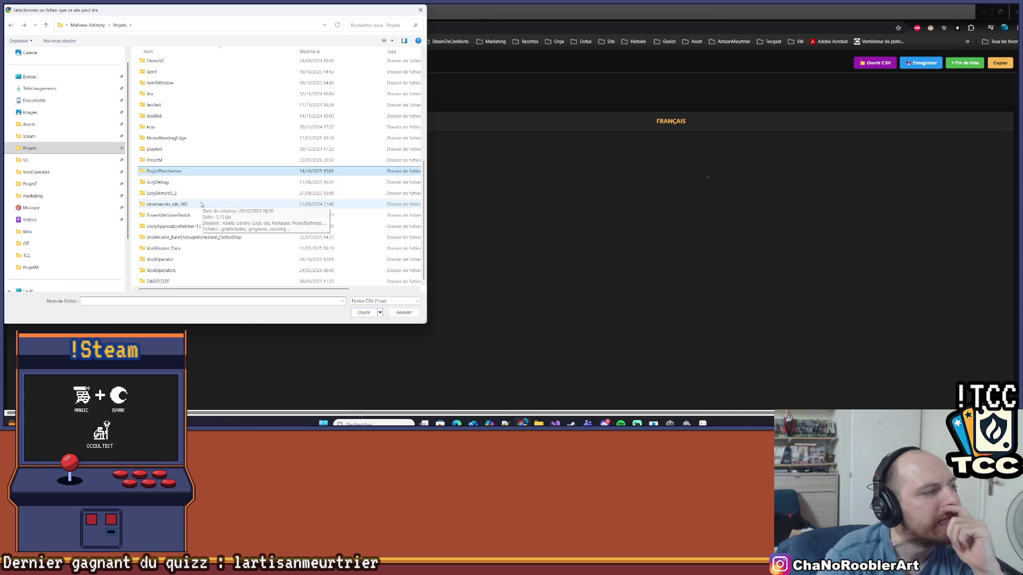
{"action": "scroll", "coordinate": [202, 154], "scroll_direction": "up", "scroll_amount": 6}
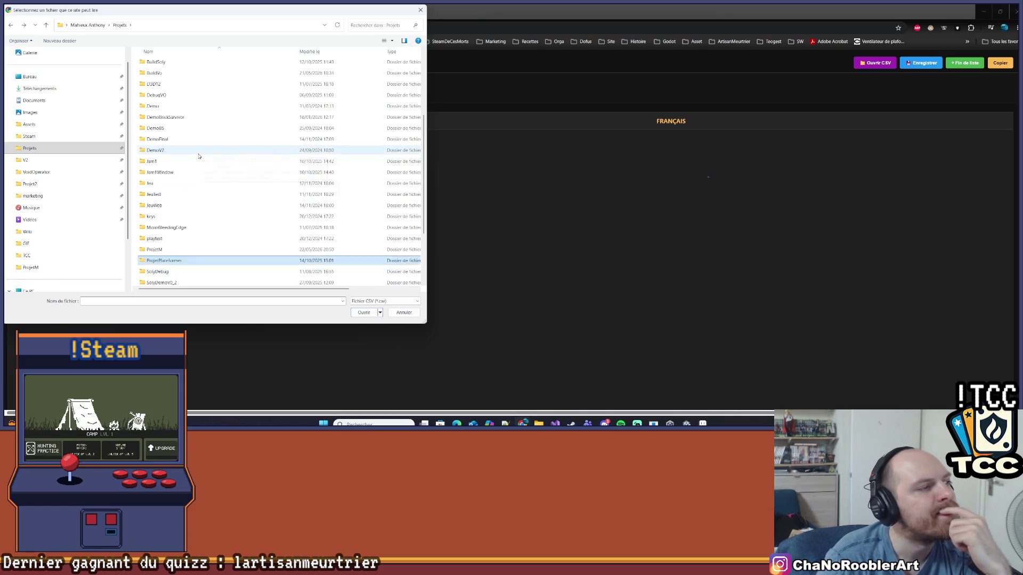
{"action": "scroll", "coordinate": [198, 156], "scroll_direction": "down", "scroll_amount": 6}
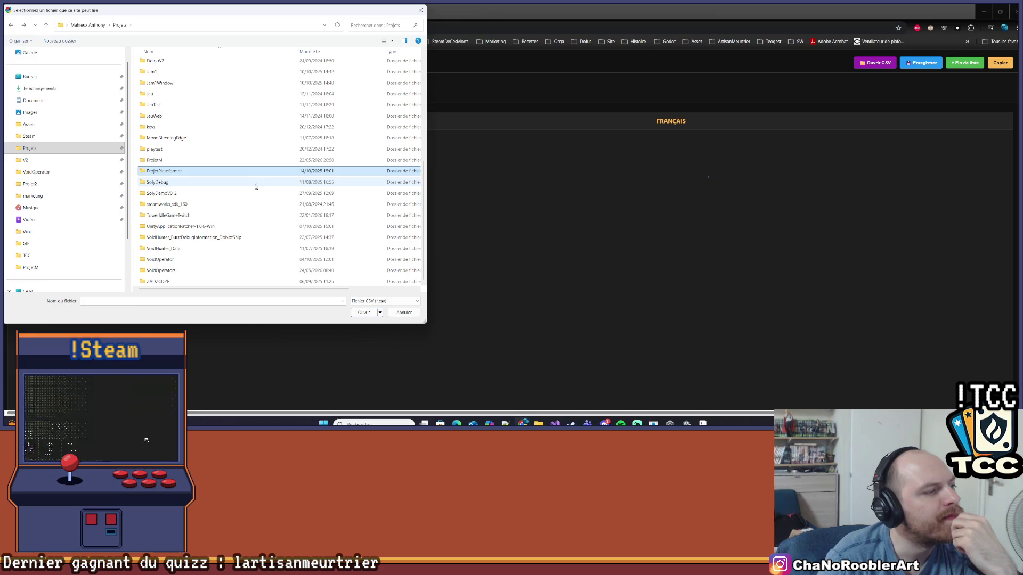
Navigate VoidOperators > Assets > Resources, after checking the Import folder, and load location.csv.
{"action": "double_click", "coordinate": [161, 270]}
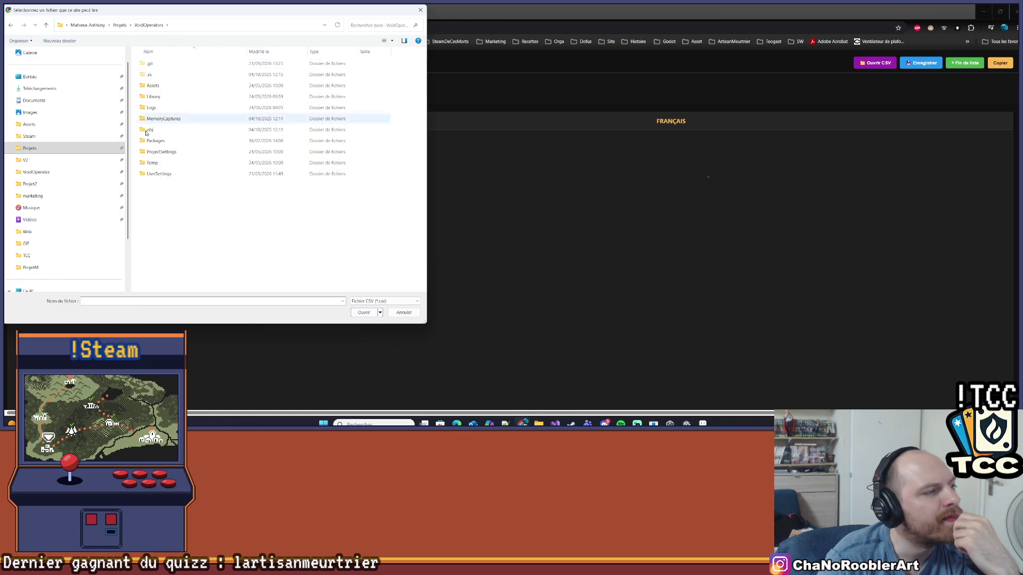
{"action": "double_click", "coordinate": [154, 86]}
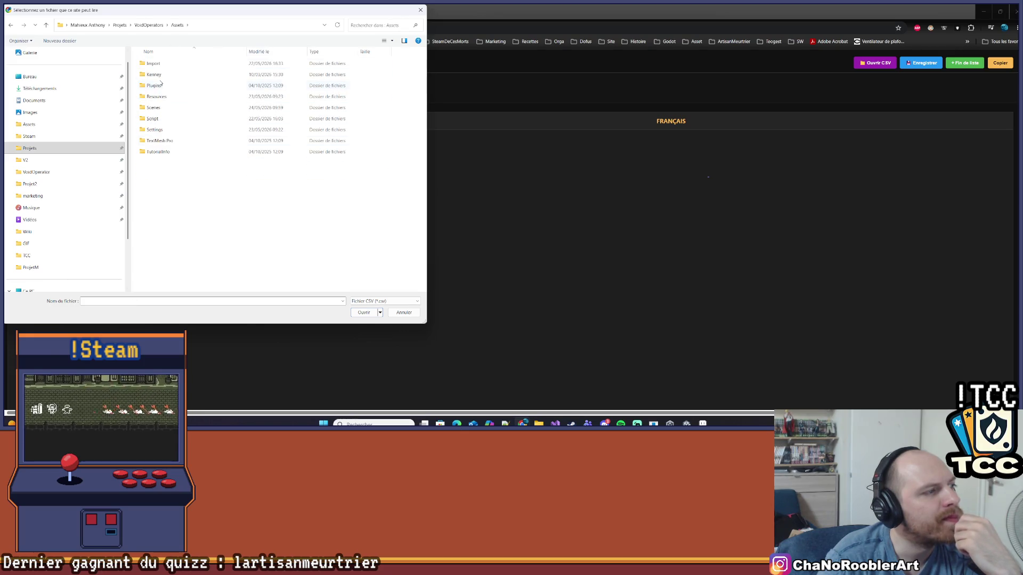
{"action": "double_click", "coordinate": [156, 96]}
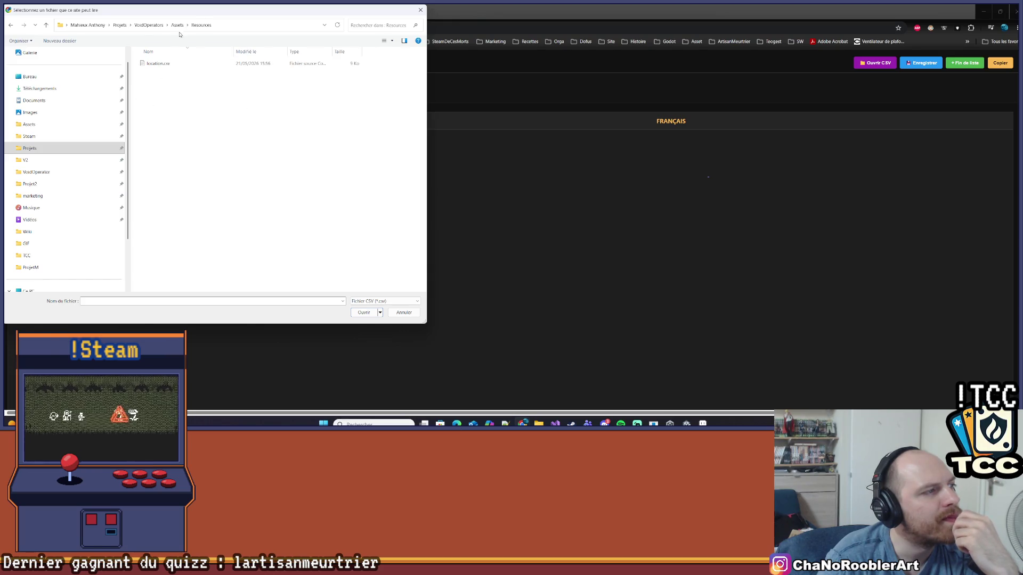
{"action": "key", "text": "alt+Left"}
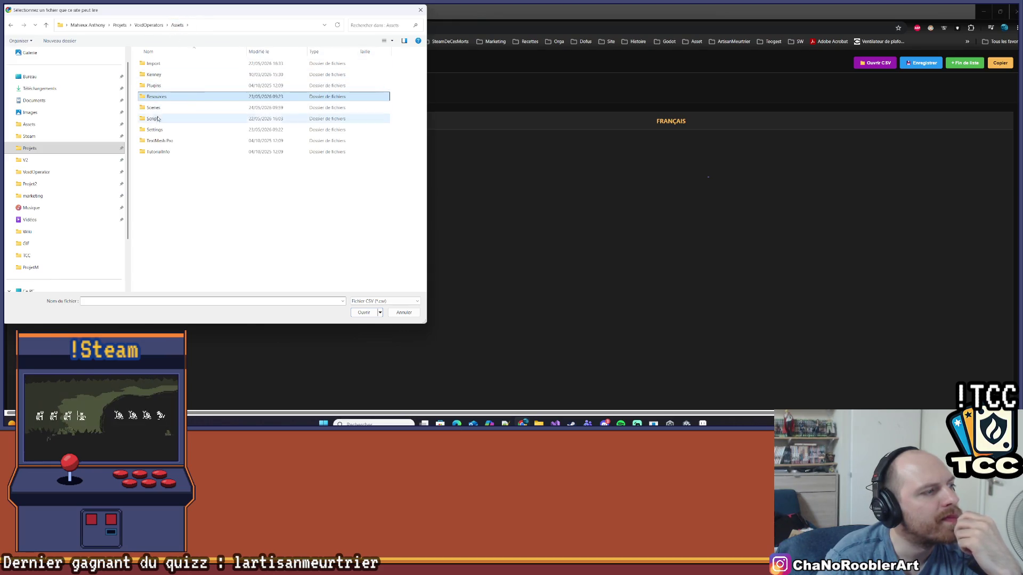
{"action": "double_click", "coordinate": [153, 63]}
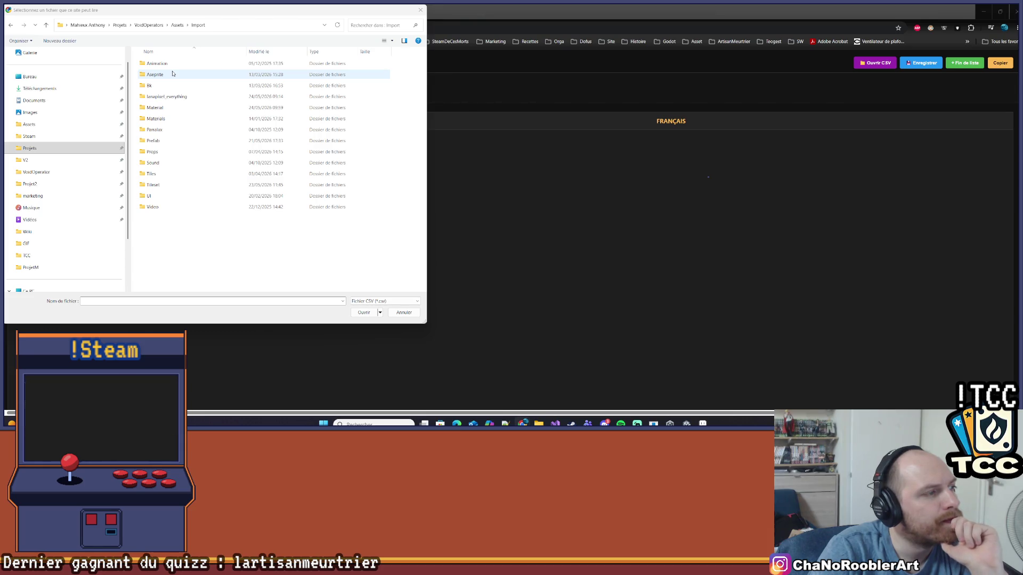
{"action": "left_click", "coordinate": [177, 25]}
{"action": "double_click", "coordinate": [160, 97]}
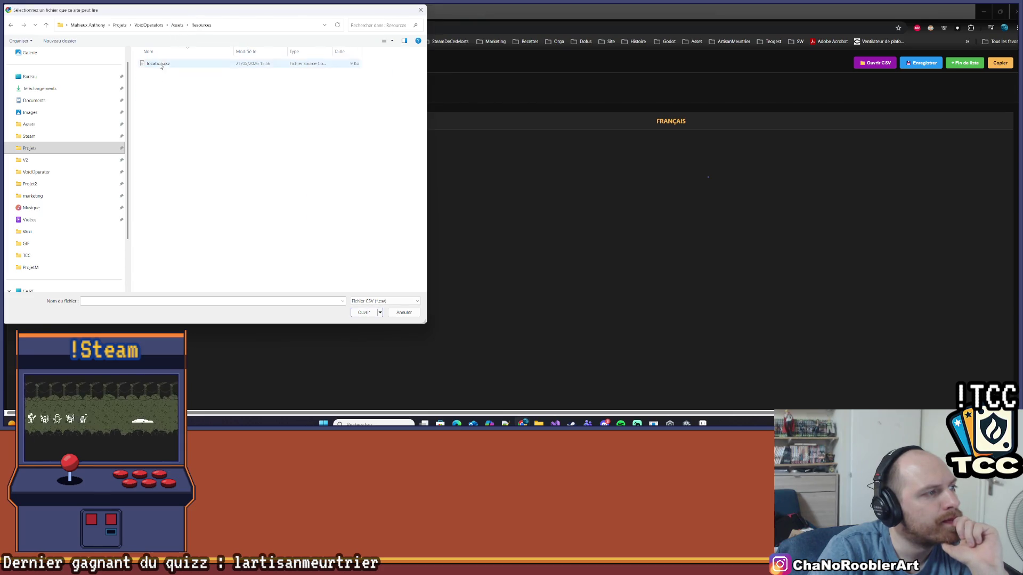
{"action": "double_click", "coordinate": [158, 63]}
{"action": "scroll", "coordinate": [308, 254], "scroll_direction": "down", "scroll_amount": 5}
{"action": "scroll", "coordinate": [208, 347], "scroll_direction": "up", "scroll_amount": 5}
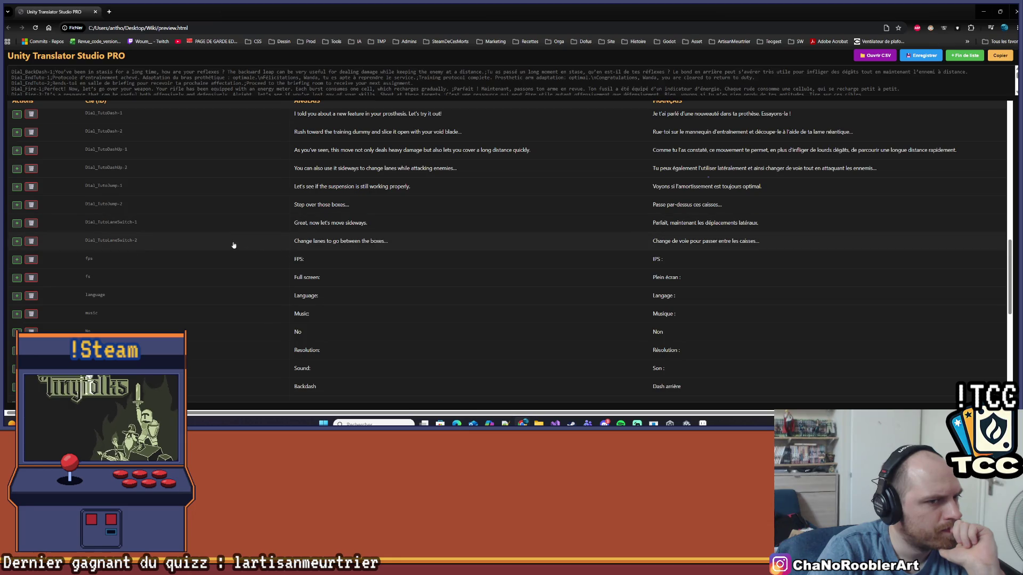
{"action": "scroll", "coordinate": [162, 253], "scroll_direction": "up", "scroll_amount": 2}
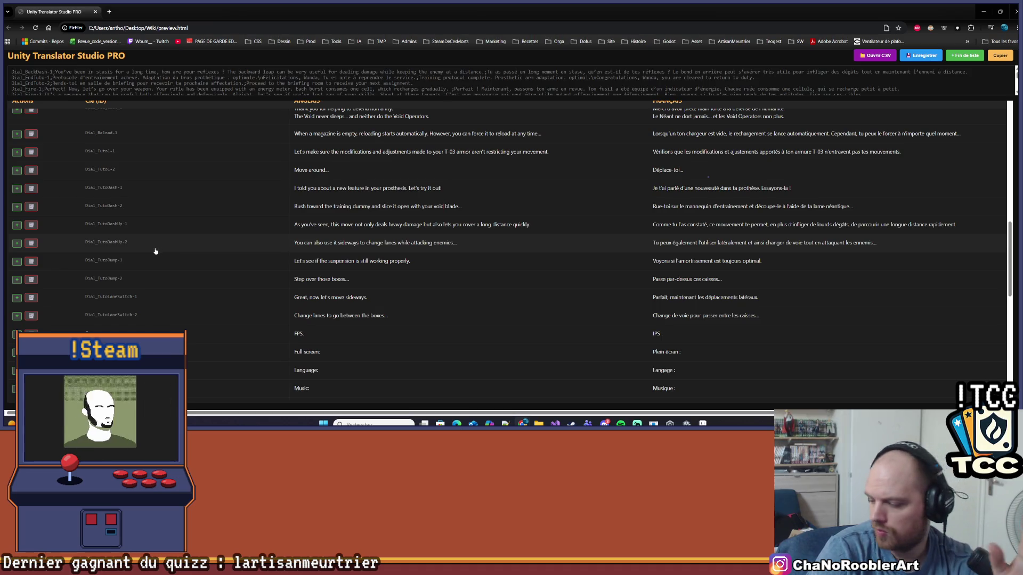
{"action": "scroll", "coordinate": [188, 275], "scroll_direction": "up", "scroll_amount": 3}
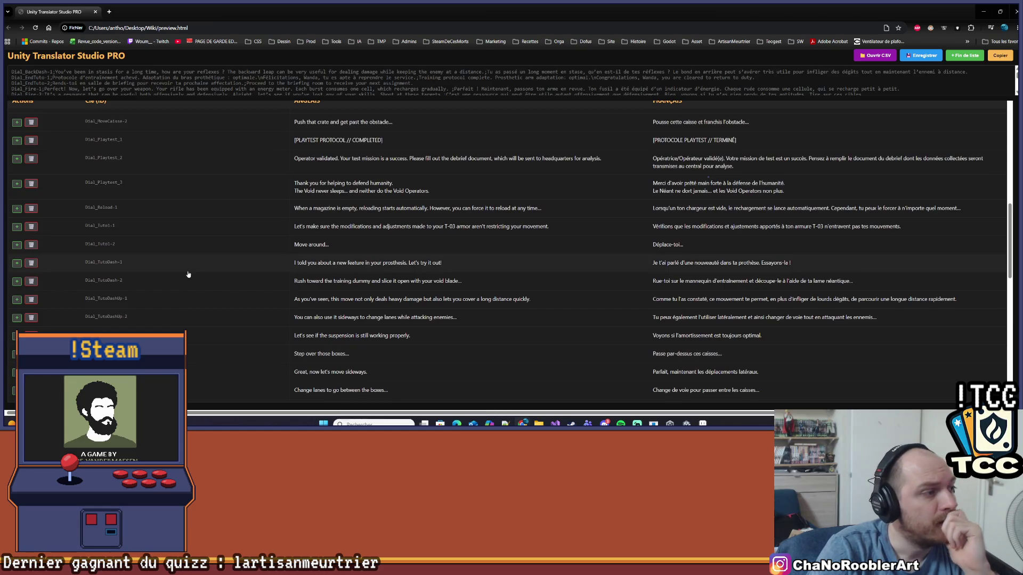
{"action": "scroll", "coordinate": [171, 282], "scroll_direction": "up", "scroll_amount": 2}
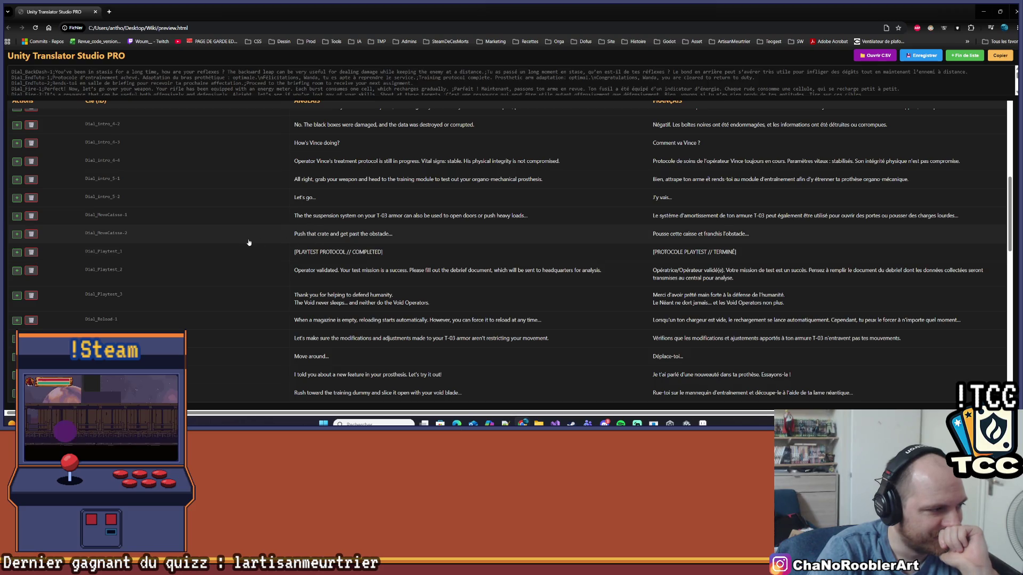
{"action": "scroll", "coordinate": [445, 297], "scroll_direction": "up", "scroll_amount": 6}
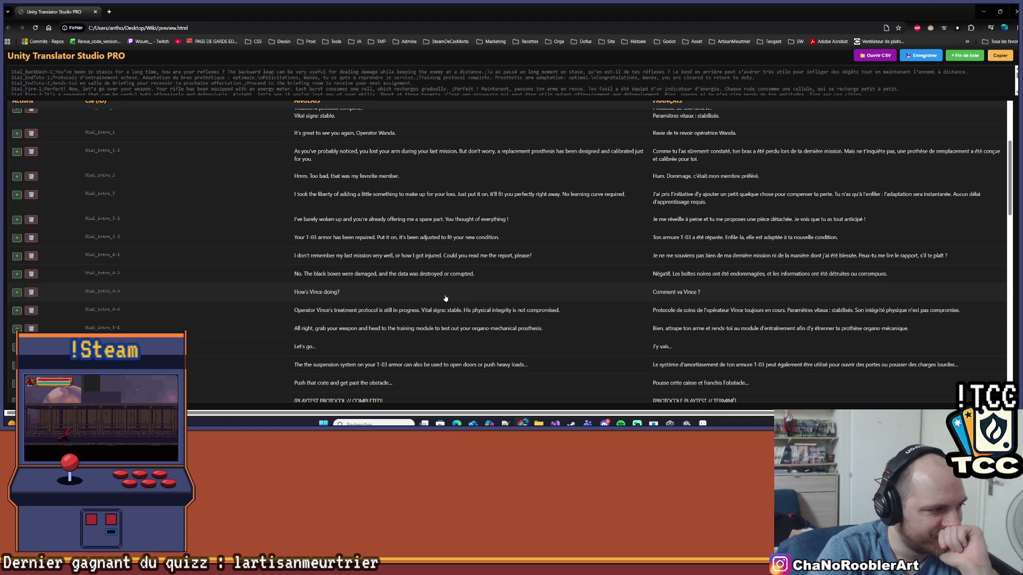
{"action": "scroll", "coordinate": [446, 297], "scroll_direction": "down", "scroll_amount": 10}
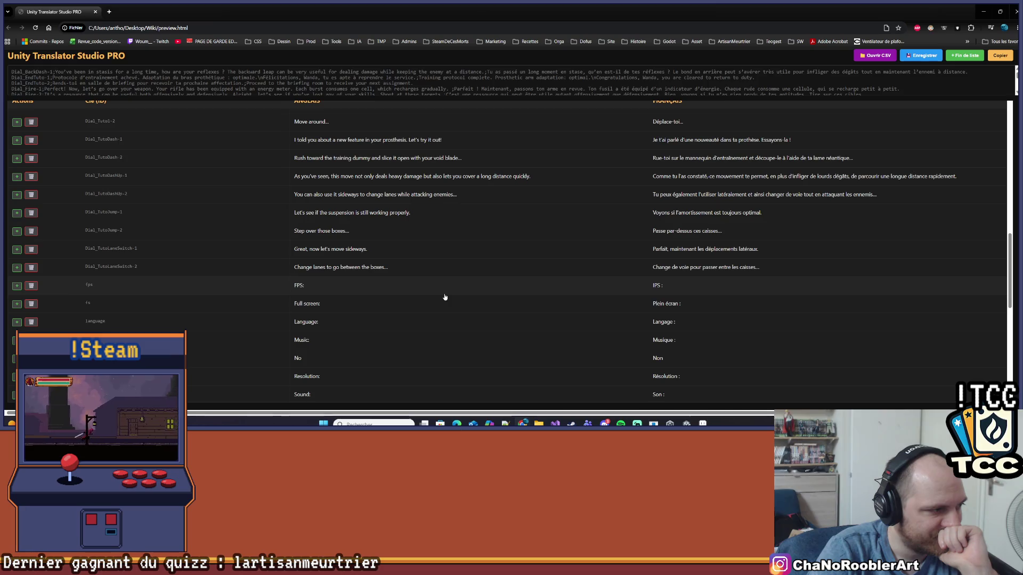
{"action": "scroll", "coordinate": [445, 298], "scroll_direction": "up", "scroll_amount": 1}
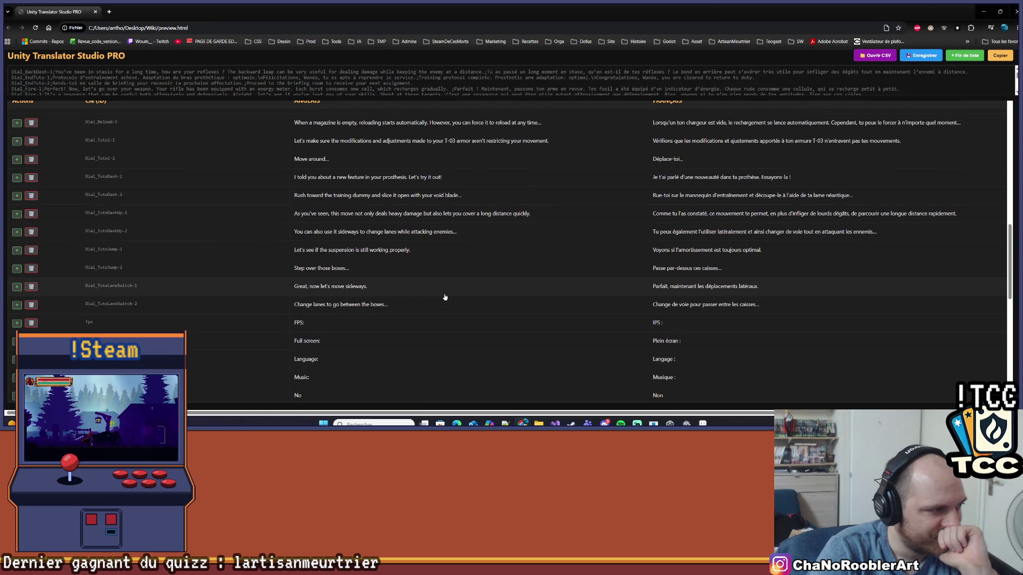
{"action": "scroll", "coordinate": [445, 298], "scroll_direction": "up", "scroll_amount": 2}
{"action": "scroll", "coordinate": [445, 297], "scroll_direction": "up", "scroll_amount": 2}
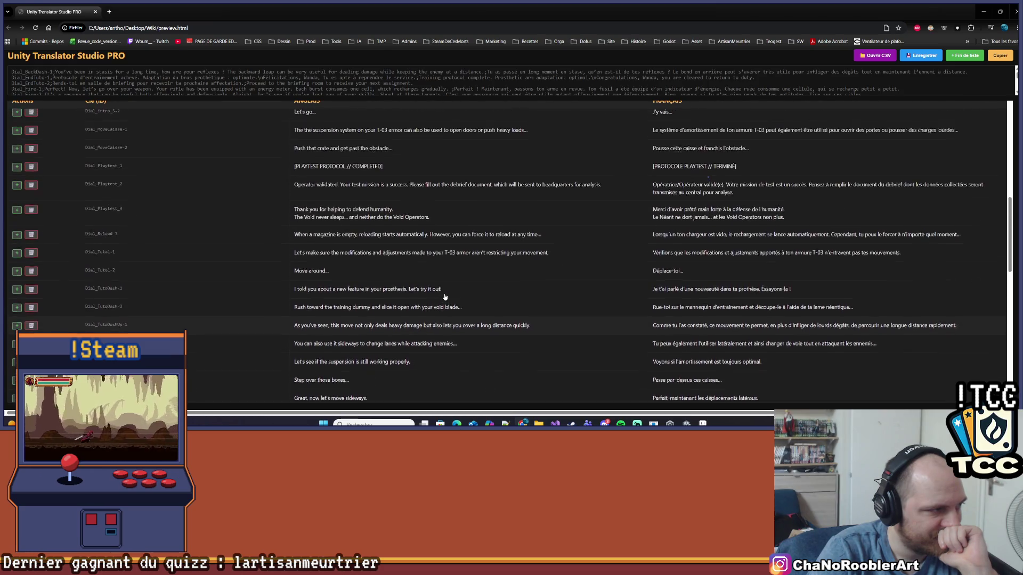
{"action": "scroll", "coordinate": [443, 298], "scroll_direction": "down", "scroll_amount": 3}
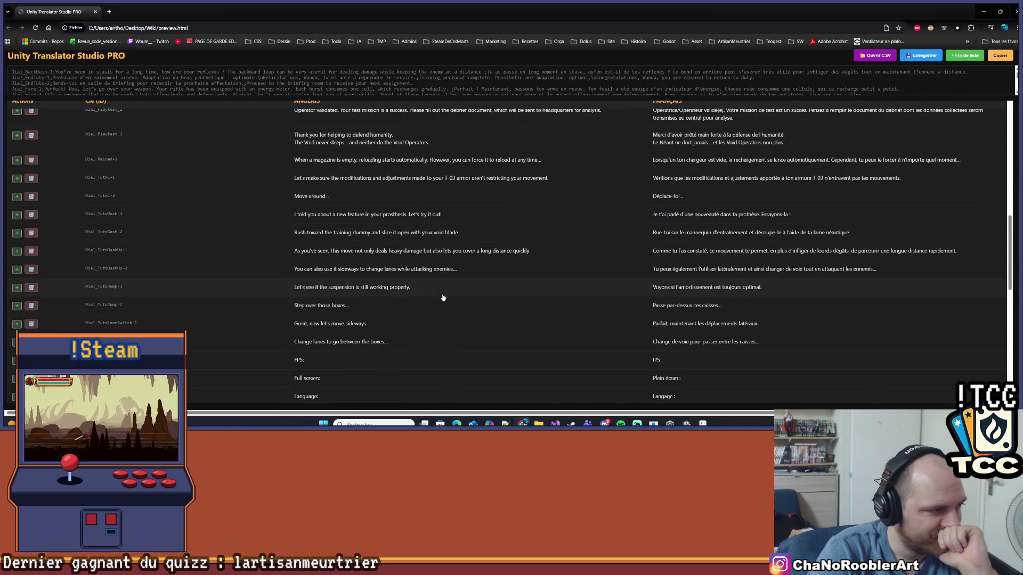
{"action": "left_click", "coordinate": [998, 424]}
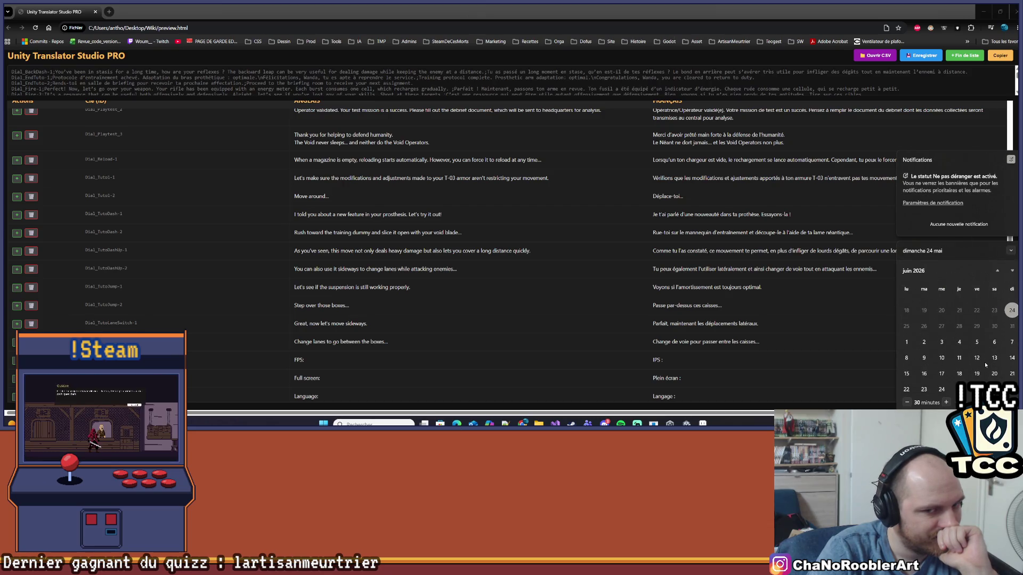
{"action": "left_click", "coordinate": [721, 359]}
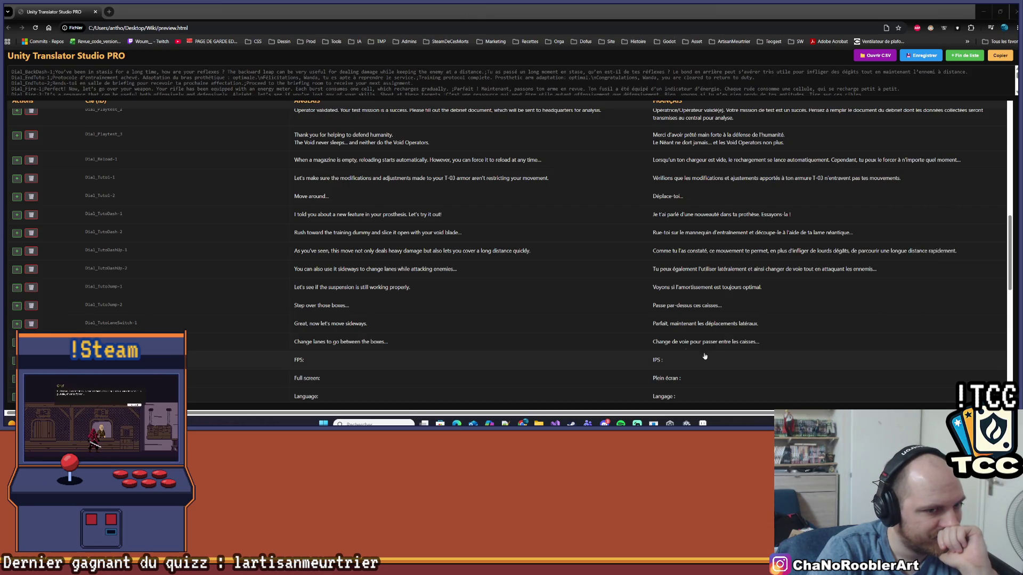
{"action": "scroll", "coordinate": [341, 294], "scroll_direction": "down", "scroll_amount": 1}
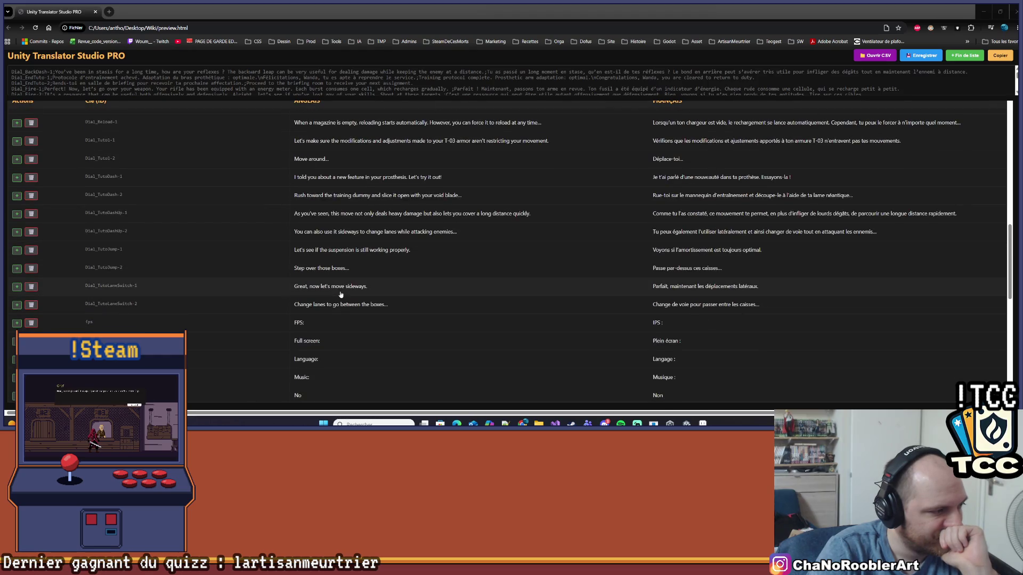
{"action": "scroll", "coordinate": [340, 294], "scroll_direction": "down", "scroll_amount": 5}
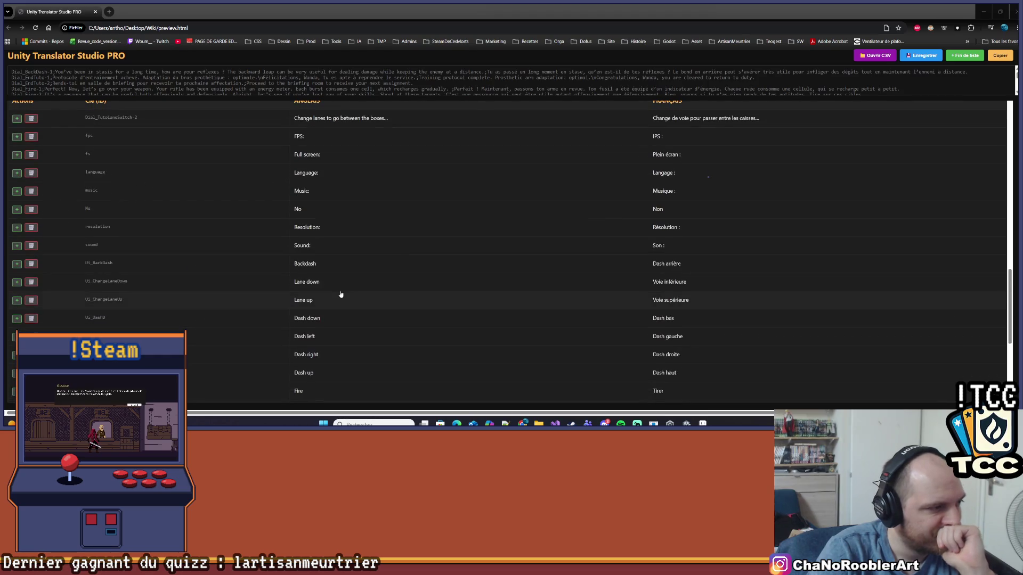
{"action": "scroll", "coordinate": [341, 295], "scroll_direction": "down", "scroll_amount": 6}
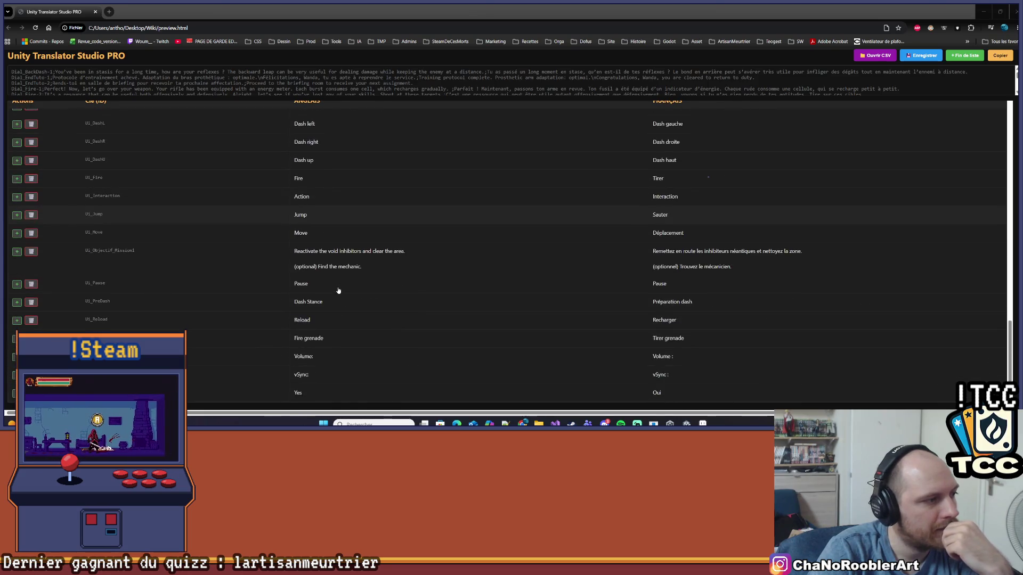
{"action": "scroll", "coordinate": [337, 288], "scroll_direction": "up", "scroll_amount": 9}
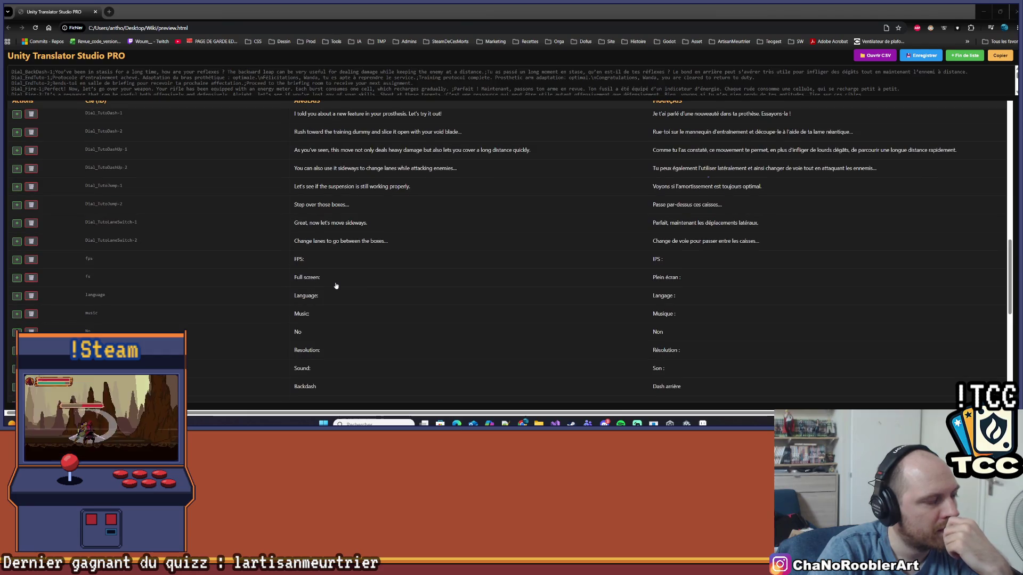
{"action": "scroll", "coordinate": [336, 286], "scroll_direction": "up", "scroll_amount": 2}
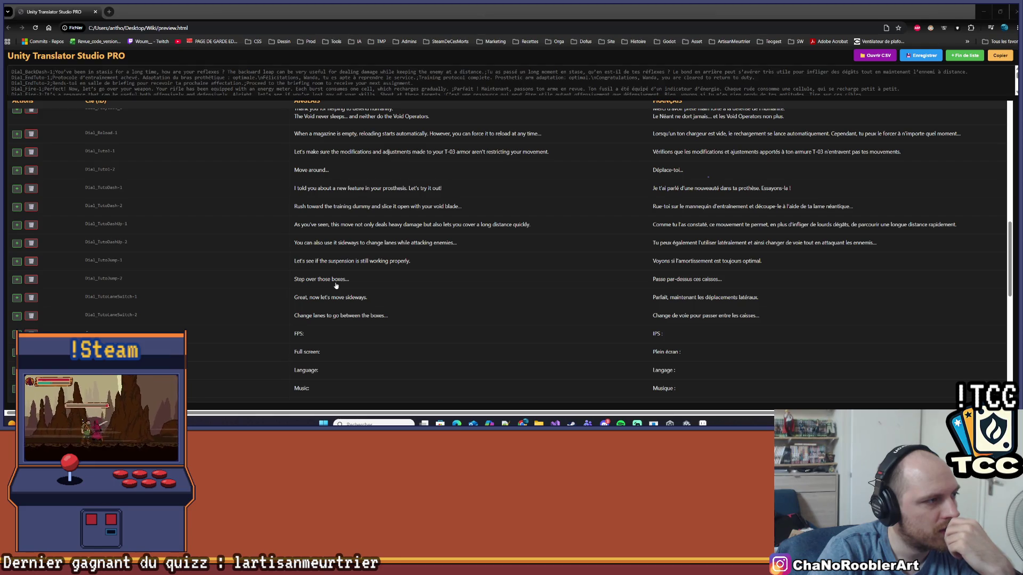
{"action": "scroll", "coordinate": [337, 286], "scroll_direction": "up", "scroll_amount": 3}
{"action": "scroll", "coordinate": [336, 286], "scroll_direction": "down", "scroll_amount": 3}
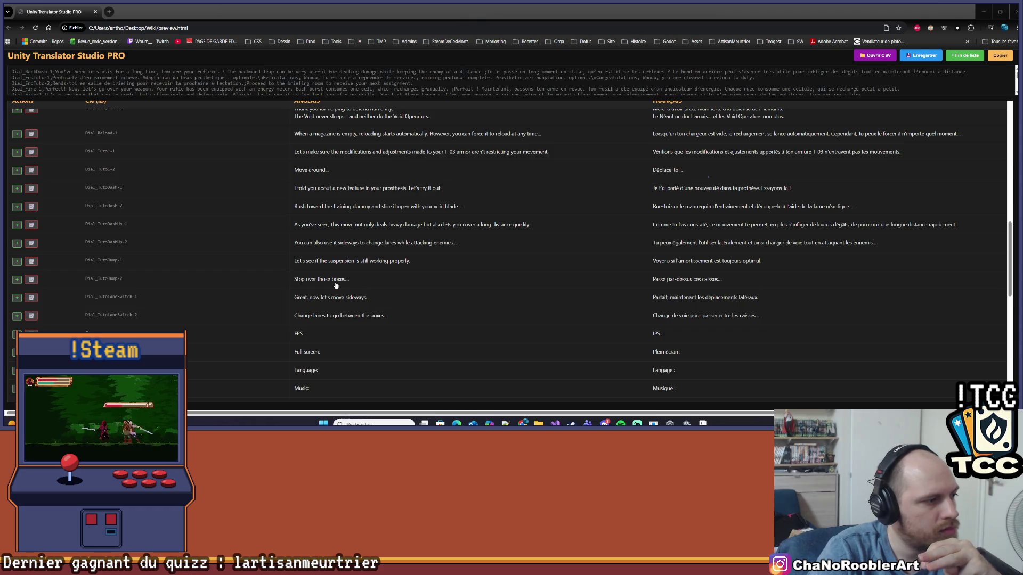
{"action": "scroll", "coordinate": [336, 286], "scroll_direction": "up", "scroll_amount": 4}
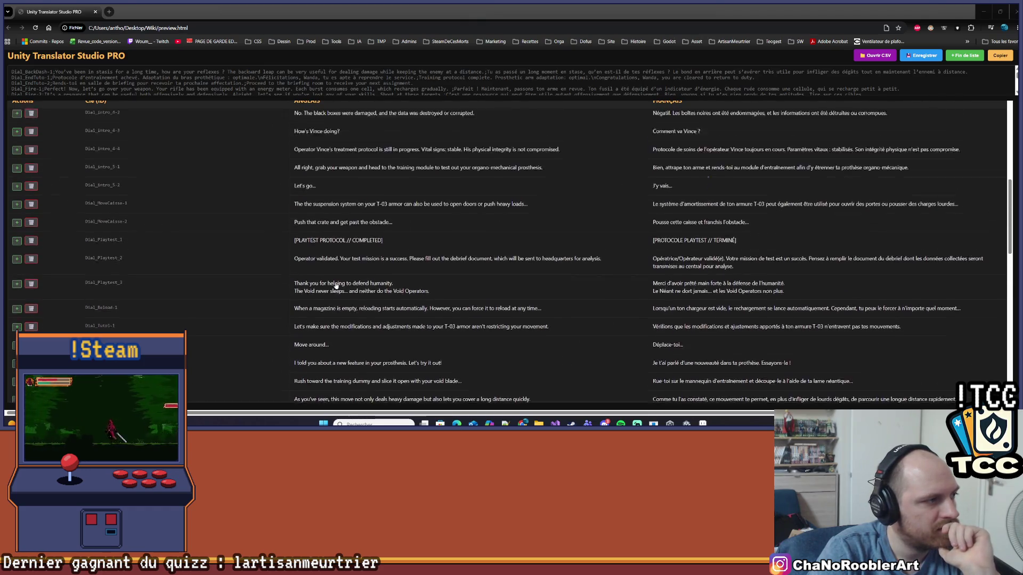
{"action": "scroll", "coordinate": [336, 287], "scroll_direction": "up", "scroll_amount": 3}
{"action": "scroll", "coordinate": [336, 286], "scroll_direction": "down", "scroll_amount": 3}
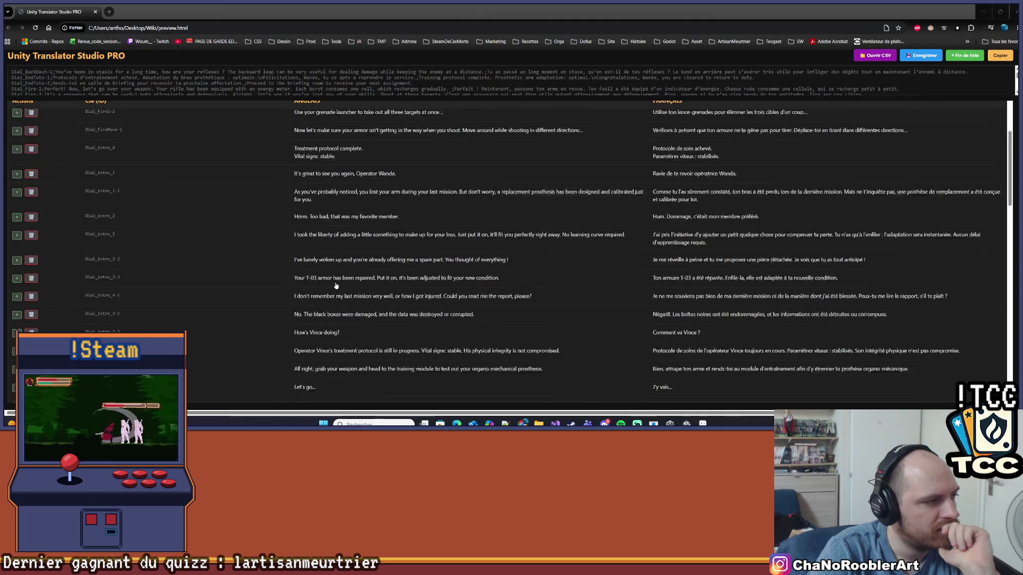
{"action": "scroll", "coordinate": [336, 286], "scroll_direction": "down", "scroll_amount": 3}
{"action": "scroll", "coordinate": [336, 286], "scroll_direction": "down", "scroll_amount": 1}
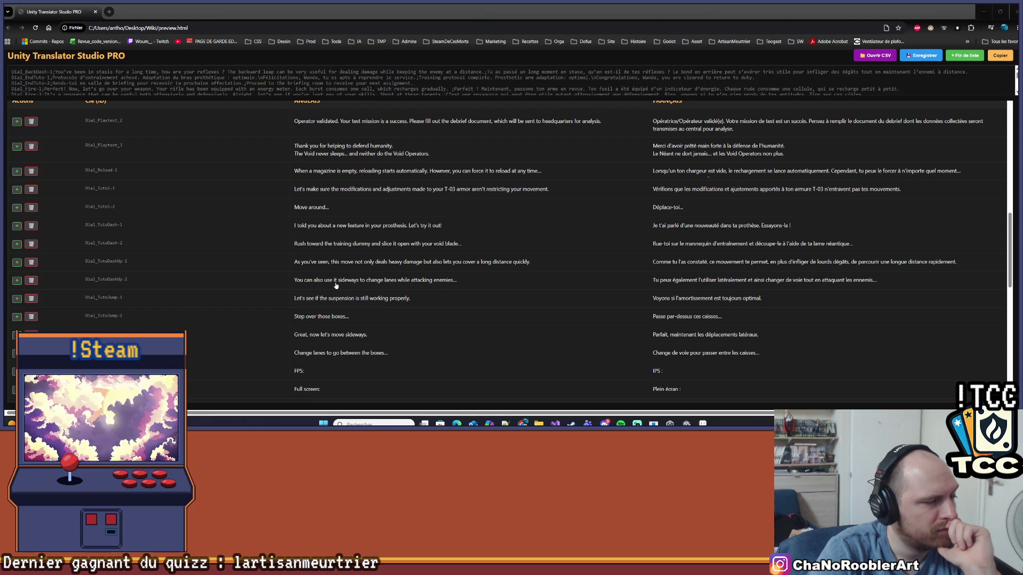
{"action": "left_click", "coordinate": [703, 423]}
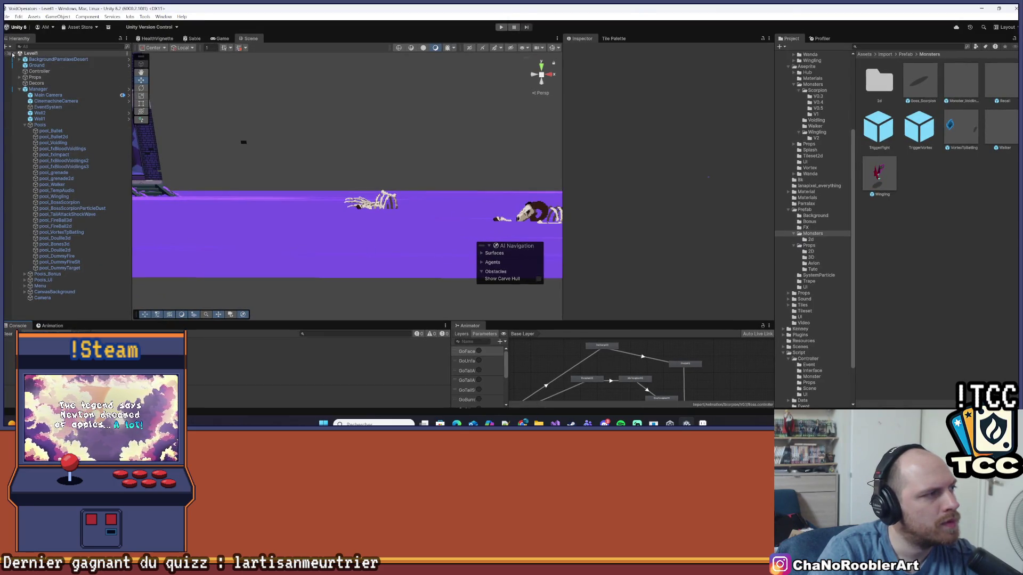
Open the Tuto scene, select the tutorial-end object's TriggerTuto (1) child, and locate its TriggerTutoController script.
{"action": "scroll", "coordinate": [804, 244], "scroll_direction": "down", "scroll_amount": 3}
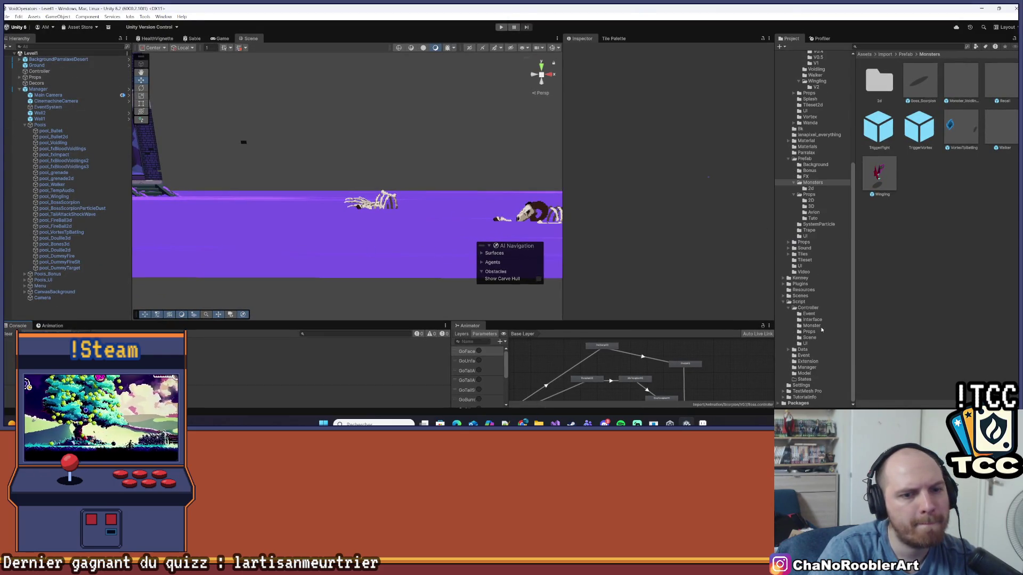
{"action": "left_click", "coordinate": [800, 295]}
{"action": "double_click", "coordinate": [961, 126]}
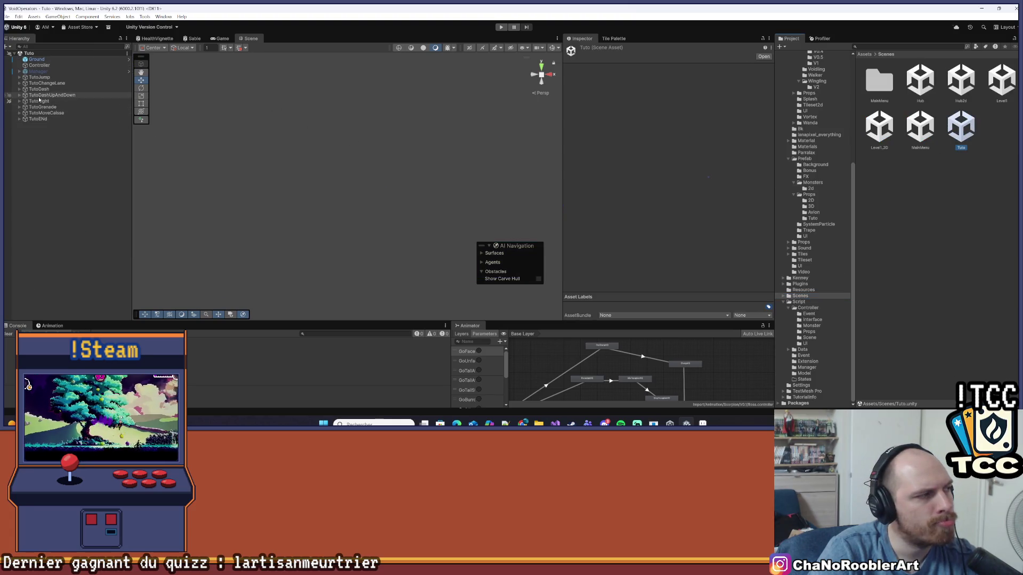
{"action": "left_click", "coordinate": [38, 119]}
{"action": "double_click", "coordinate": [38, 119]}
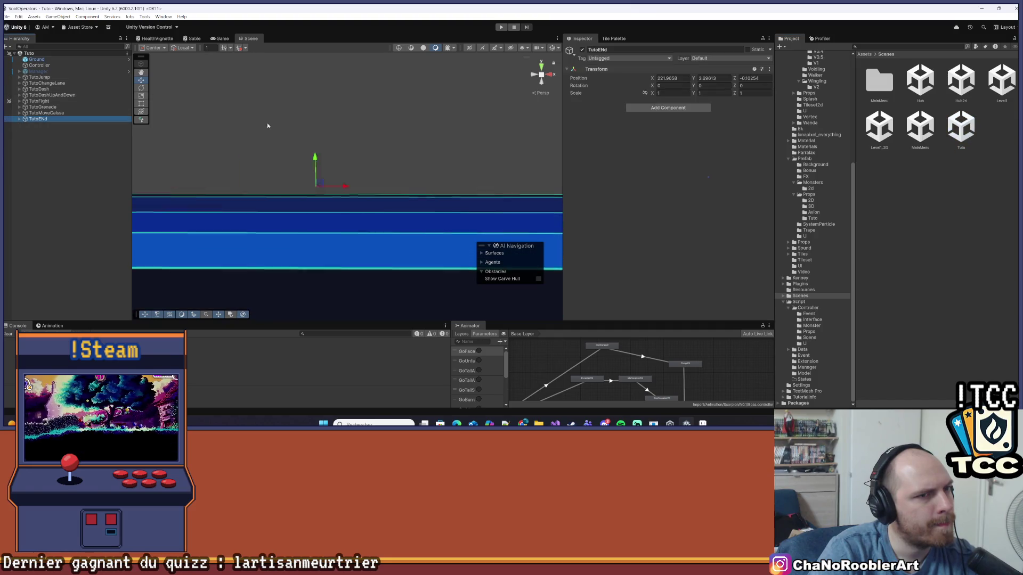
{"action": "left_click", "coordinate": [19, 119]}
{"action": "left_click", "coordinate": [48, 124]}
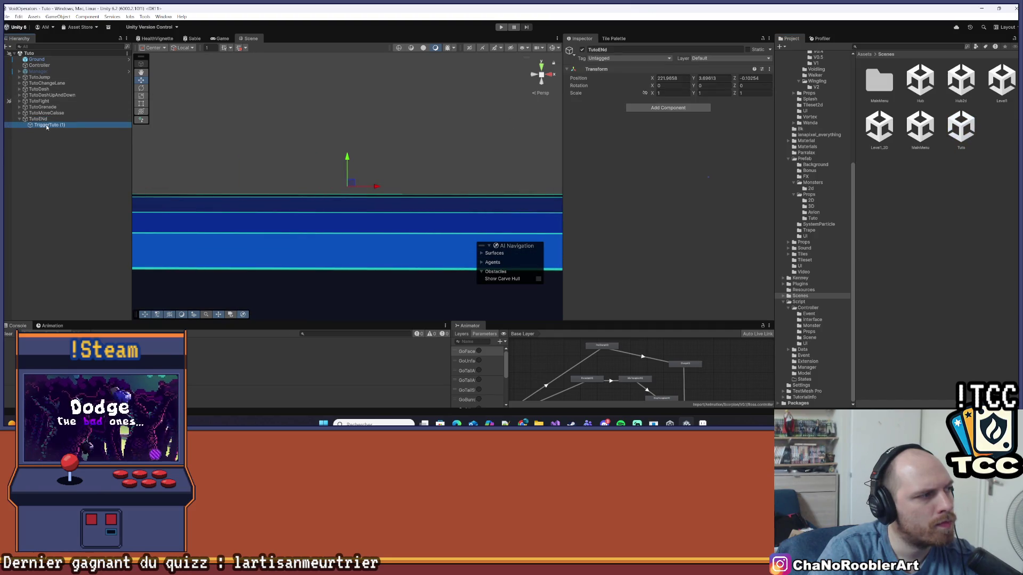
{"action": "left_click", "coordinate": [669, 180]}
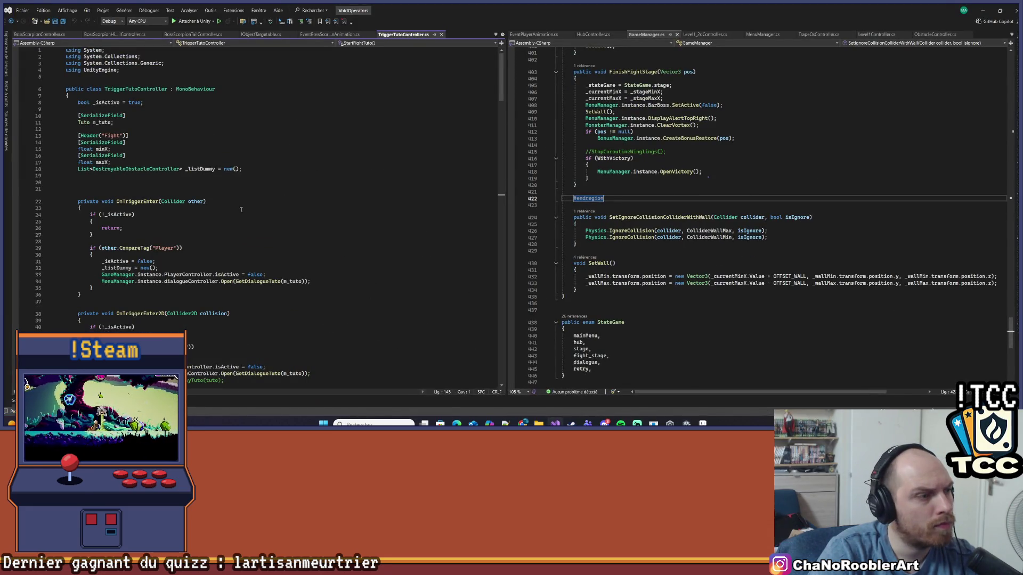
Scroll TriggerTutoController.cs to the Tuto.EndTuto case and select the Dial_EndTuto key name.
{"action": "scroll", "coordinate": [342, 293], "scroll_direction": "down", "scroll_amount": 20}
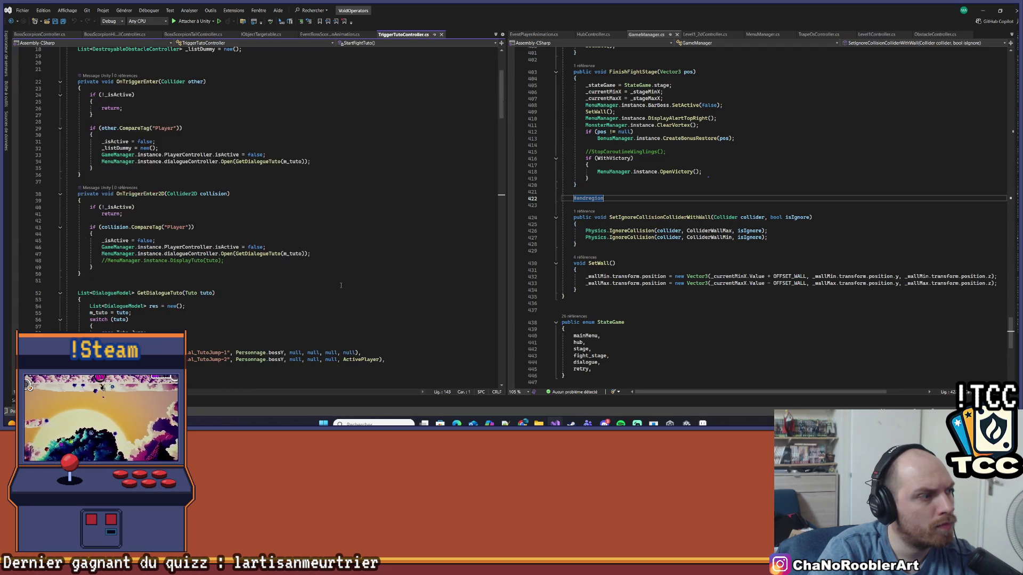
{"action": "scroll", "coordinate": [331, 275], "scroll_direction": "down", "scroll_amount": 6}
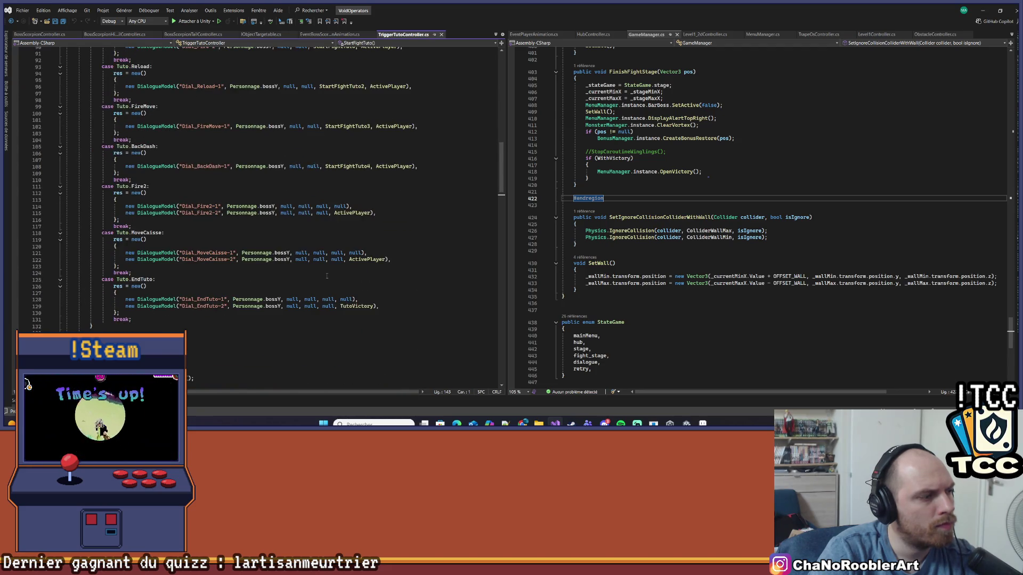
{"action": "double_click", "coordinate": [211, 300]}
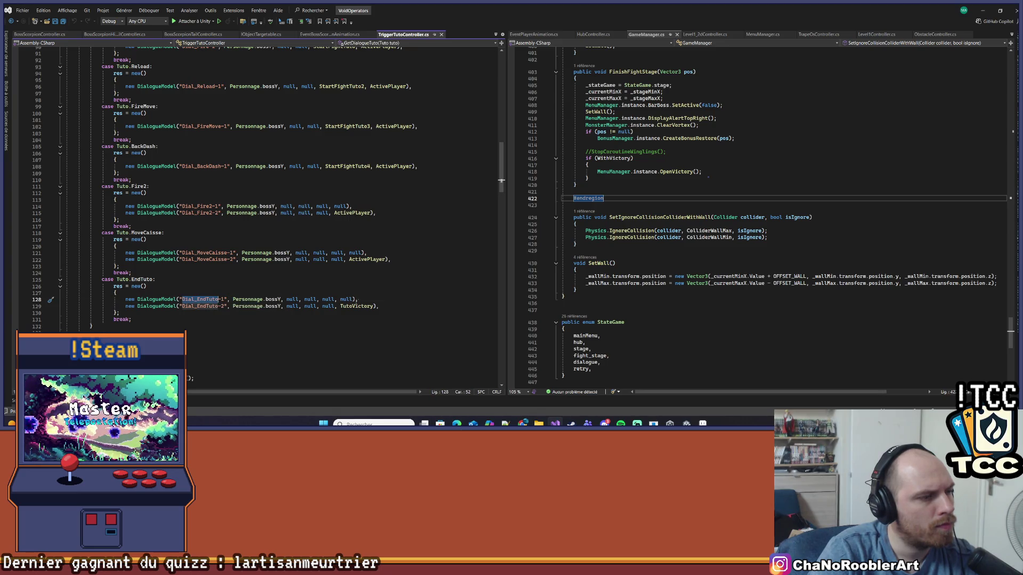
{"action": "left_click", "coordinate": [218, 300]}
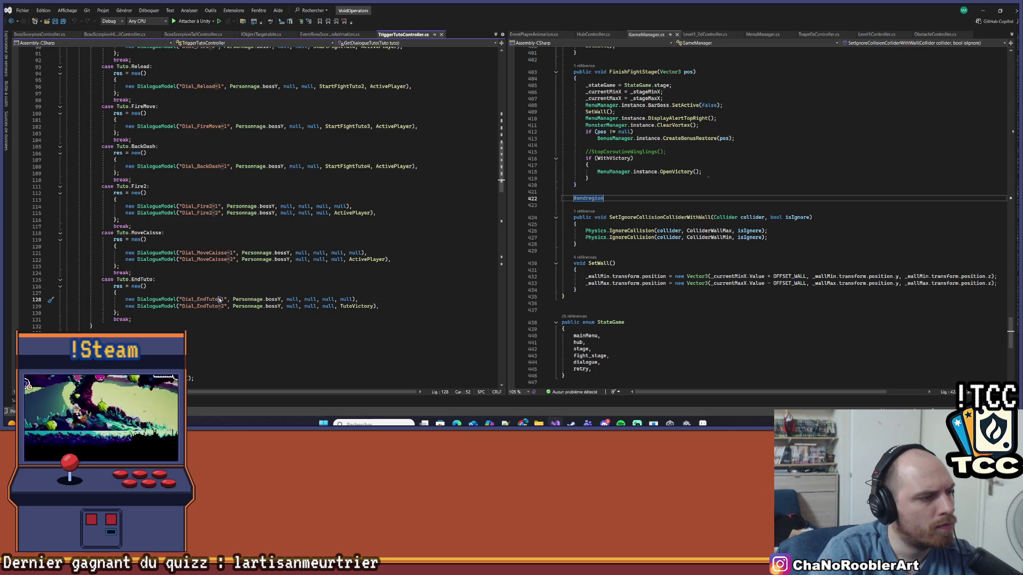
Cycle through taskbar windows and bring Unity Translator Studio PRO back to the front.
{"action": "mouse_move", "coordinate": [686, 424]}
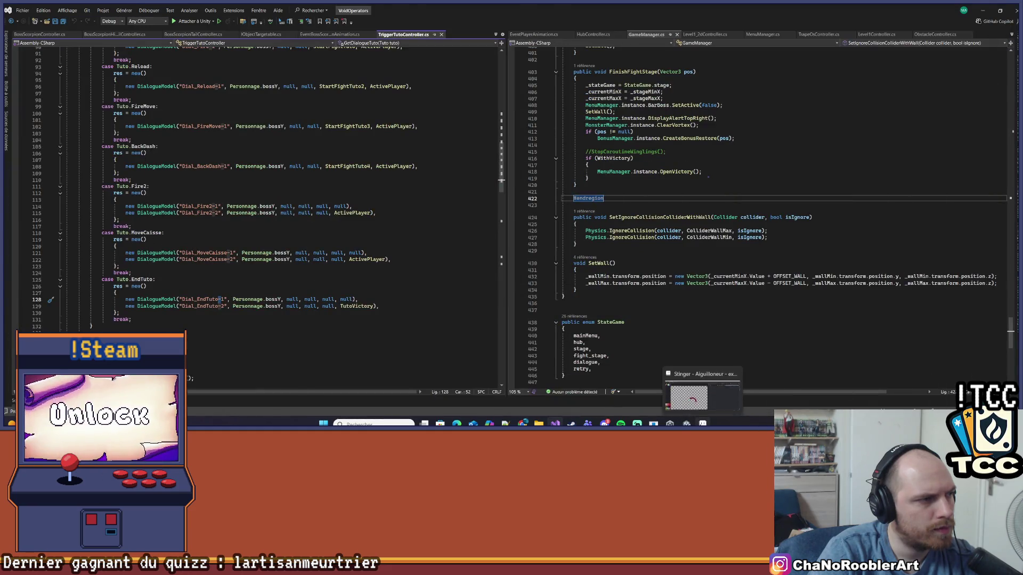
{"action": "left_click", "coordinate": [702, 424]}
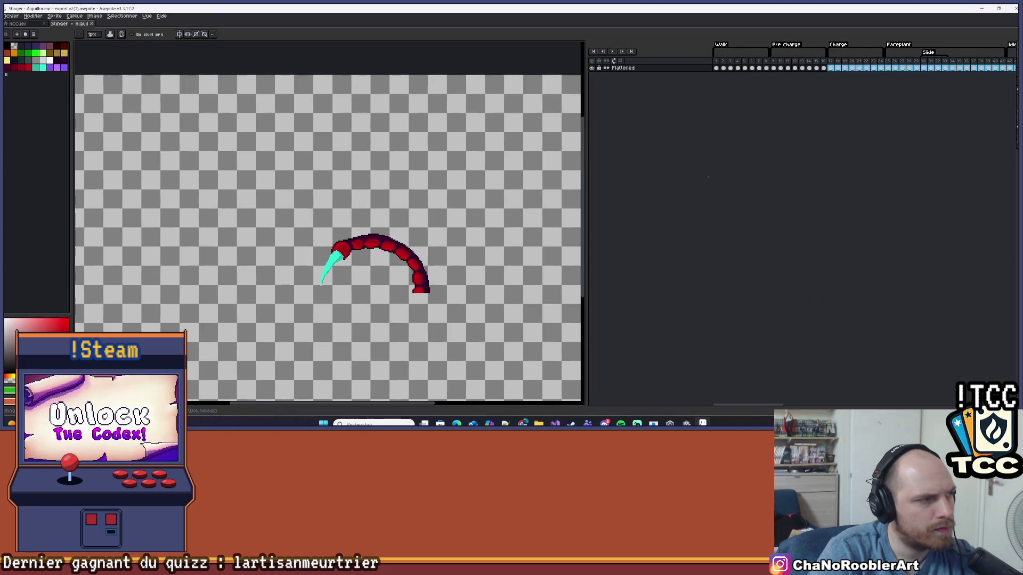
{"action": "left_click", "coordinate": [555, 423]}
{"action": "mouse_move", "coordinate": [571, 423]}
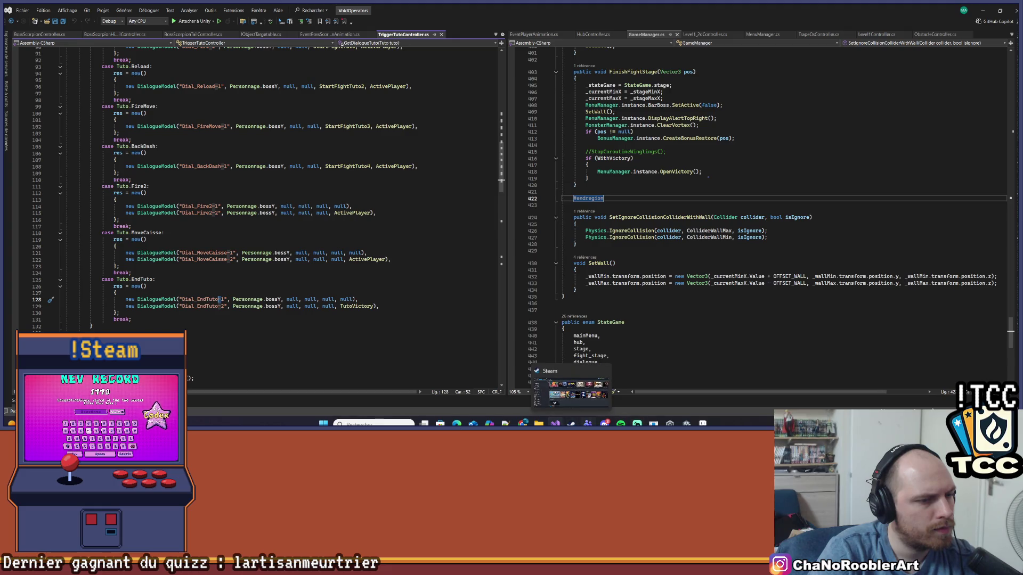
{"action": "mouse_move", "coordinate": [522, 423]}
{"action": "left_click", "coordinate": [426, 376]}
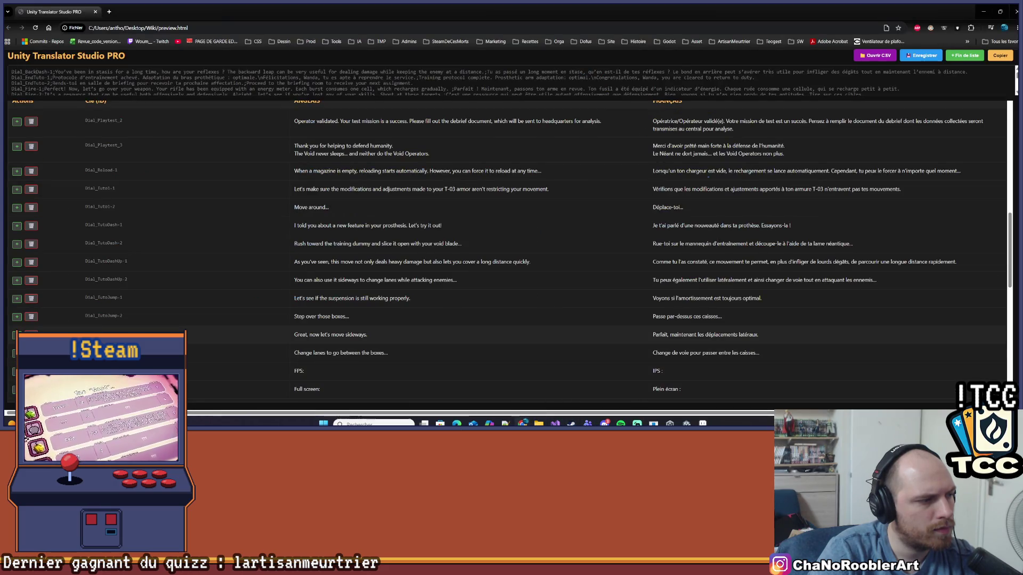
Fix Dial_EndTuto-1 so its English lines sit in the English cell and the translation in the French cell.
{"action": "scroll", "coordinate": [110, 292], "scroll_direction": "up", "scroll_amount": 10}
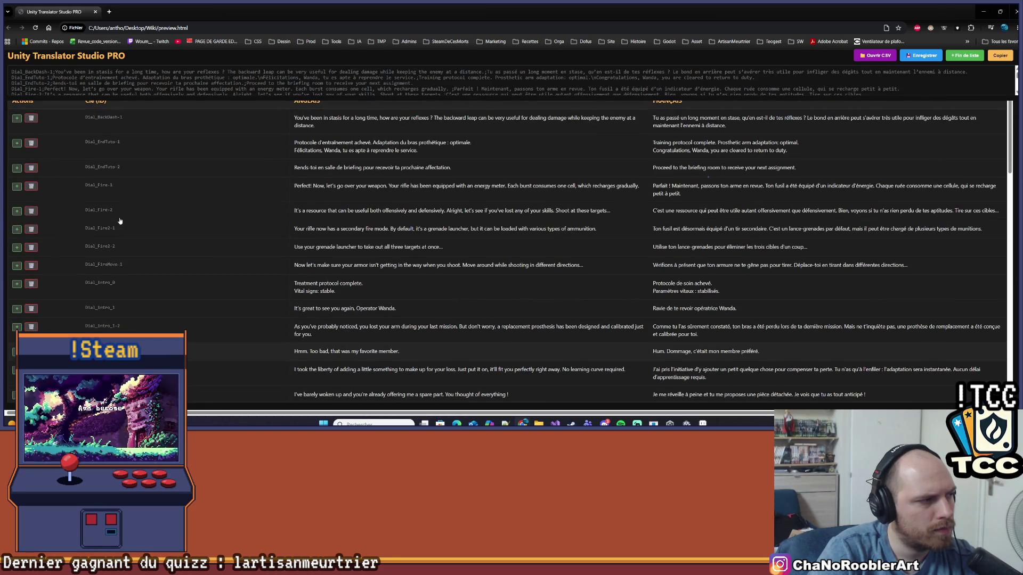
{"action": "scroll", "coordinate": [133, 195], "scroll_direction": "up", "scroll_amount": 1}
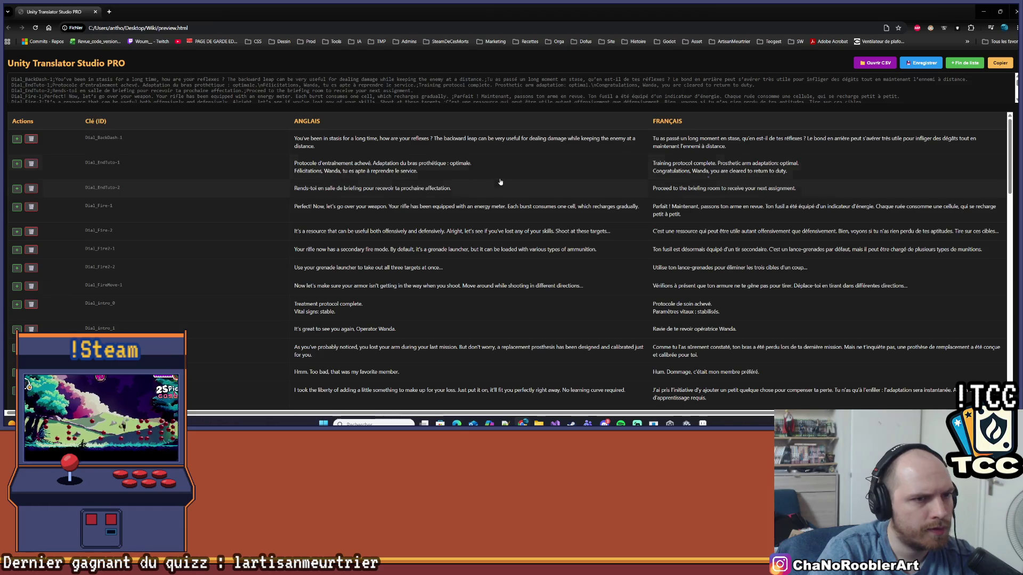
{"action": "left_click", "coordinate": [433, 176]}
{"action": "key", "text": "ctrl+a"}
{"action": "key", "text": "BackSpace"}
{"action": "left_click", "coordinate": [808, 172]}
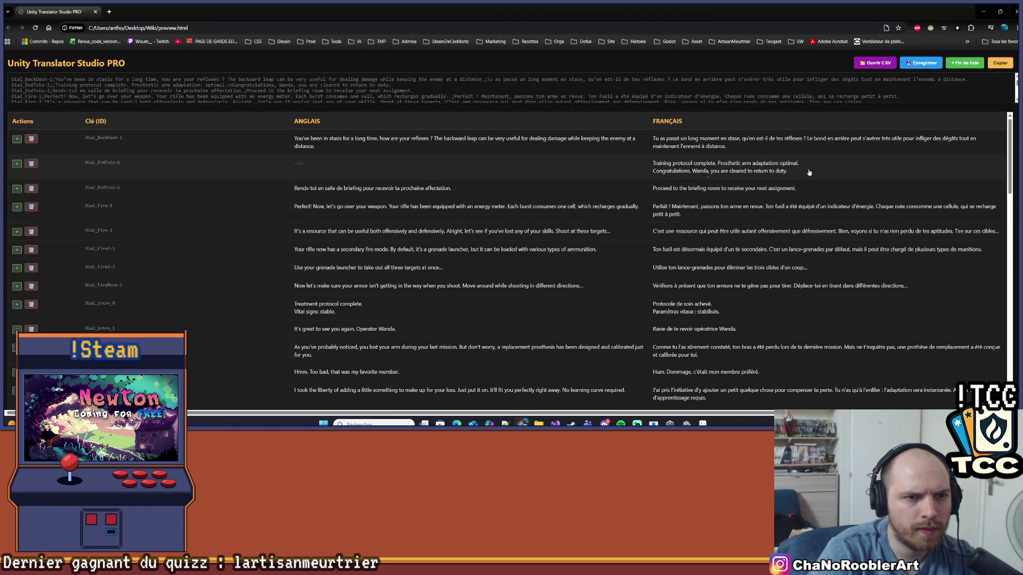
{"action": "left_click", "coordinate": [808, 172]}
{"action": "type", "text": "Protocole d'entraînement achevé. Adaptation du bras prothétique : optimale.\\nFélicitations, Wanda, tu es apte à reprendre le service."}
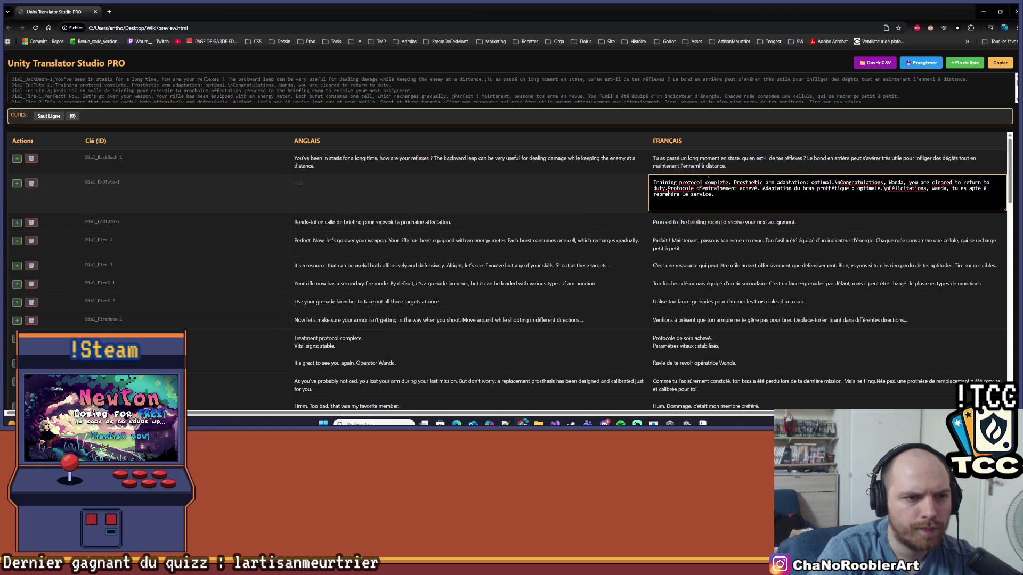
{"action": "key", "text": "ctrl+shift+Home"}
{"action": "key", "text": "ctrl+x"}
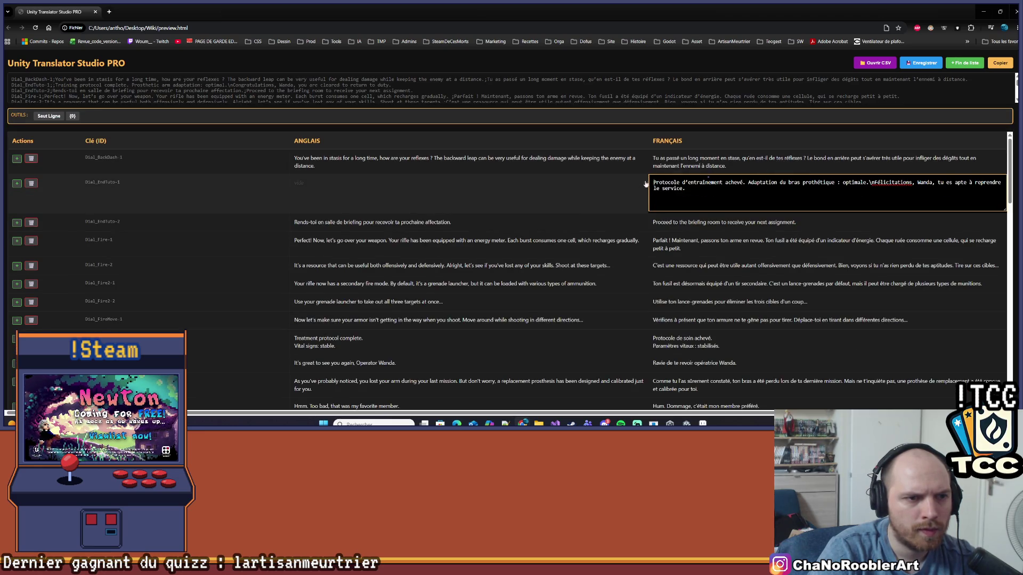
{"action": "left_click", "coordinate": [510, 188]}
{"action": "key", "text": "ctrl+v"}
{"action": "left_click", "coordinate": [431, 214]}
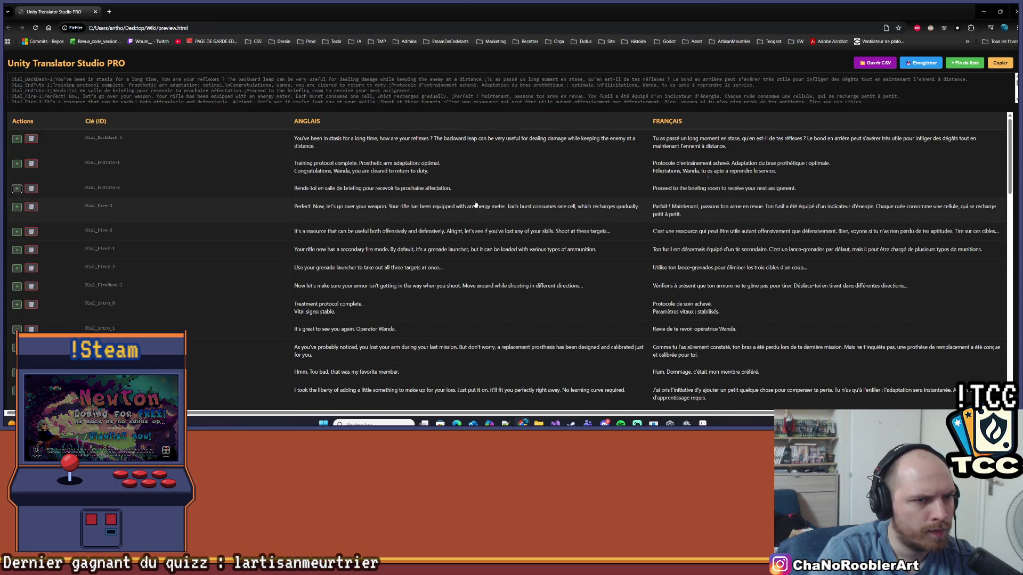
Move Dial_EndTuto-2's French sentence into the French cell and its English sentence into the English cell.
{"action": "left_click", "coordinate": [459, 195]}
{"action": "key", "text": "ctrl+a"}
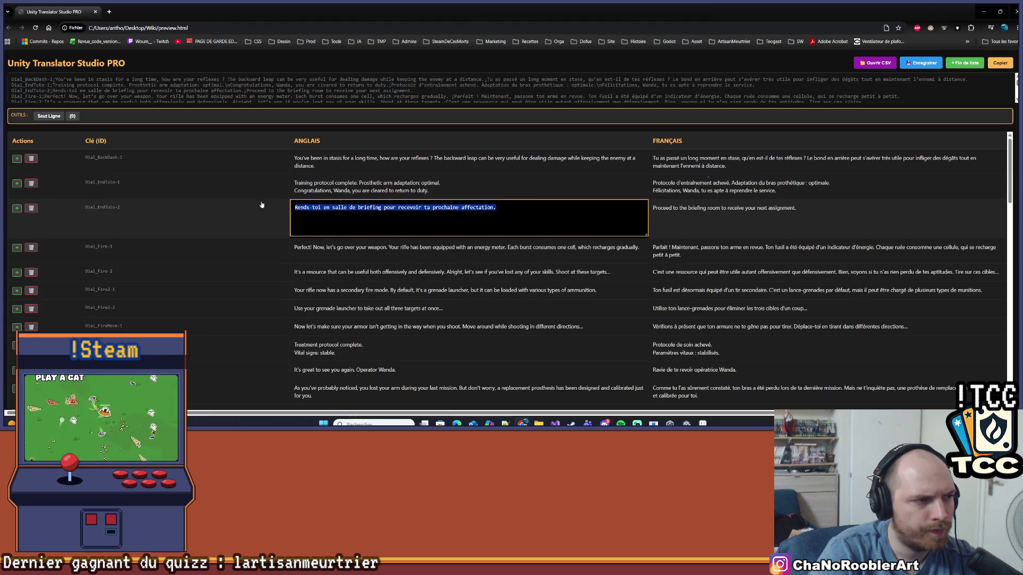
{"action": "key", "text": "Delete"}
{"action": "left_click", "coordinate": [820, 193]}
{"action": "key", "text": "ctrl+v"}
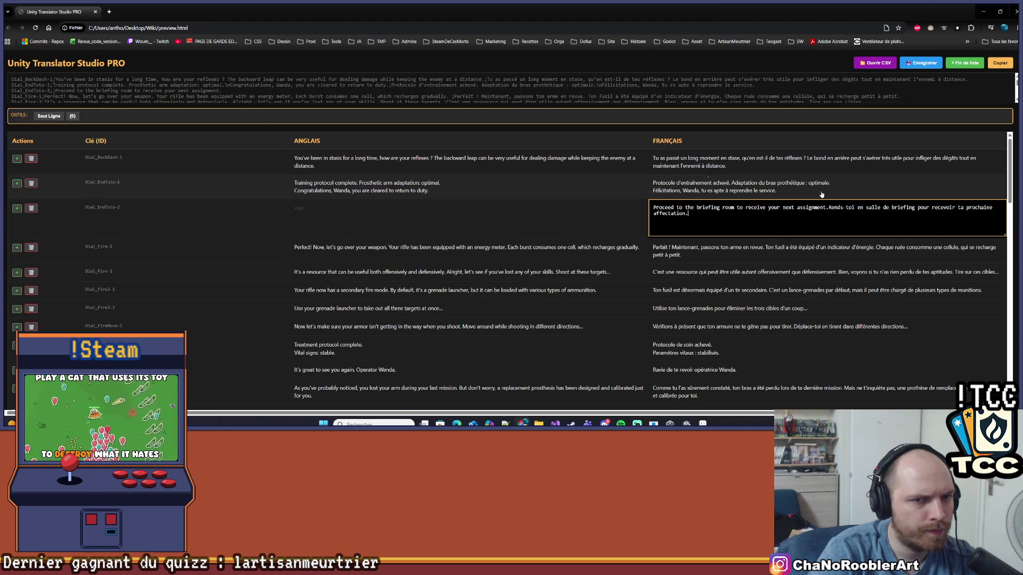
{"action": "left_click_drag", "start_coordinate": [828, 208], "coordinate": [661, 202]}
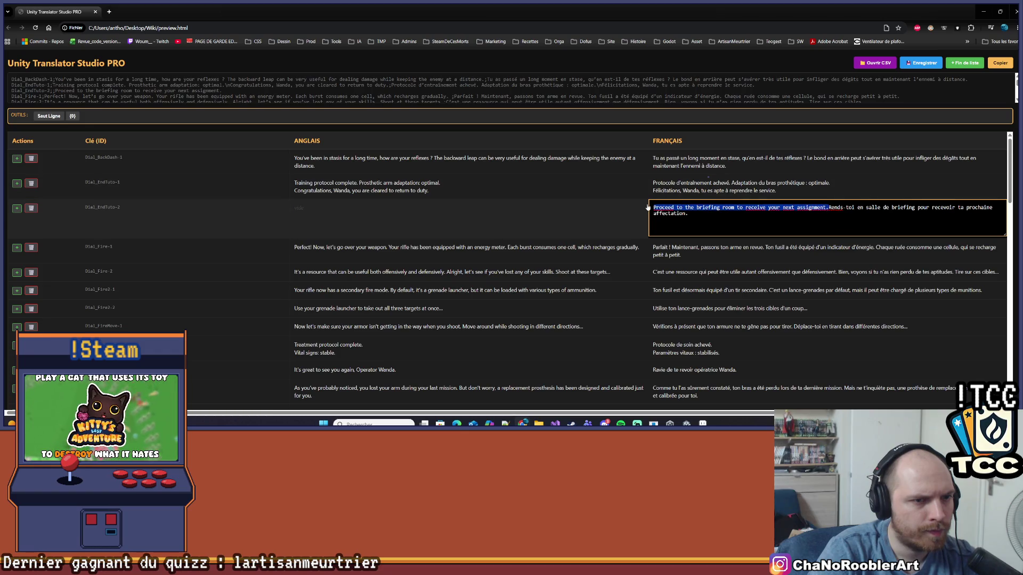
{"action": "key", "text": "ctrl+x"}
{"action": "key", "text": "Return"}
{"action": "left_click", "coordinate": [326, 202]}
{"action": "key", "text": "ctrl+v"}
{"action": "key", "text": "Return"}
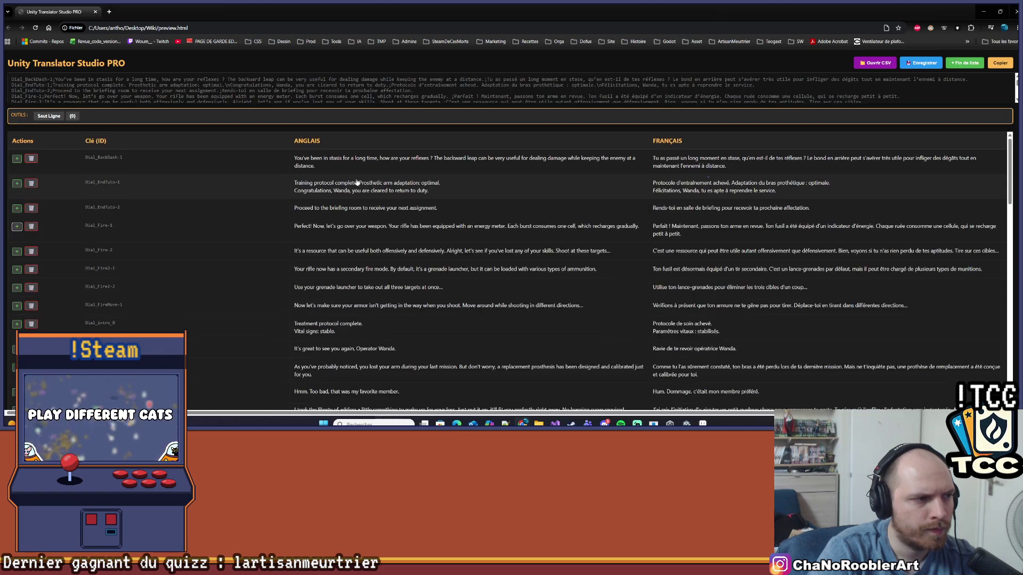
Save the translation table to location.csv and confirm the save.
{"action": "key", "text": "ctrl+s"}
{"action": "left_click", "coordinate": [519, 84]}
{"action": "left_click", "coordinate": [578, 73]}
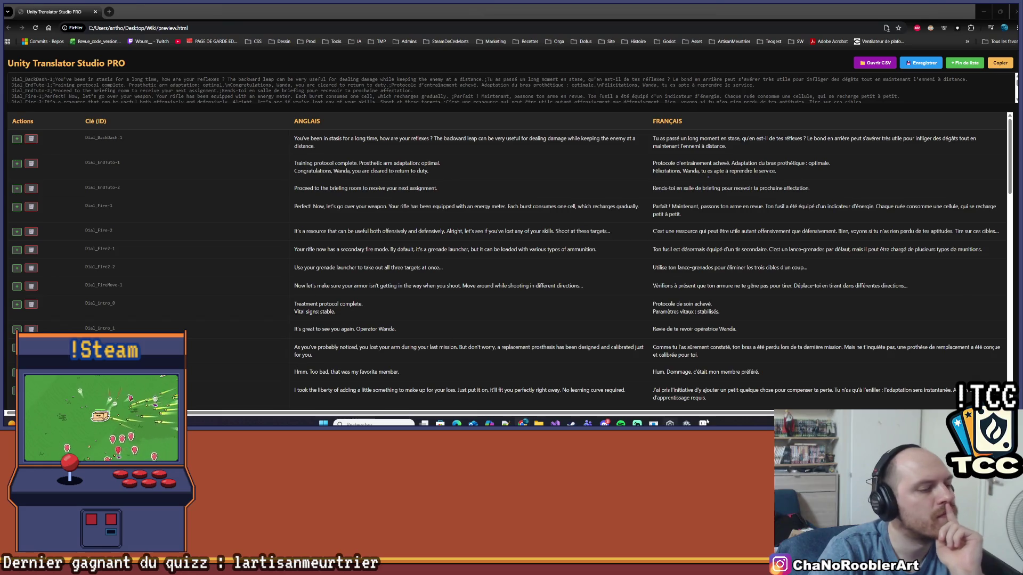
{"action": "left_click", "coordinate": [555, 424]}
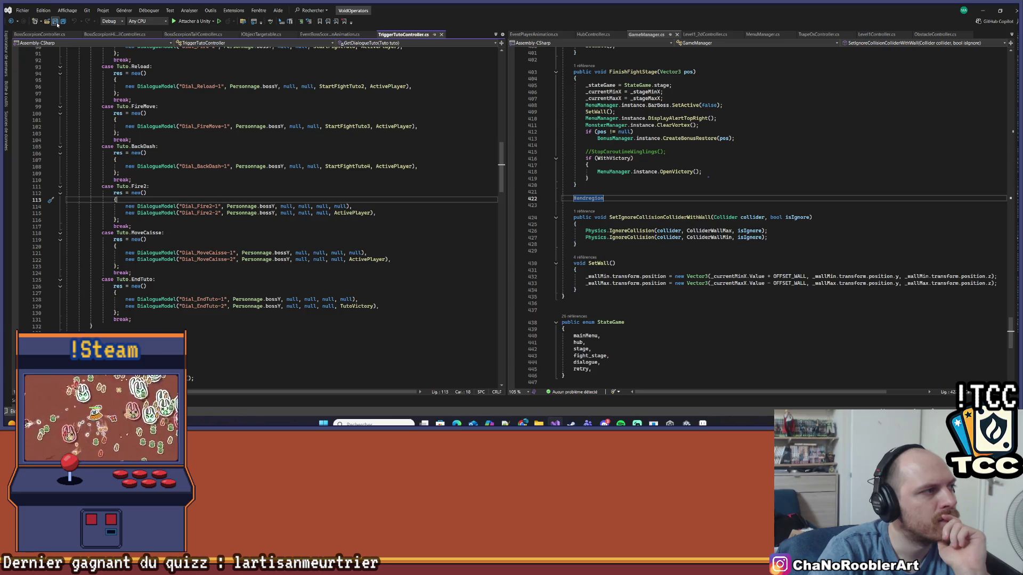
Minimize Visual Studio and the translator browser window, bringing the Unity editor forward.
{"action": "scroll", "coordinate": [446, 120], "scroll_direction": "up", "scroll_amount": 6}
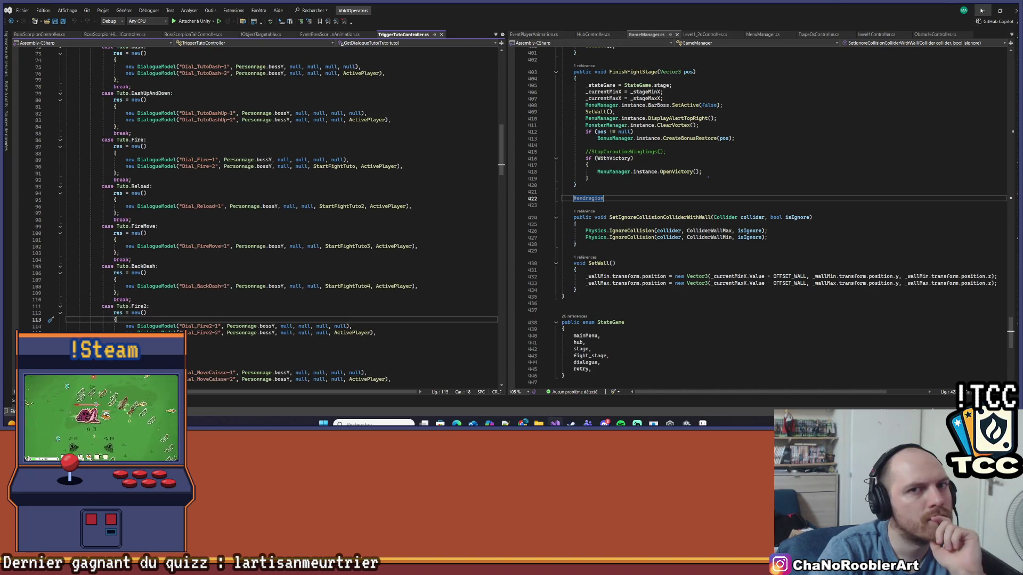
{"action": "left_click", "coordinate": [982, 10]}
{"action": "left_click", "coordinate": [982, 11]}
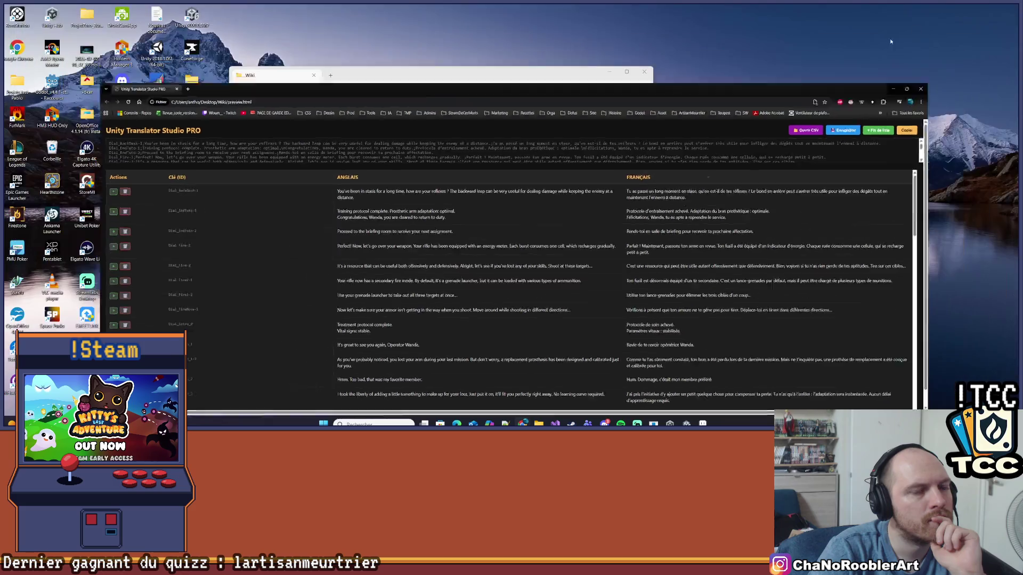
{"action": "left_click", "coordinate": [686, 423]}
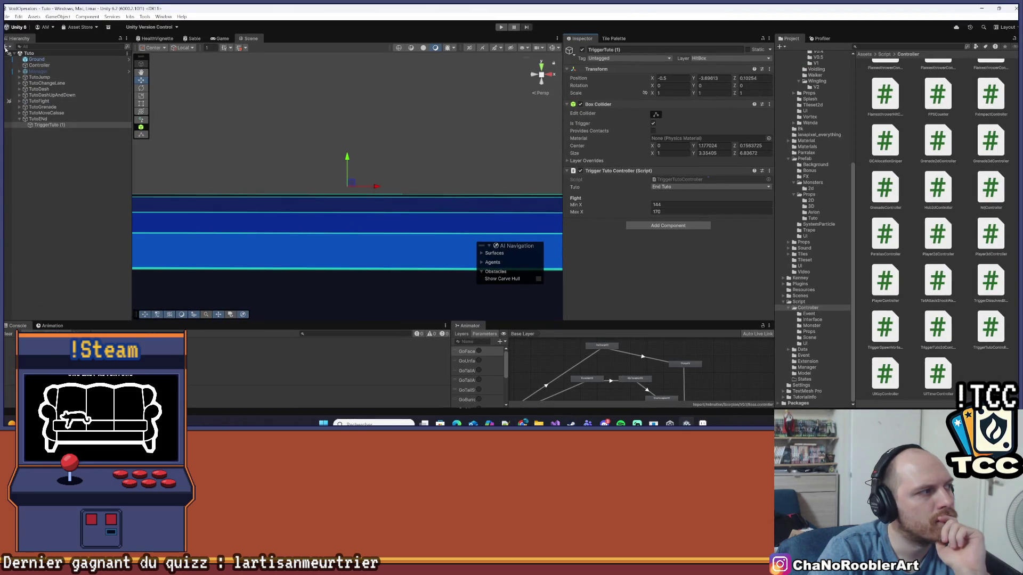
Select the Manager object, start the tutorial scene, and check the in-game Options screen.
{"action": "left_click", "coordinate": [32, 138]}
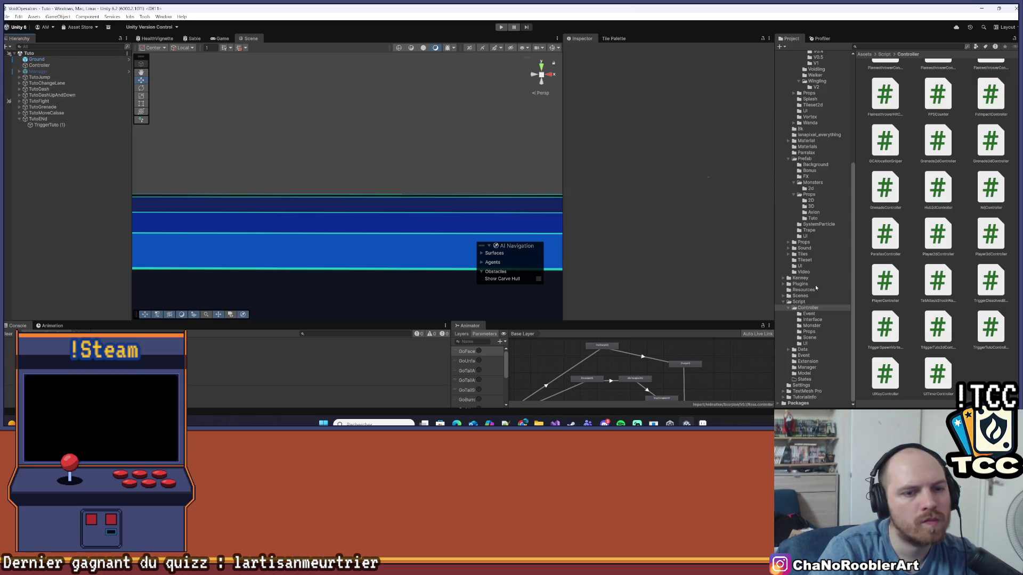
{"action": "left_click", "coordinate": [38, 71]}
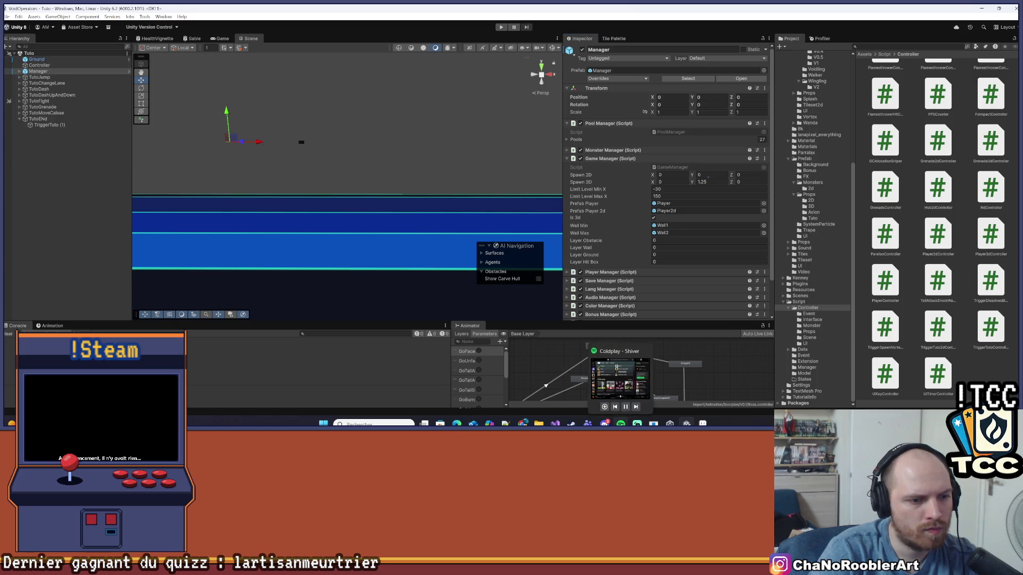
{"action": "left_click", "coordinate": [501, 27]}
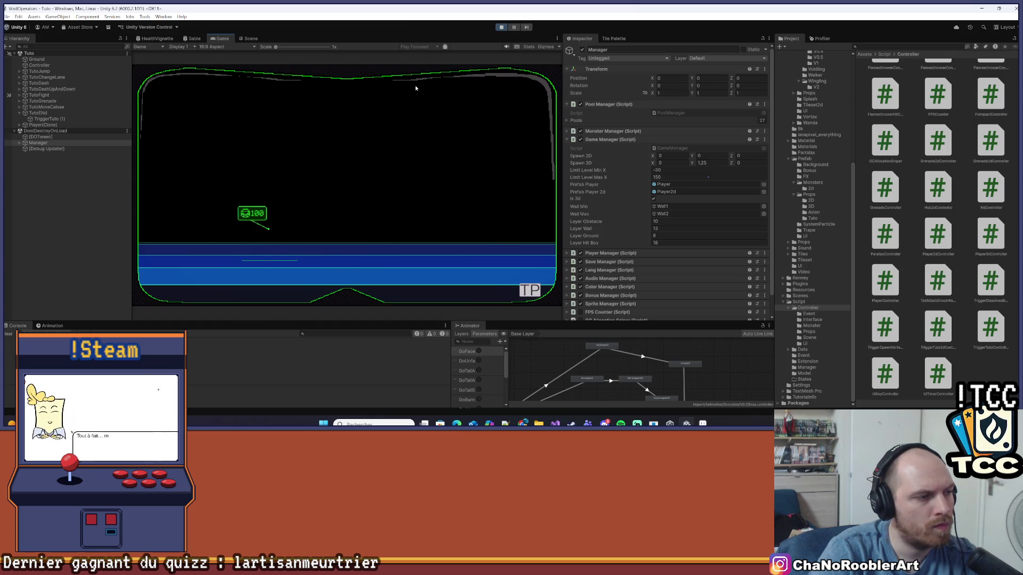
{"action": "key", "text": "Escape"}
{"action": "left_click", "coordinate": [376, 167]}
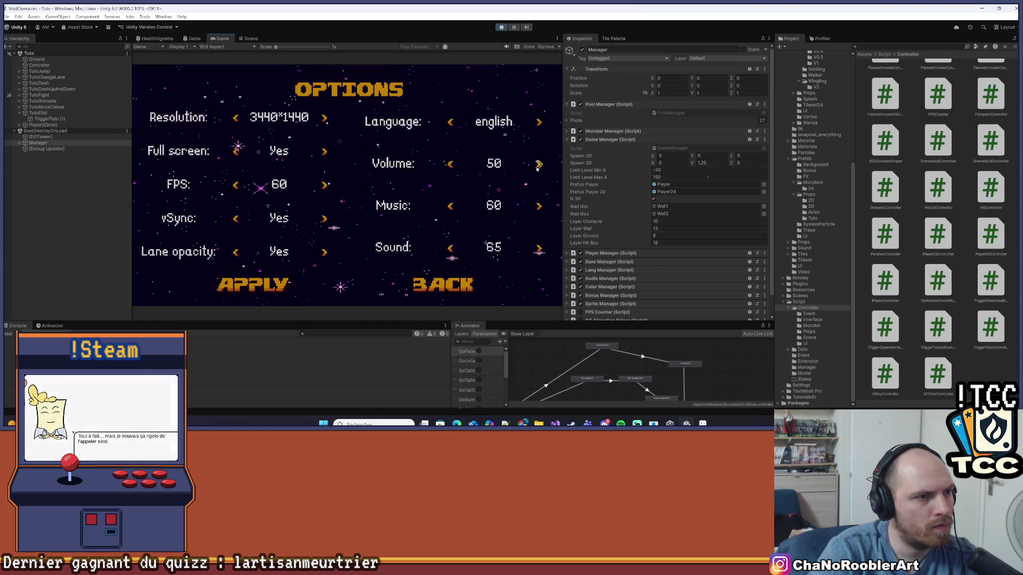
{"action": "key", "text": "Escape"}
{"action": "key", "text": "Escape"}
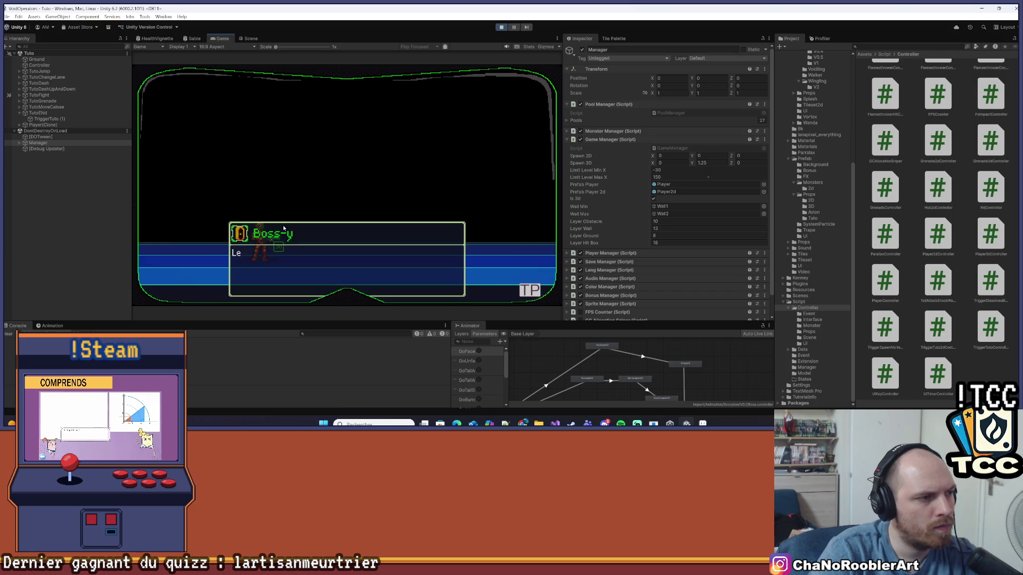
Skip Boss-y's dialogue and move the player left and right toward the crates.
{"action": "key", "text": "Return"}
{"action": "key", "text": "Return"}
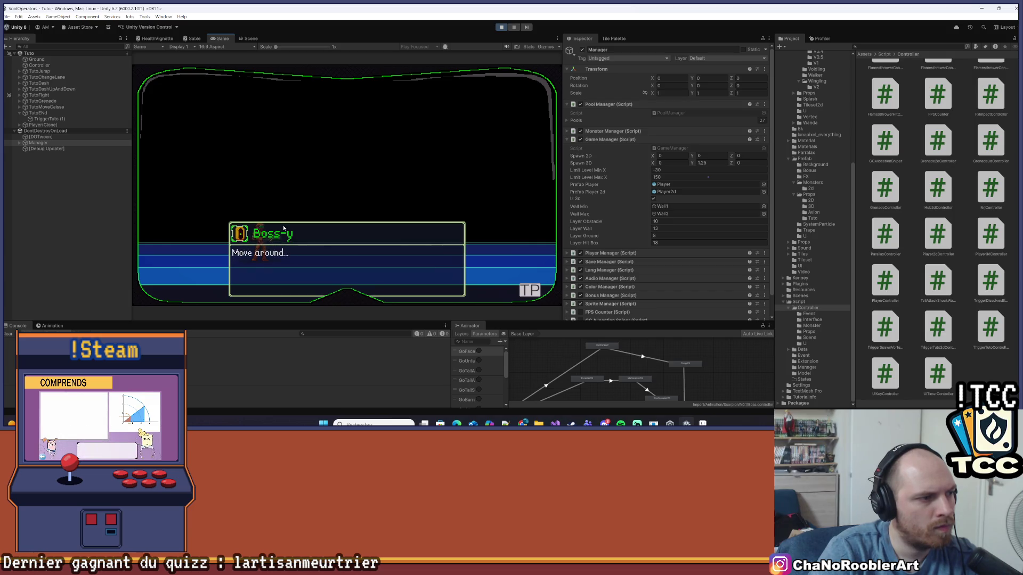
{"action": "key", "text": "Return"}
{"action": "key", "text": "Right"}
{"action": "key", "text": "Left"}
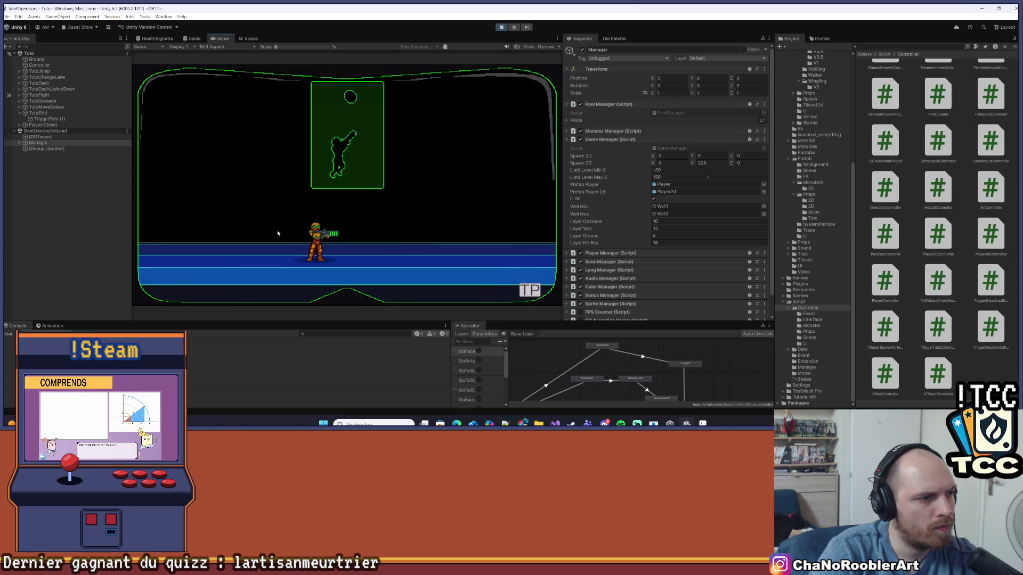
{"action": "key", "text": "Right"}
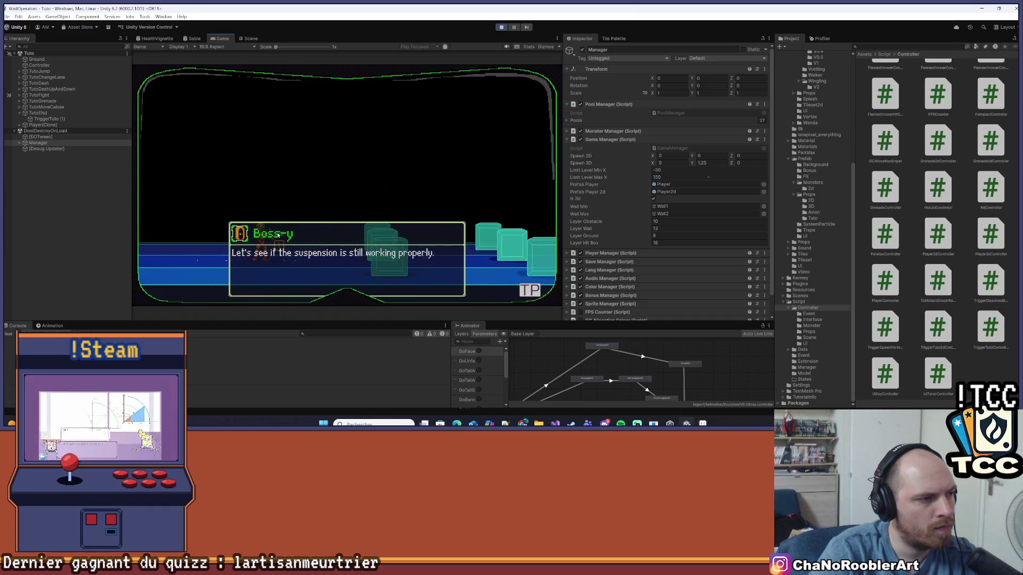
{"action": "key", "text": "Right"}
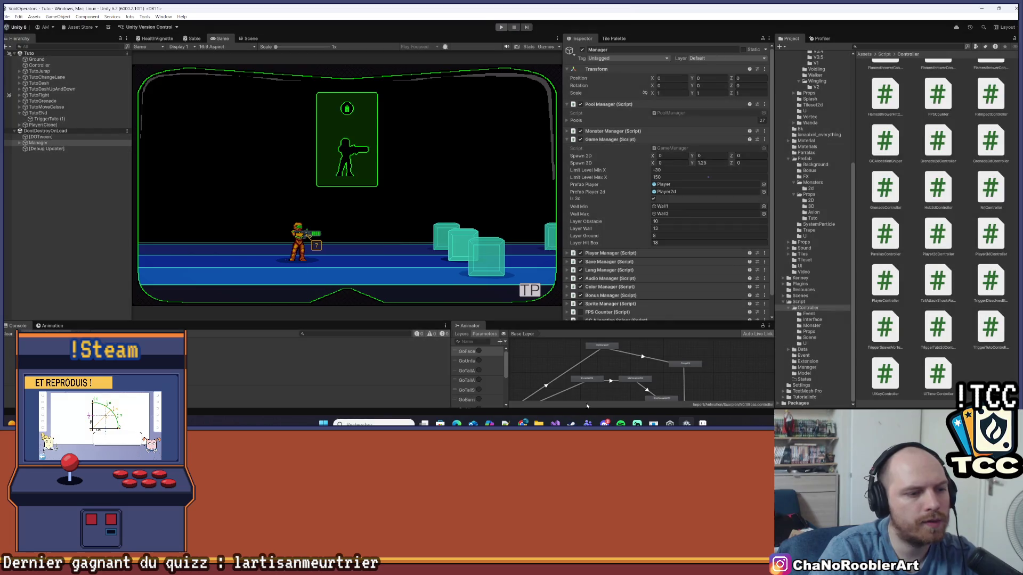
{"action": "key", "text": "alt+Tab"}
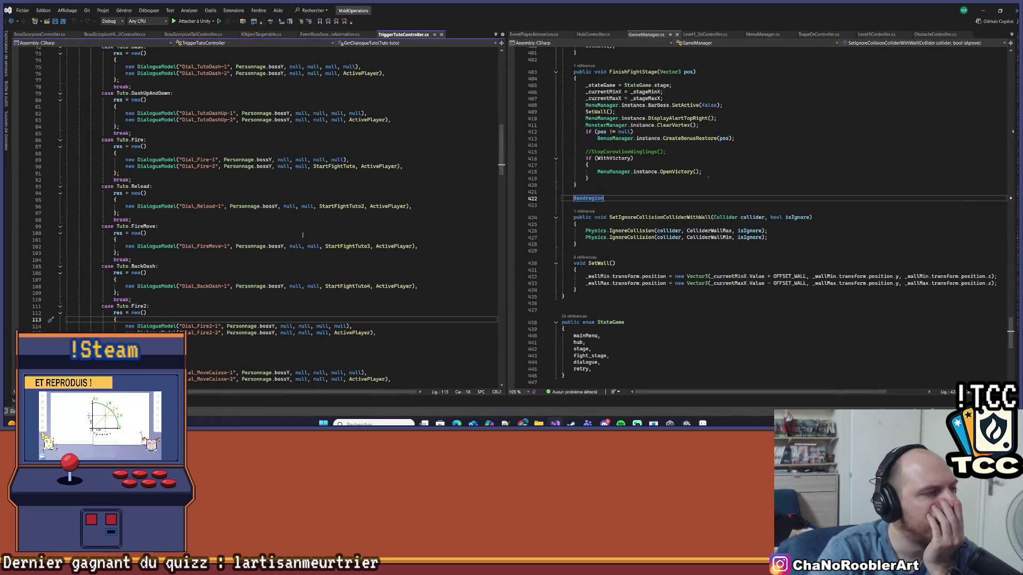
Go to isActive's definition from TriggerTutoController, opening PlayerController.cs.
{"action": "scroll", "coordinate": [302, 235], "scroll_direction": "up", "scroll_amount": 9}
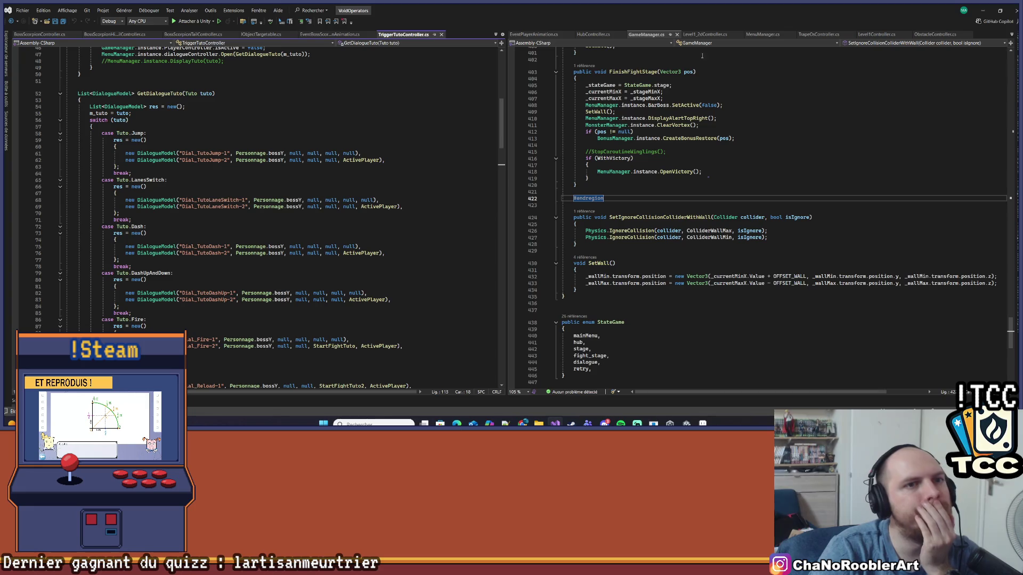
{"action": "left_click", "coordinate": [495, 35]}
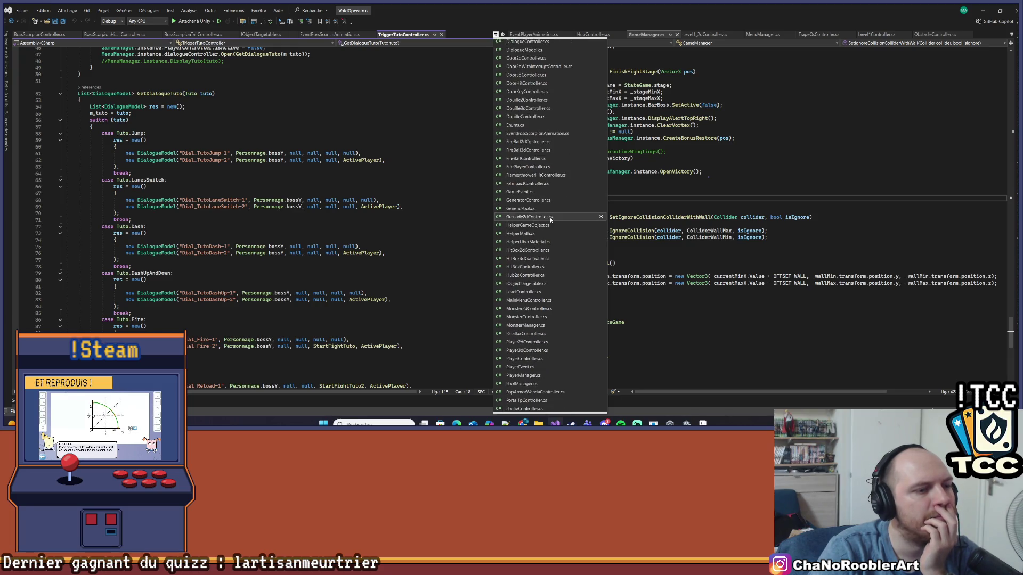
{"action": "left_click", "coordinate": [368, 149]}
{"action": "scroll", "coordinate": [367, 153], "scroll_direction": "up", "scroll_amount": 6}
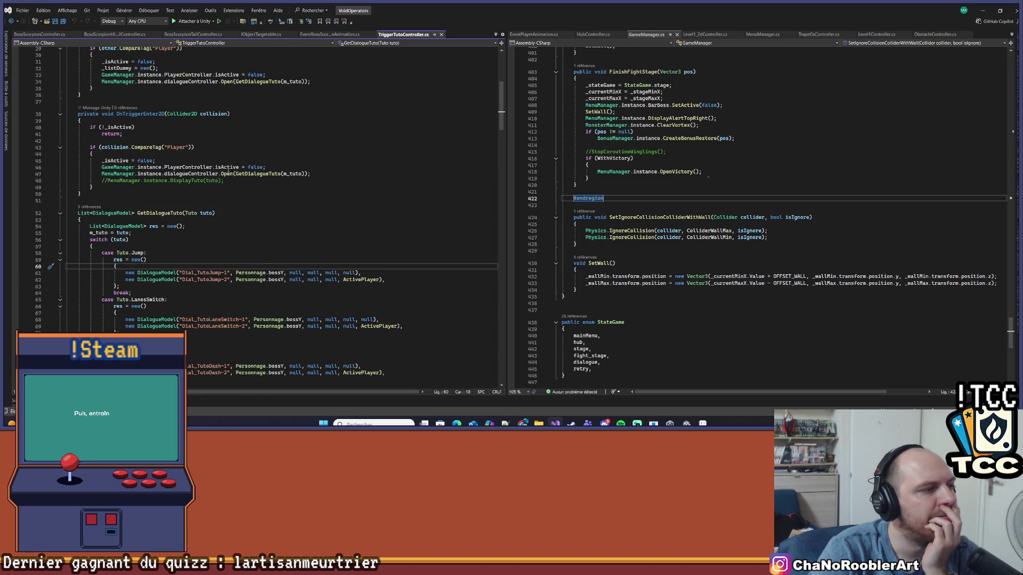
{"action": "right_click", "coordinate": [227, 169]}
{"action": "left_click", "coordinate": [273, 231]}
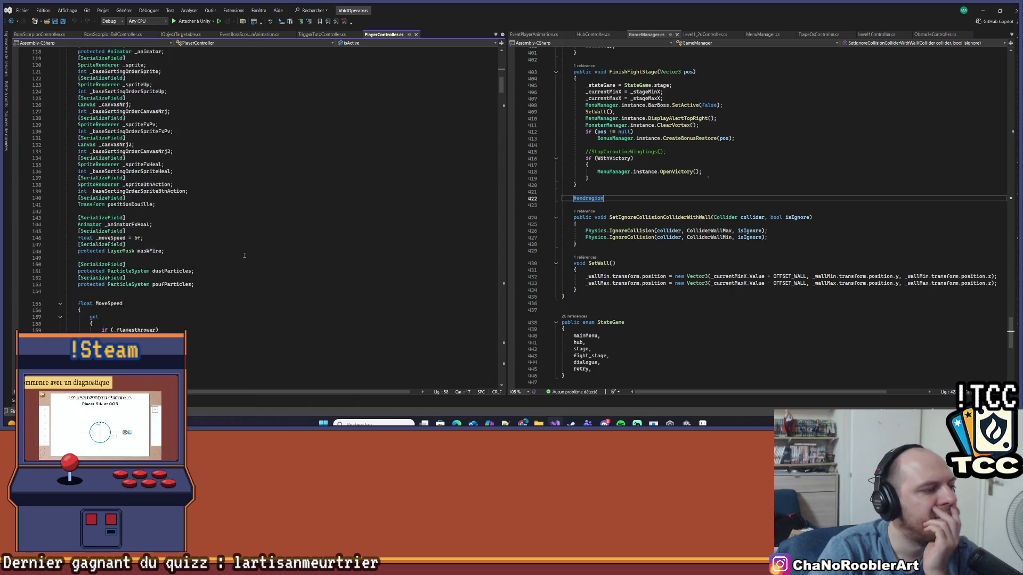
{"action": "scroll", "coordinate": [244, 256], "scroll_direction": "down", "scroll_amount": 20}
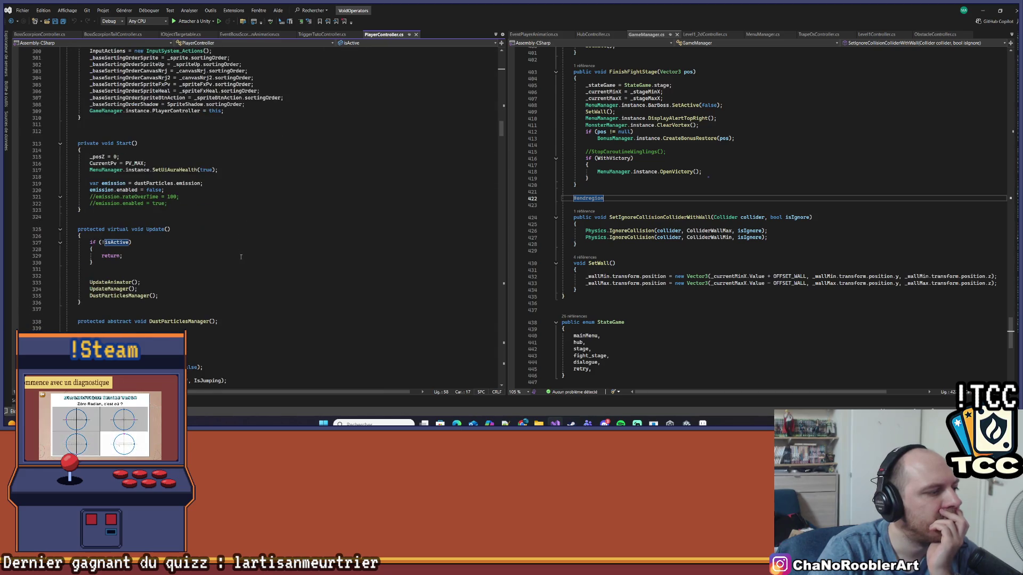
{"action": "scroll", "coordinate": [241, 257], "scroll_direction": "down", "scroll_amount": 9}
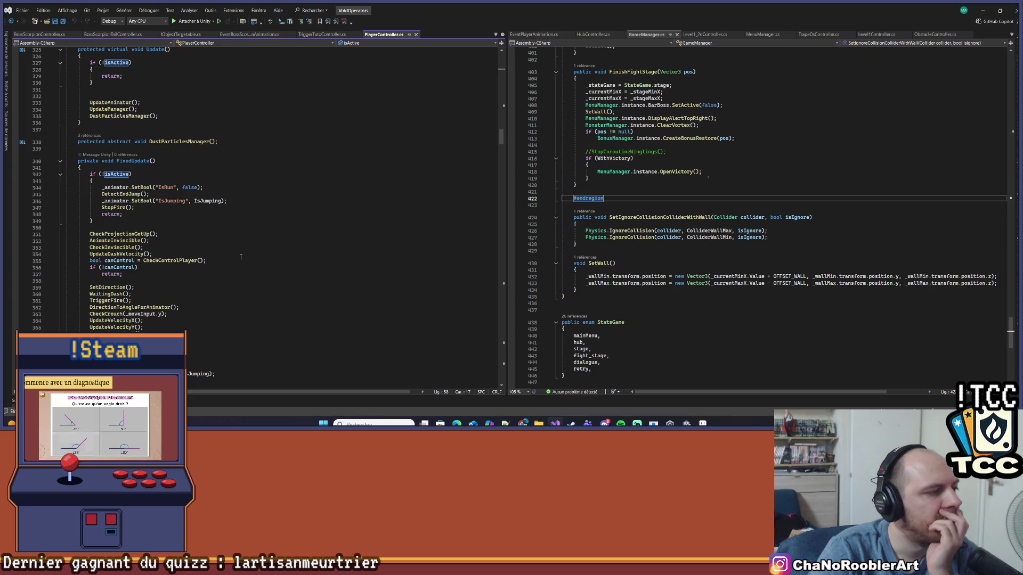
{"action": "scroll", "coordinate": [240, 257], "scroll_direction": "down", "scroll_amount": 3}
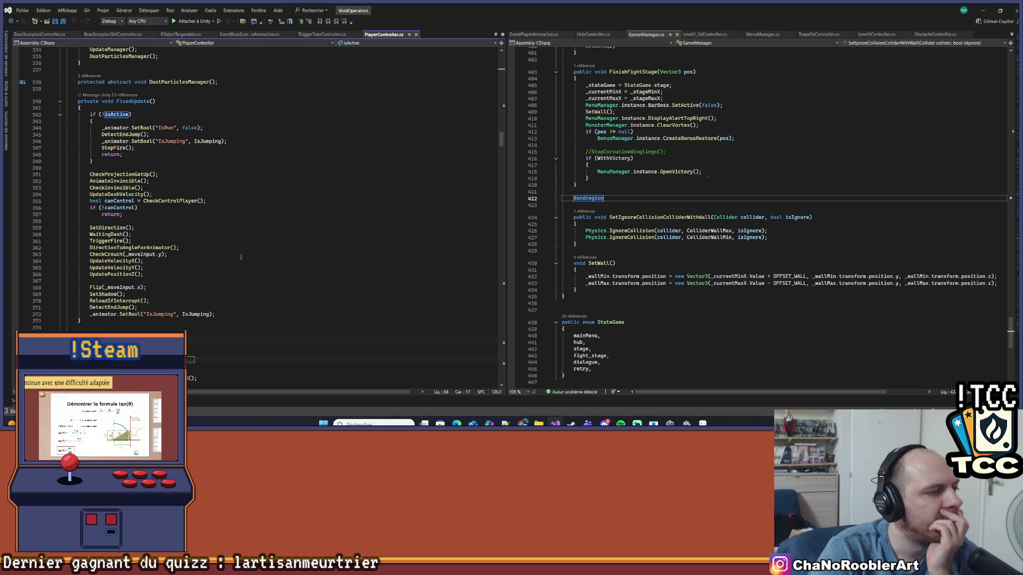
{"action": "left_click", "coordinate": [116, 261]}
{"action": "right_click", "coordinate": [116, 261]}
{"action": "left_click", "coordinate": [139, 253]}
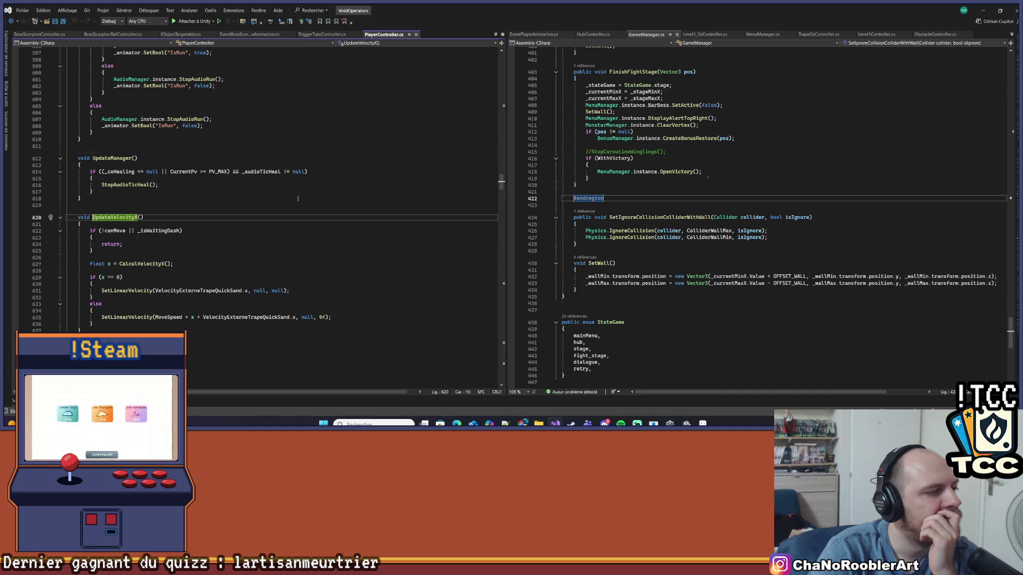
{"action": "scroll", "coordinate": [298, 199], "scroll_direction": "down", "scroll_amount": 14}
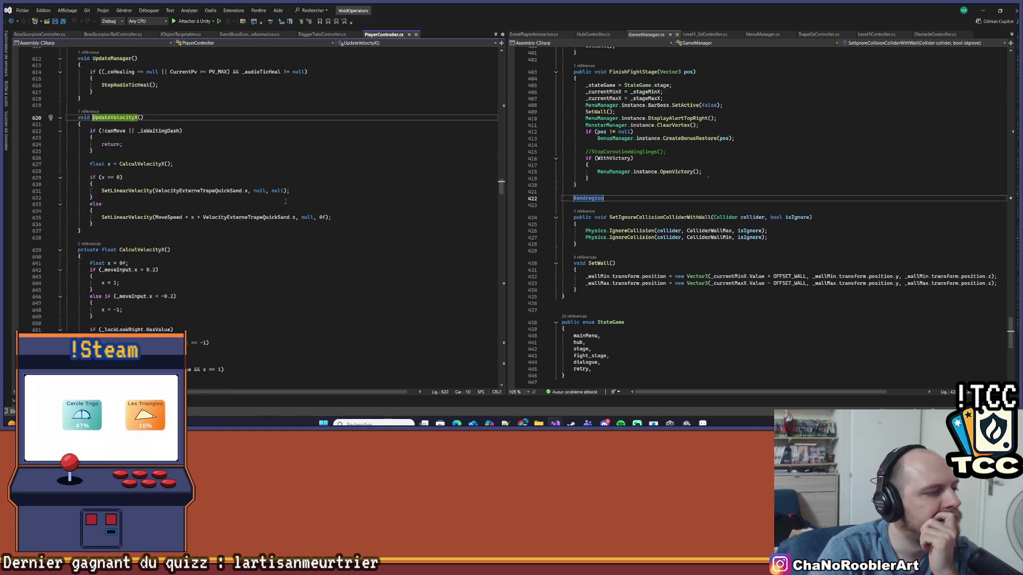
{"action": "scroll", "coordinate": [268, 208], "scroll_direction": "up", "scroll_amount": 15}
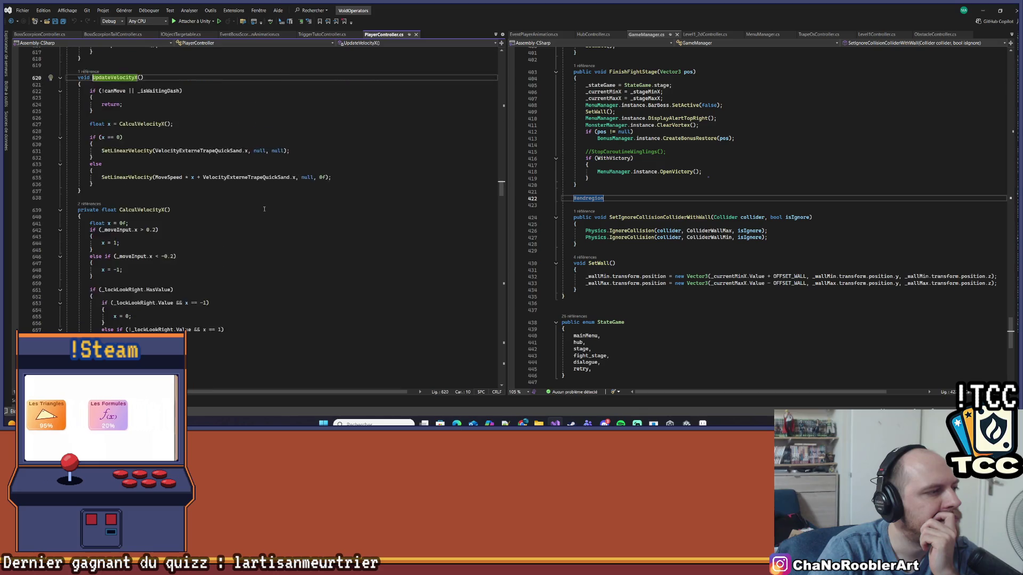
{"action": "scroll", "coordinate": [261, 210], "scroll_direction": "up", "scroll_amount": 14}
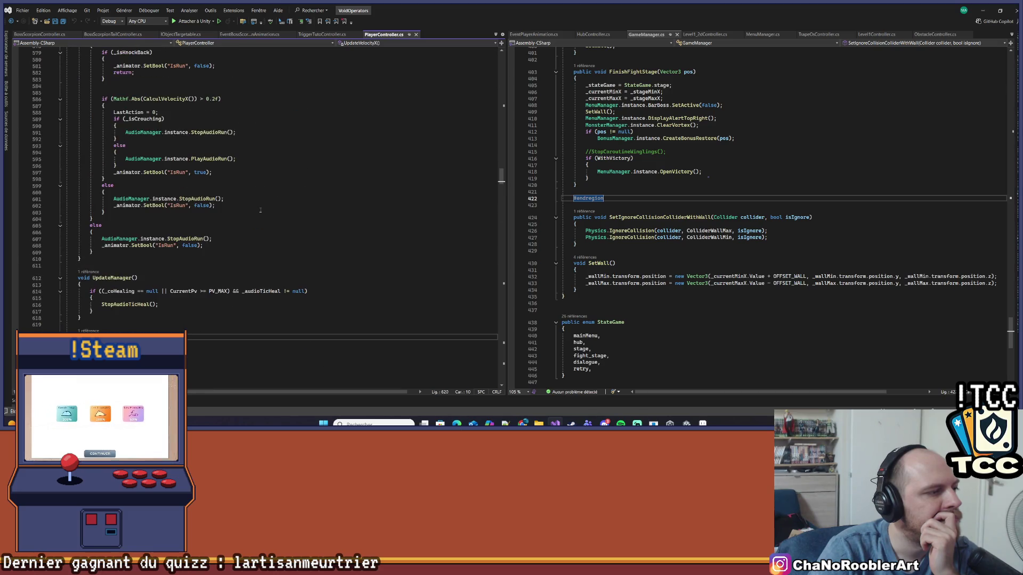
{"action": "scroll", "coordinate": [261, 210], "scroll_direction": "up", "scroll_amount": 8}
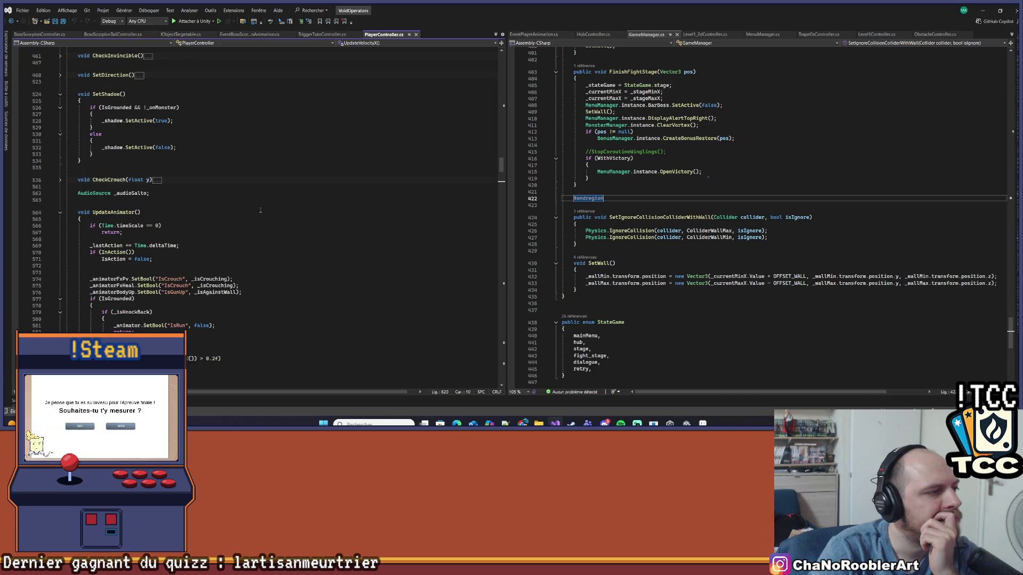
{"action": "scroll", "coordinate": [261, 210], "scroll_direction": "up", "scroll_amount": 15}
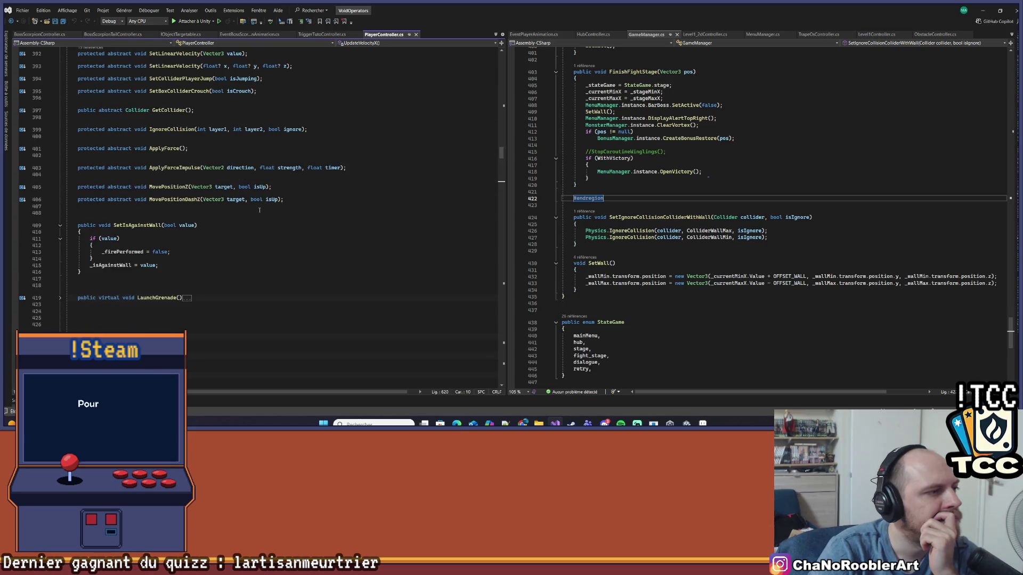
{"action": "scroll", "coordinate": [260, 210], "scroll_direction": "up", "scroll_amount": 4}
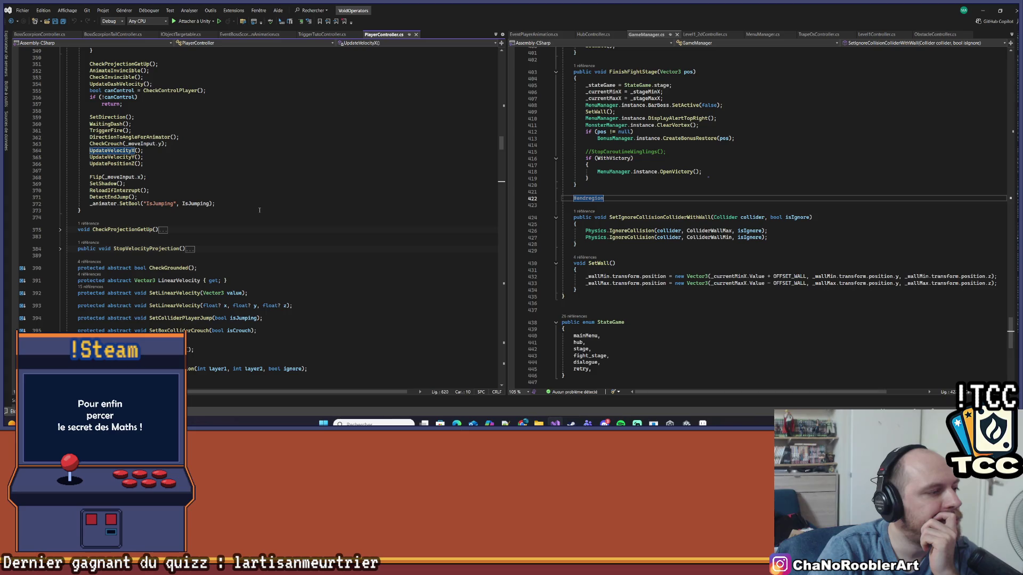
{"action": "scroll", "coordinate": [259, 210], "scroll_direction": "up", "scroll_amount": 3}
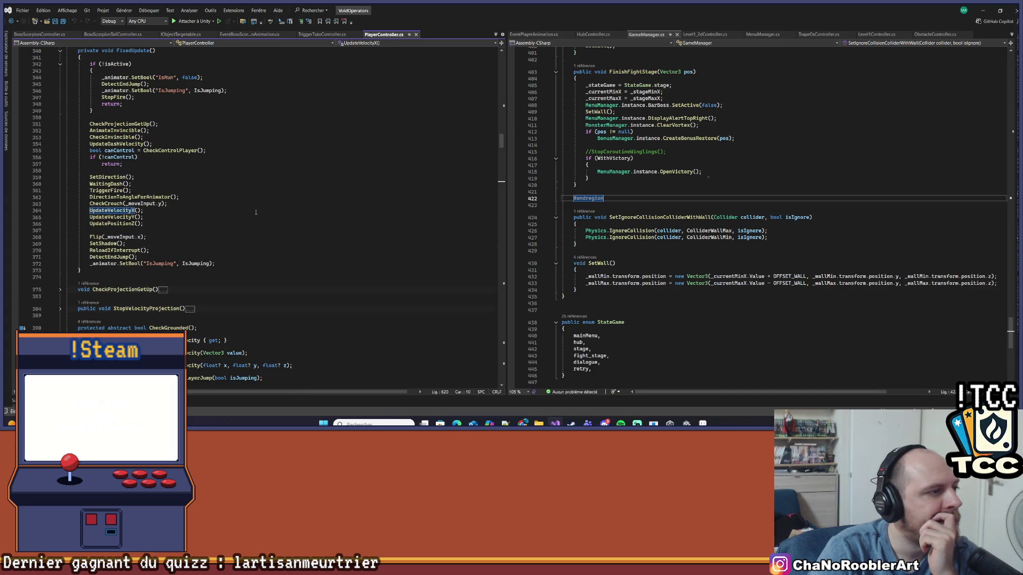
{"action": "scroll", "coordinate": [256, 212], "scroll_direction": "up", "scroll_amount": 1}
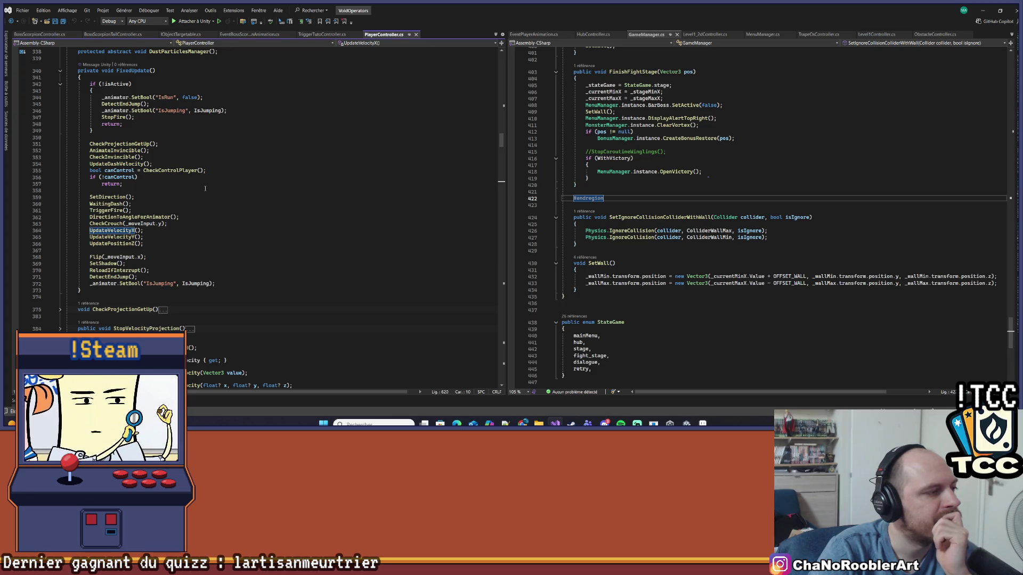
{"action": "scroll", "coordinate": [196, 186], "scroll_direction": "up", "scroll_amount": 2}
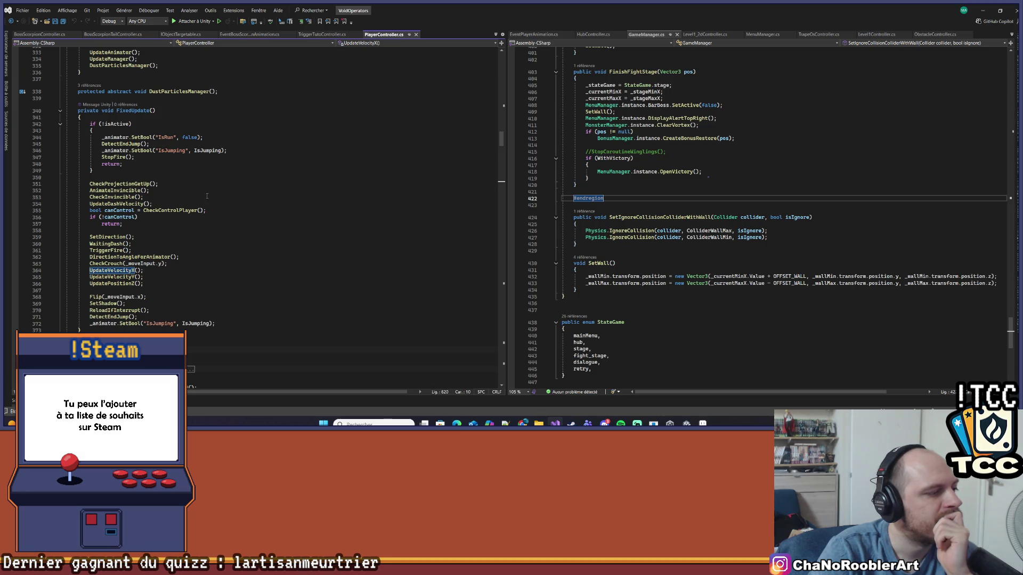
{"action": "scroll", "coordinate": [220, 325], "scroll_direction": "up", "scroll_amount": 13}
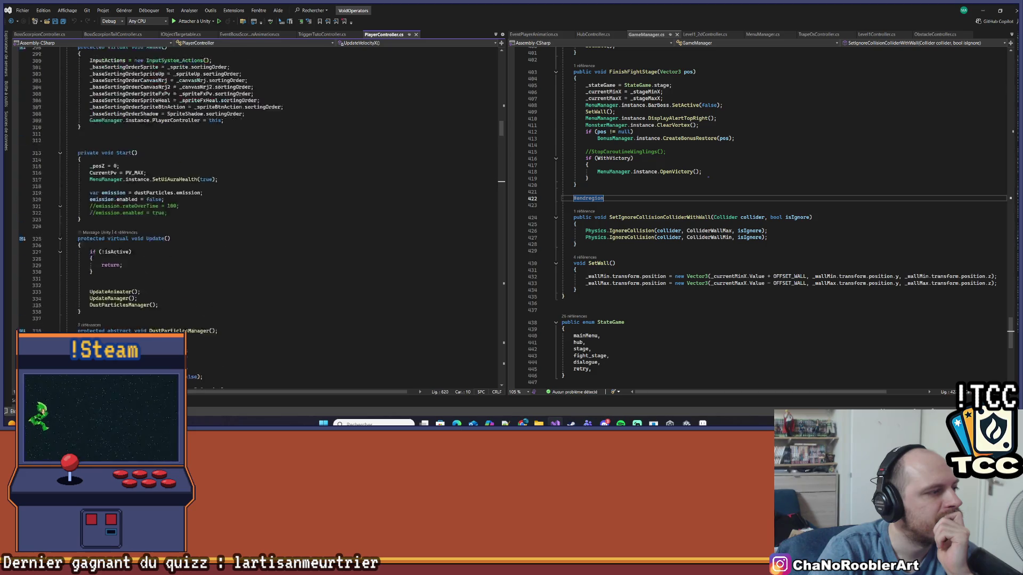
{"action": "scroll", "coordinate": [171, 330], "scroll_direction": "down", "scroll_amount": 20}
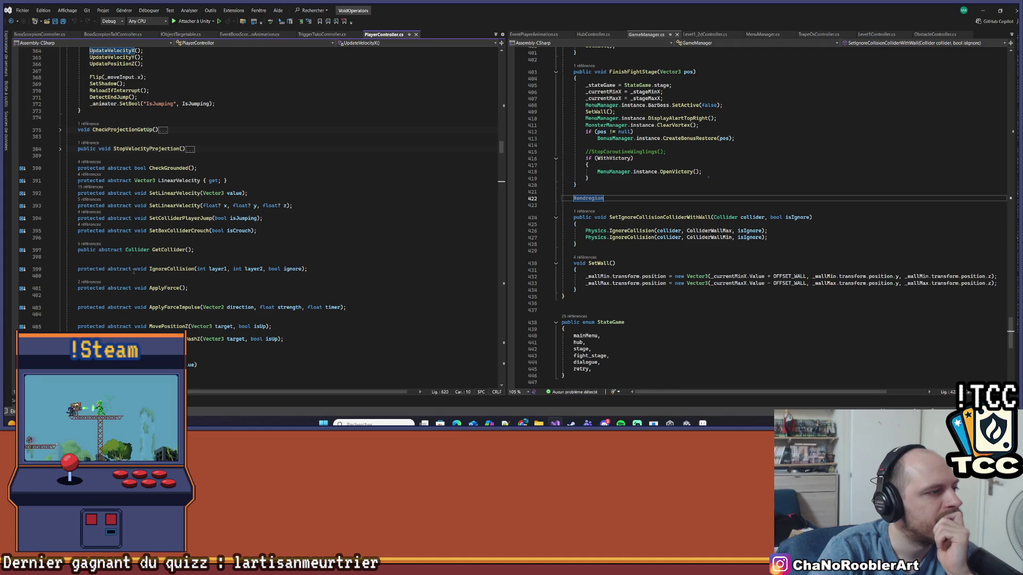
Expand the collapsed StopVelocityProjection method and scroll down to UpdateAnimator.
{"action": "left_click", "coordinate": [57, 151]}
{"action": "left_click", "coordinate": [60, 150]}
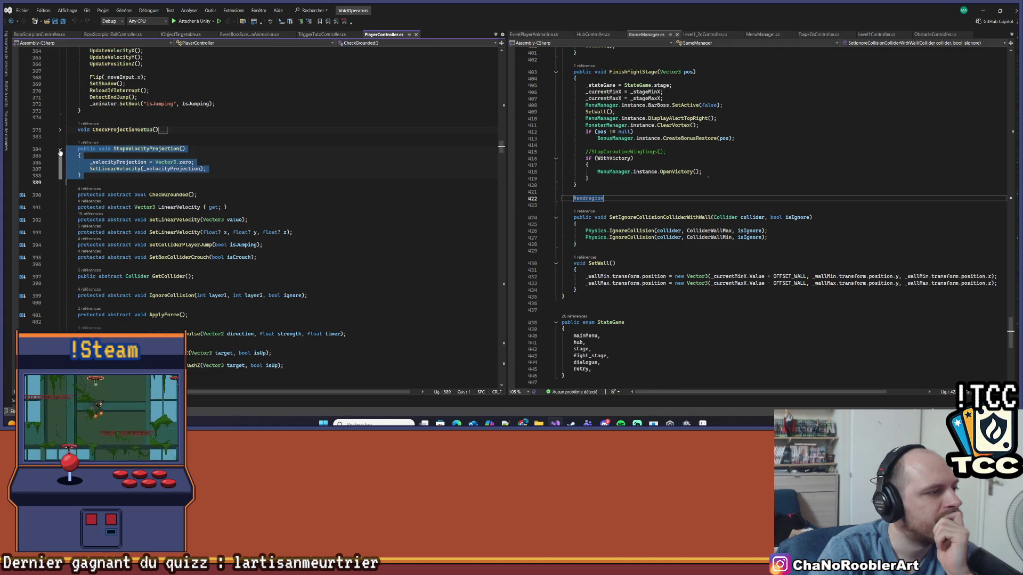
{"action": "scroll", "coordinate": [234, 224], "scroll_direction": "down", "scroll_amount": 10}
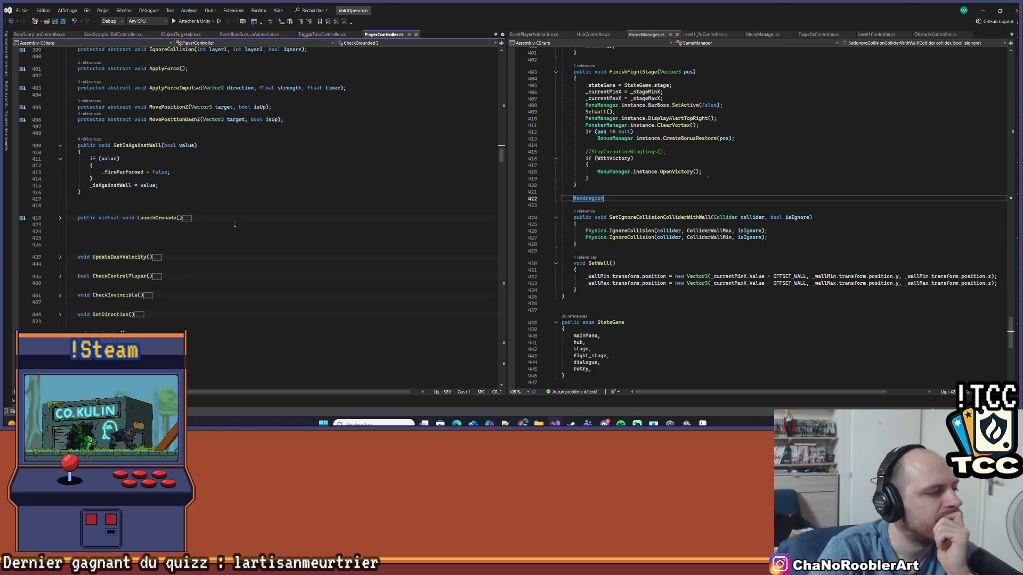
{"action": "scroll", "coordinate": [235, 224], "scroll_direction": "down", "scroll_amount": 10}
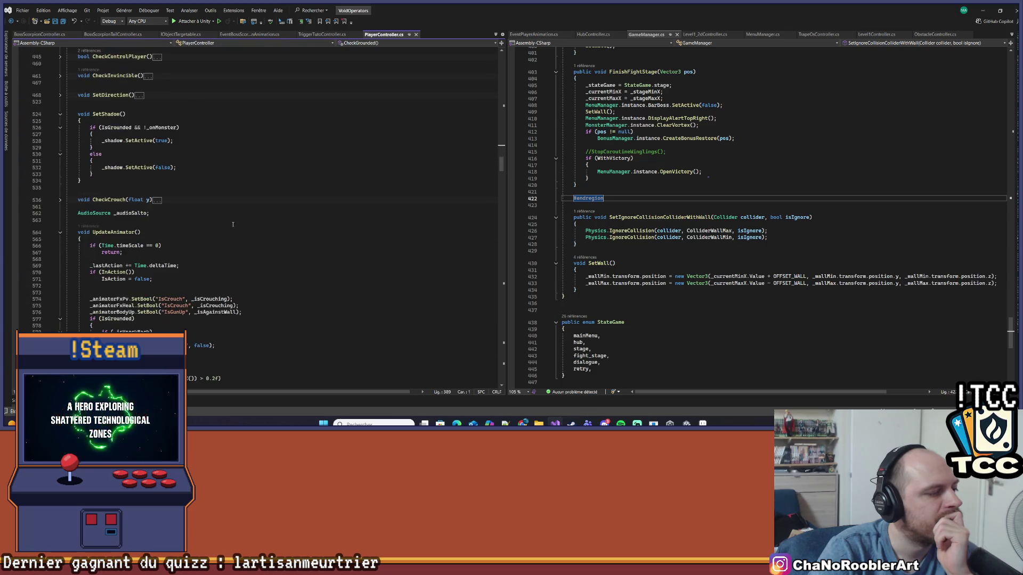
{"action": "scroll", "coordinate": [233, 225], "scroll_direction": "down", "scroll_amount": 4}
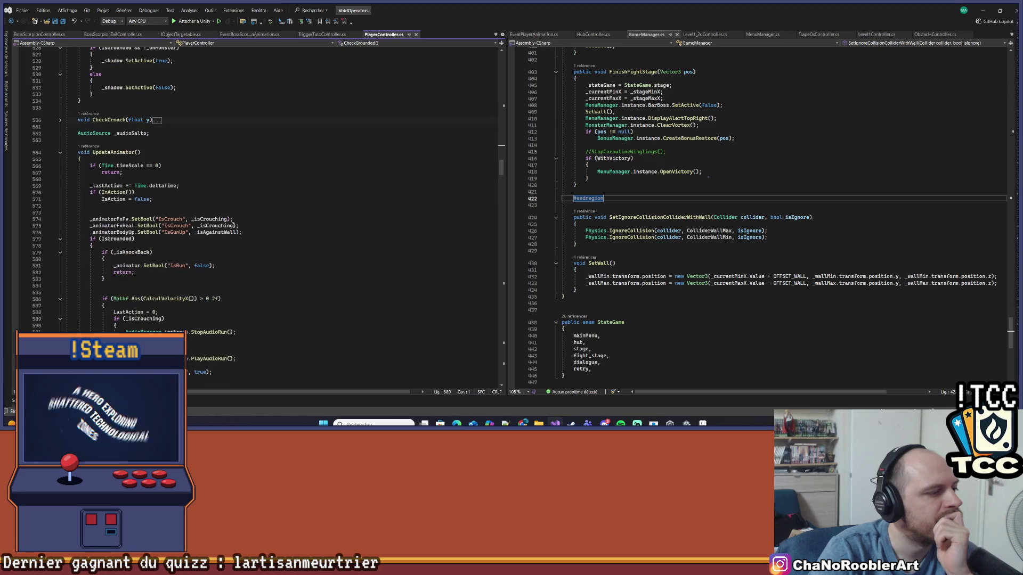
{"action": "scroll", "coordinate": [233, 224], "scroll_direction": "down", "scroll_amount": 4}
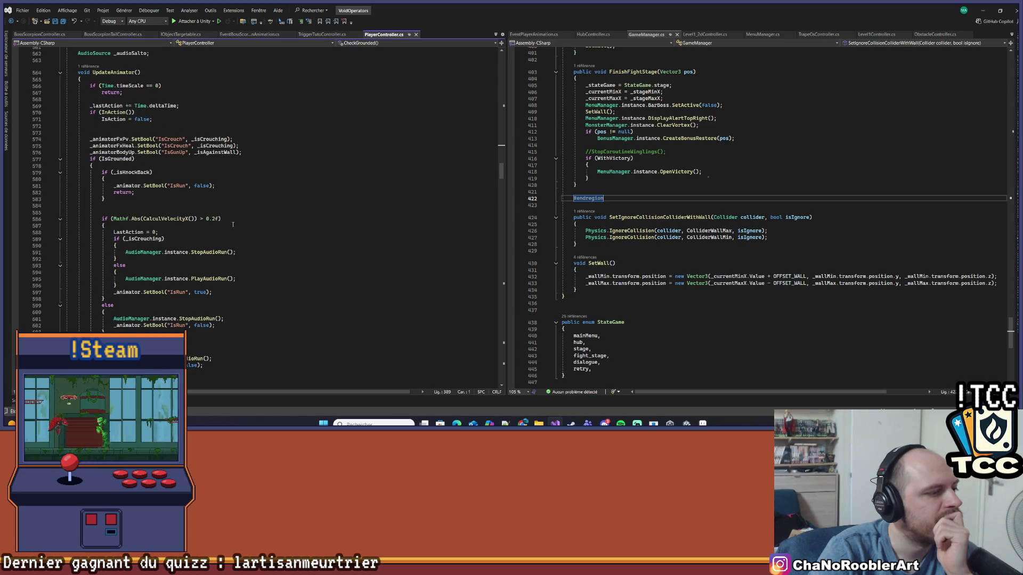
Take the StopAudioRun call from line 591 and place it after StopFire() in FixedUpdate.
{"action": "left_click", "coordinate": [203, 278]}
{"action": "left_click", "coordinate": [202, 251]}
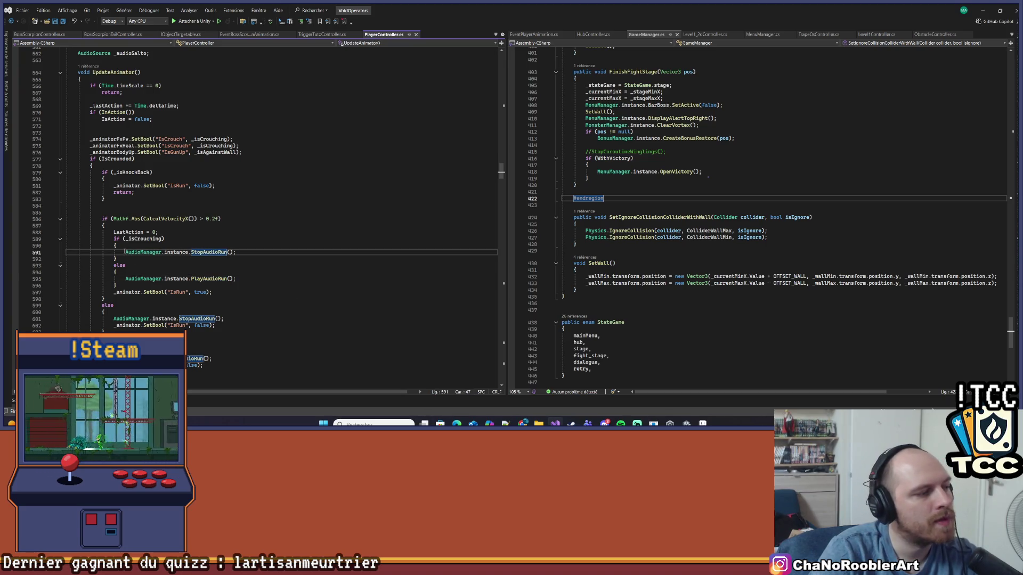
{"action": "left_click", "coordinate": [169, 252]}
{"action": "scroll", "coordinate": [165, 266], "scroll_direction": "up", "scroll_amount": 10}
{"action": "scroll", "coordinate": [165, 277], "scroll_direction": "up", "scroll_amount": 8}
{"action": "left_click", "coordinate": [177, 237]}
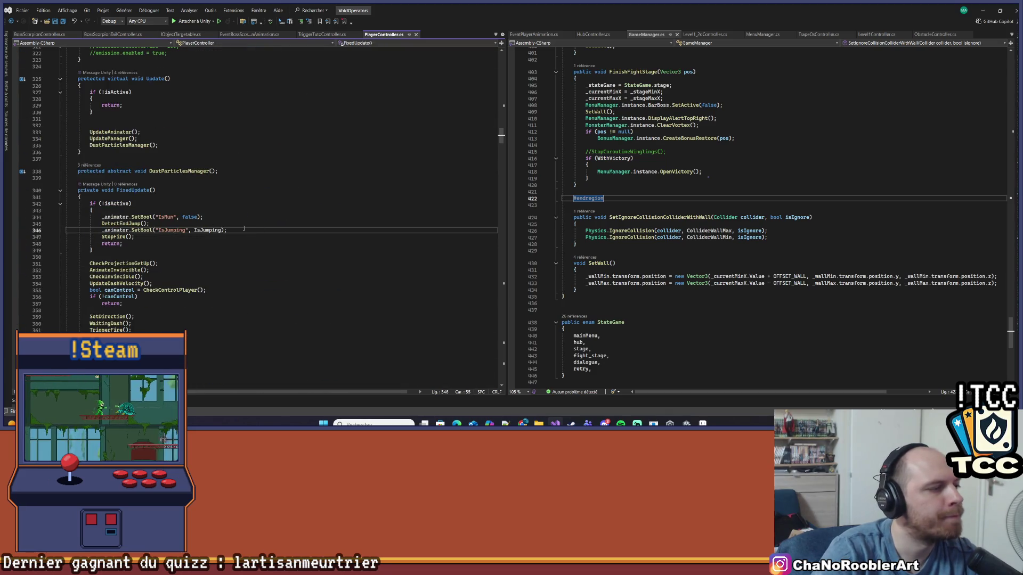
{"action": "key", "text": "Tab"}
Save PlayerController.cs with the added StopAudioRun call.
{"action": "key", "text": "ctrl+s"}
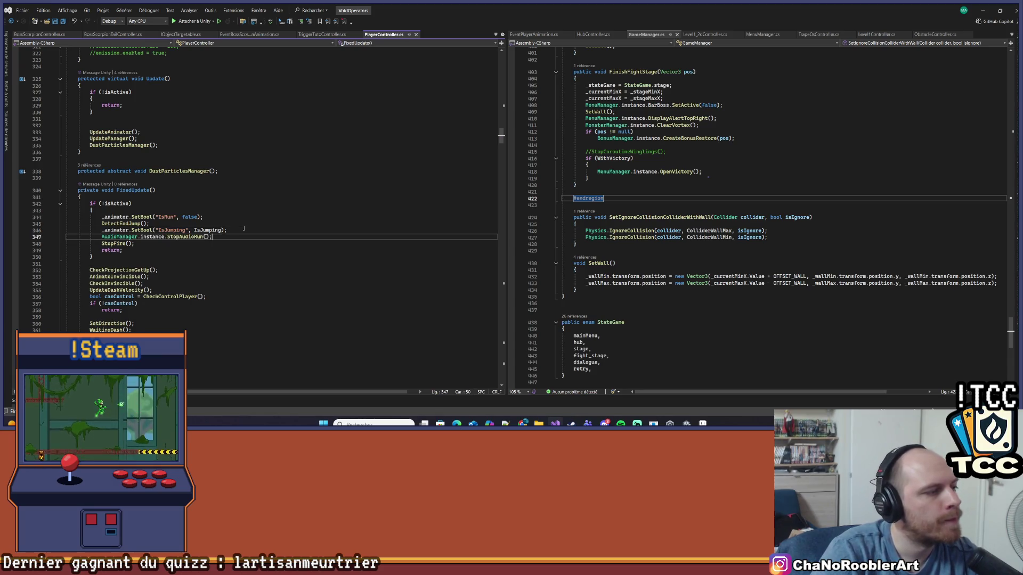
{"action": "scroll", "coordinate": [199, 226], "scroll_direction": "down", "scroll_amount": 1}
{"action": "scroll", "coordinate": [198, 226], "scroll_direction": "down", "scroll_amount": 2}
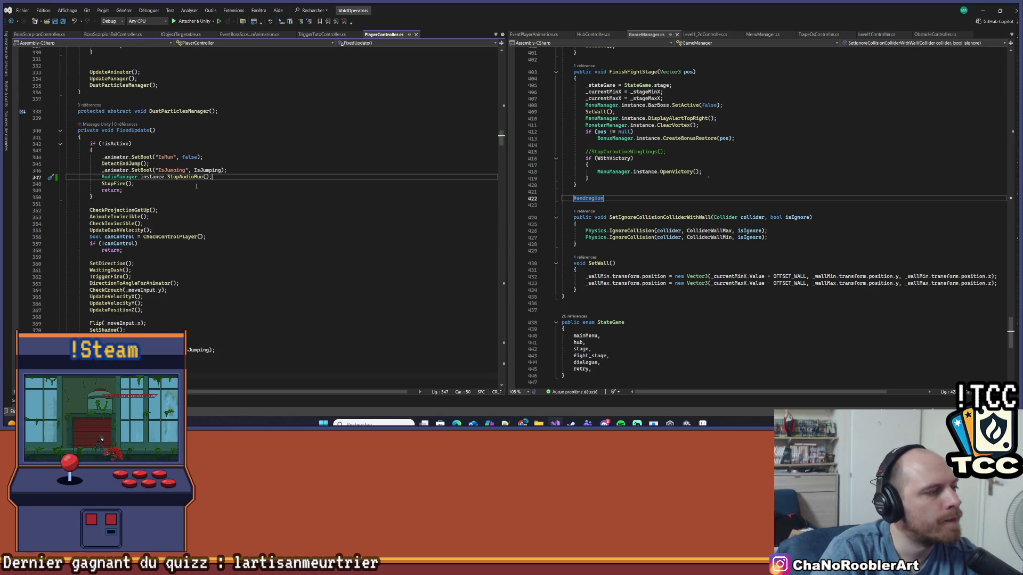
{"action": "scroll", "coordinate": [196, 186], "scroll_direction": "down", "scroll_amount": 2}
Extract the inactive-player statements into a new method named DesactivePlayer.
{"action": "left_click_drag", "start_coordinate": [136, 145], "coordinate": [23, 119]}
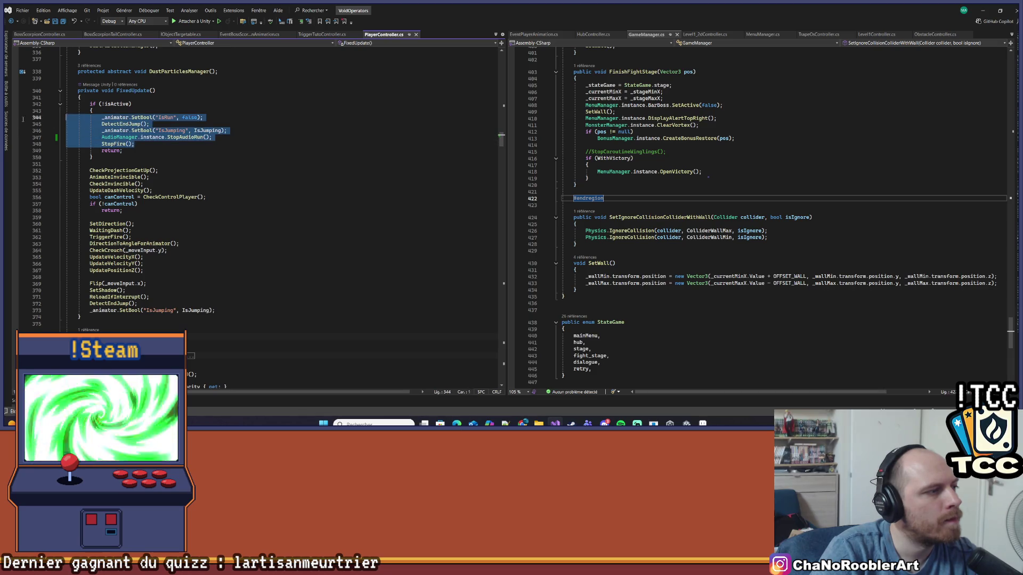
{"action": "left_click", "coordinate": [52, 119]}
{"action": "left_click", "coordinate": [60, 134]}
{"action": "type", "text": "DesactivePlayer"}
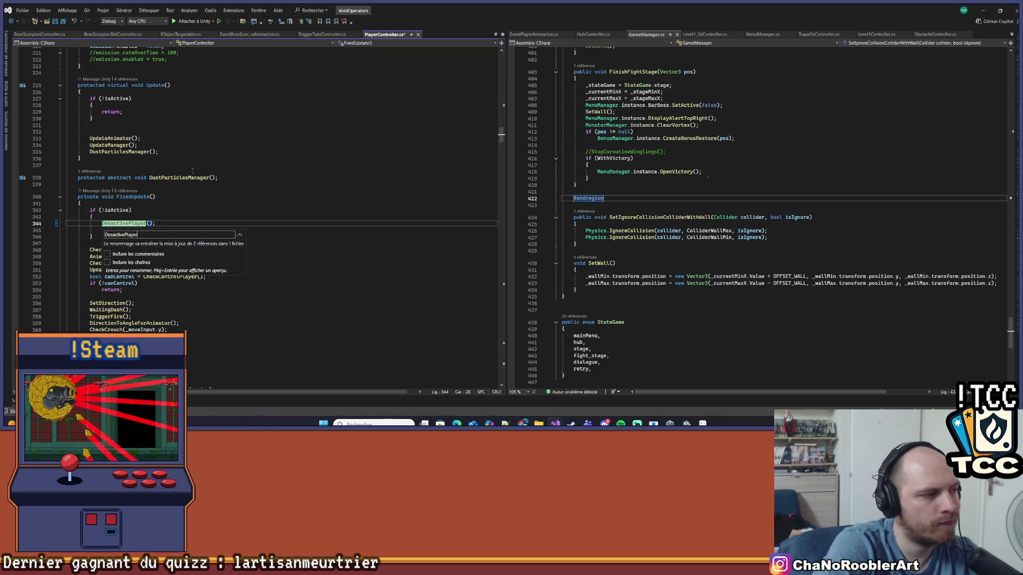
{"action": "key", "text": "Return"}
{"action": "scroll", "coordinate": [292, 177], "scroll_direction": "down", "scroll_amount": 10}
{"action": "left_click", "coordinate": [292, 177]}
{"action": "scroll", "coordinate": [278, 195], "scroll_direction": "up", "scroll_amount": 3}
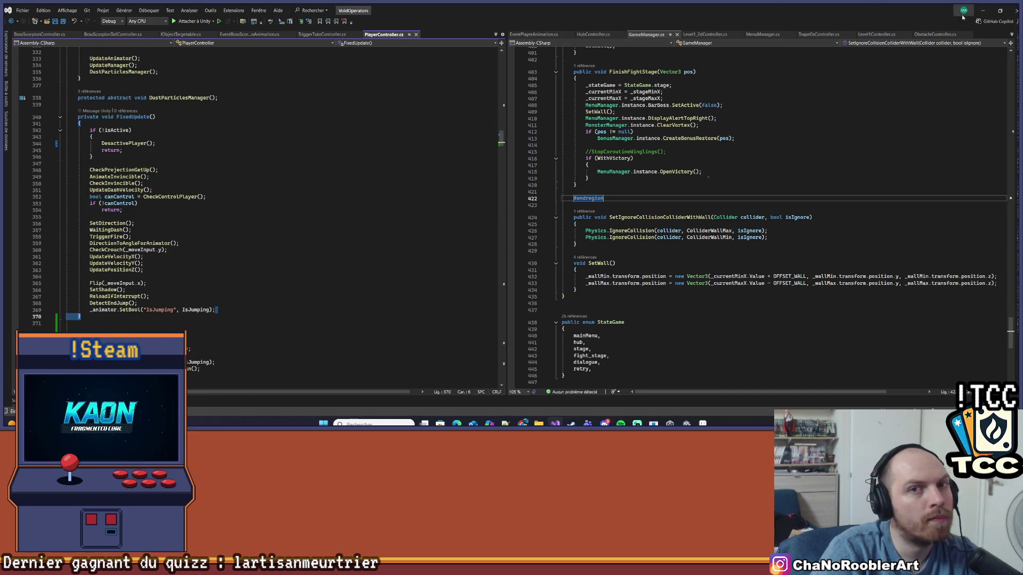
{"action": "key", "text": "alt+Tab"}
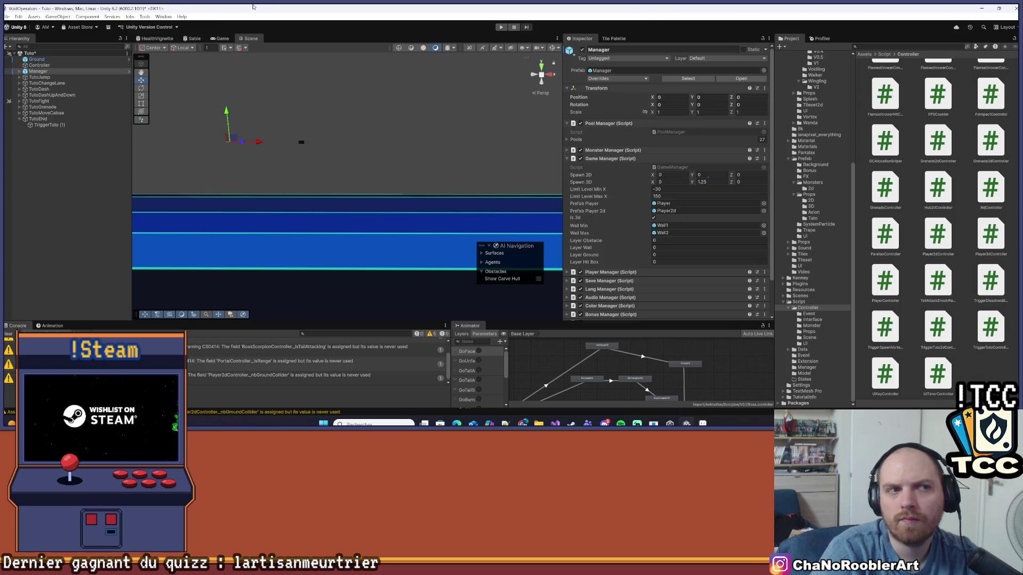
Run the tutorial in Unity to test the DesactivePlayer change, then stop it.
{"action": "left_click", "coordinate": [501, 27]}
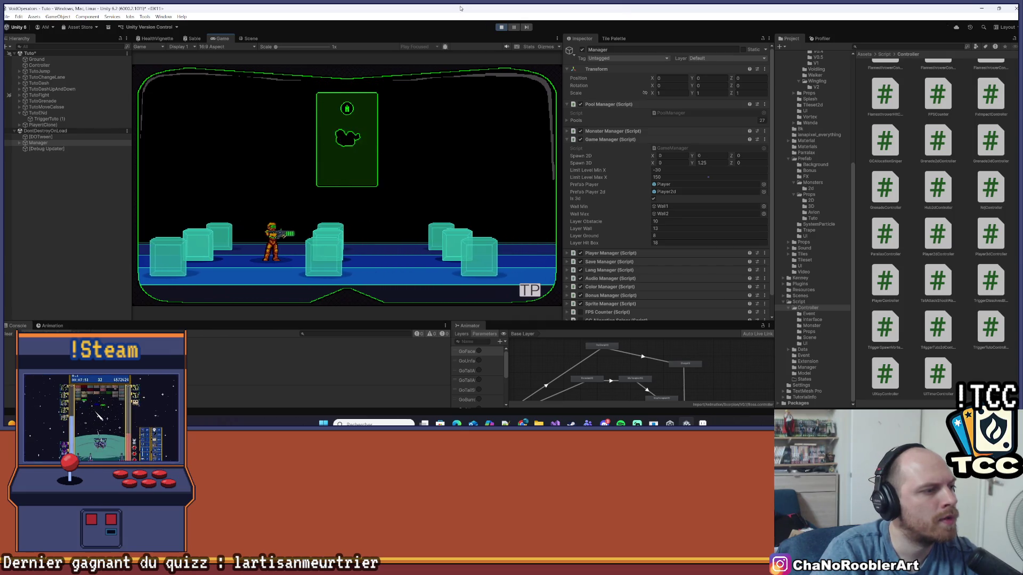
{"action": "left_click", "coordinate": [501, 26]}
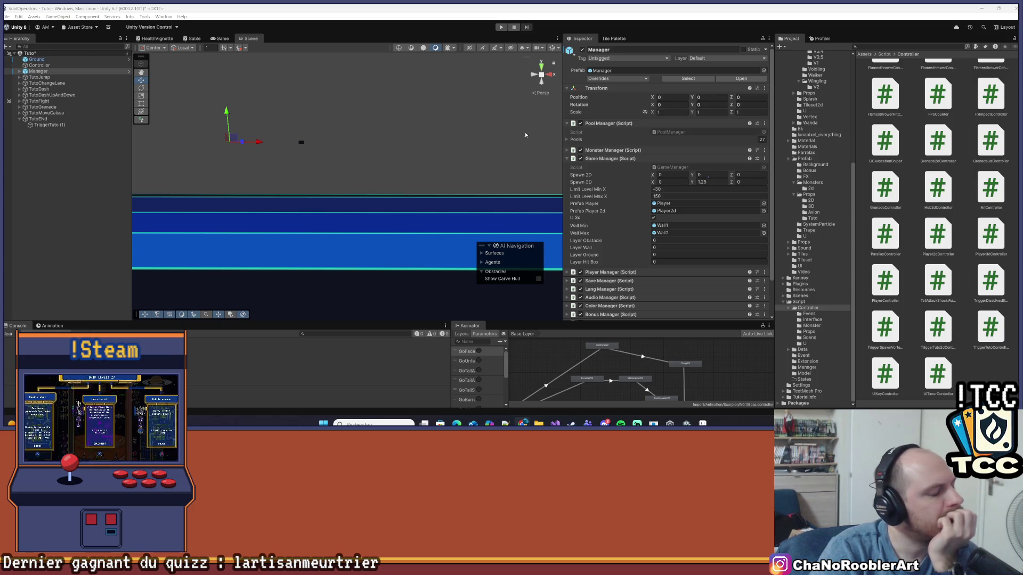
{"action": "left_click", "coordinate": [555, 423]}
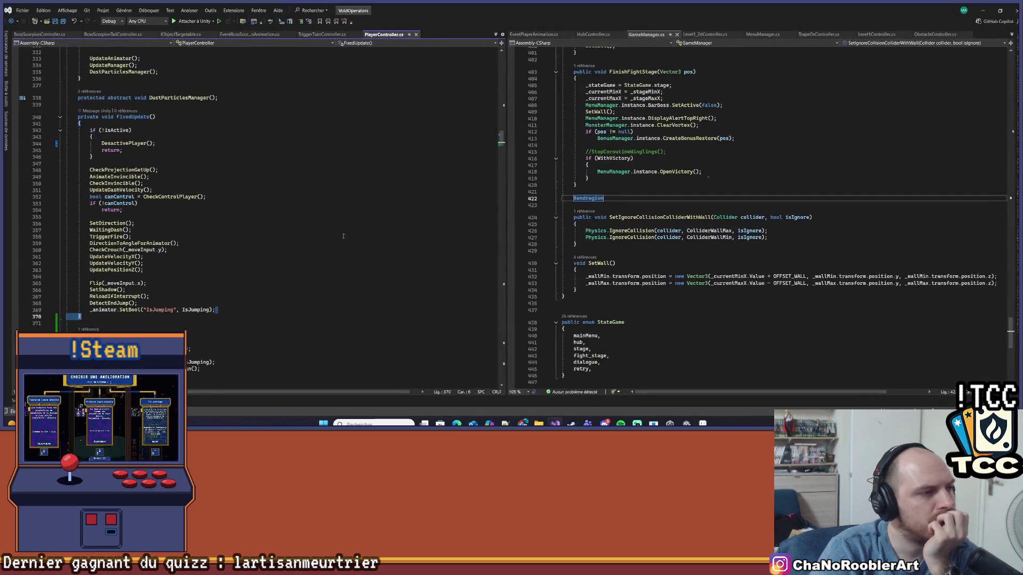
{"action": "mouse_move", "coordinate": [620, 424]}
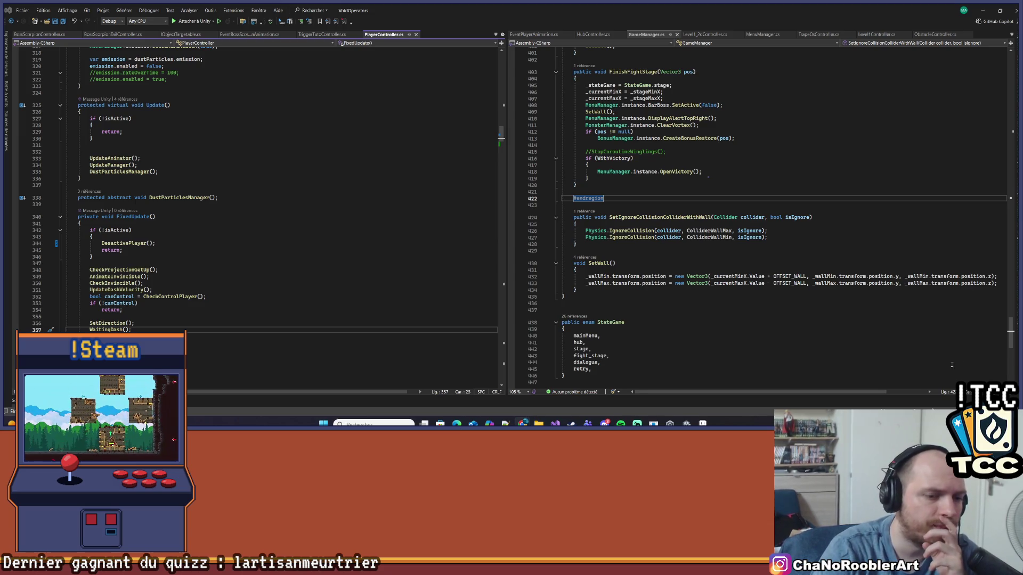
{"action": "key", "text": "alt+Tab"}
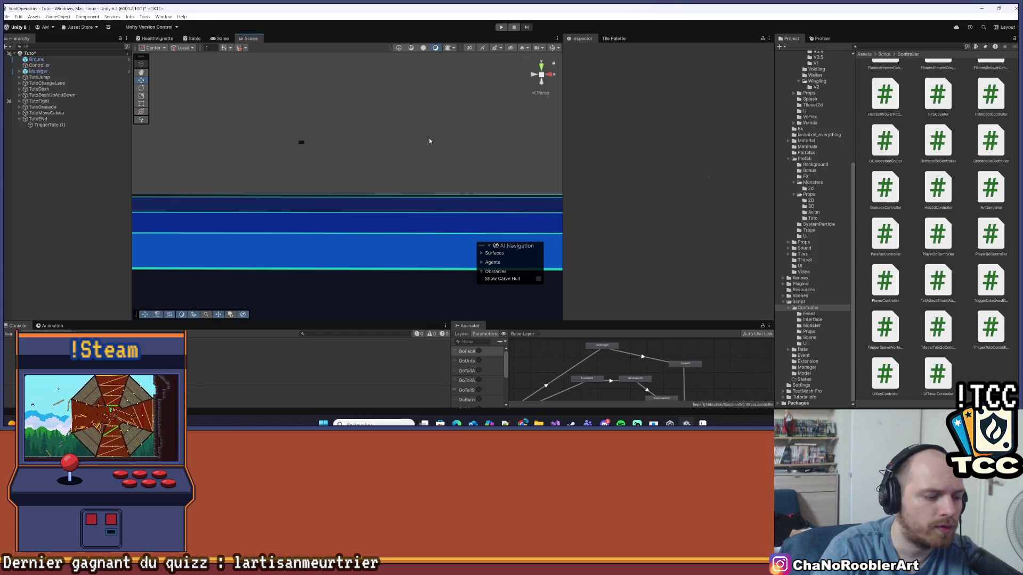
Start play mode and reach the Controls layout screen through the pause menu.
{"action": "left_click", "coordinate": [502, 27]}
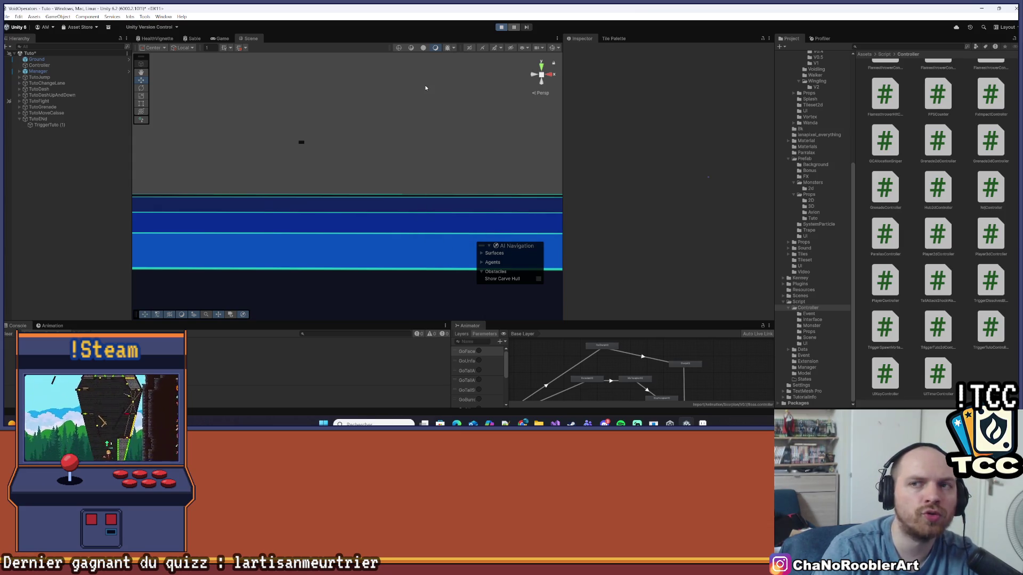
{"action": "key", "text": "Escape"}
{"action": "left_click", "coordinate": [371, 162]}
{"action": "left_click", "coordinate": [443, 284]}
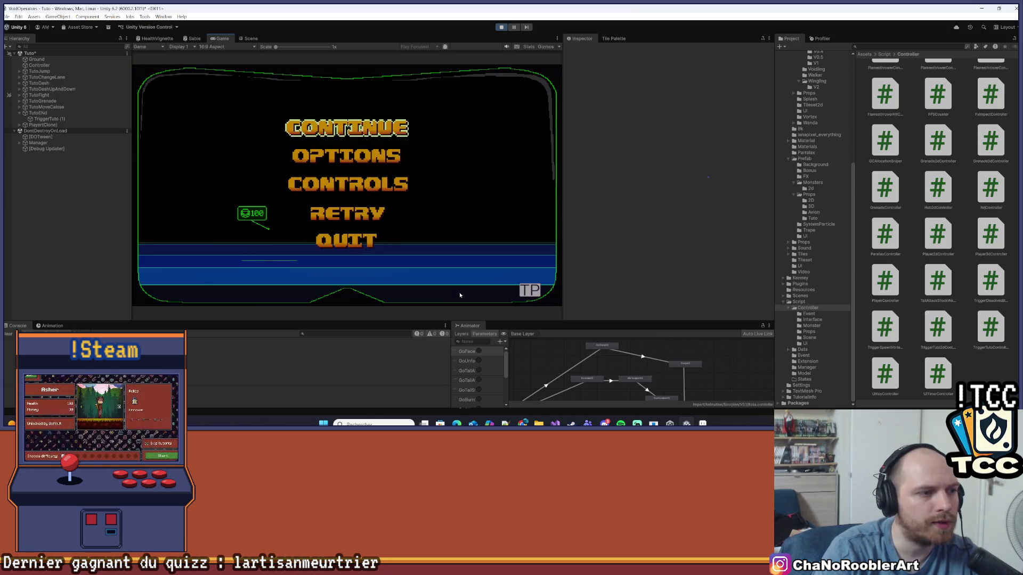
{"action": "left_click", "coordinate": [348, 185]}
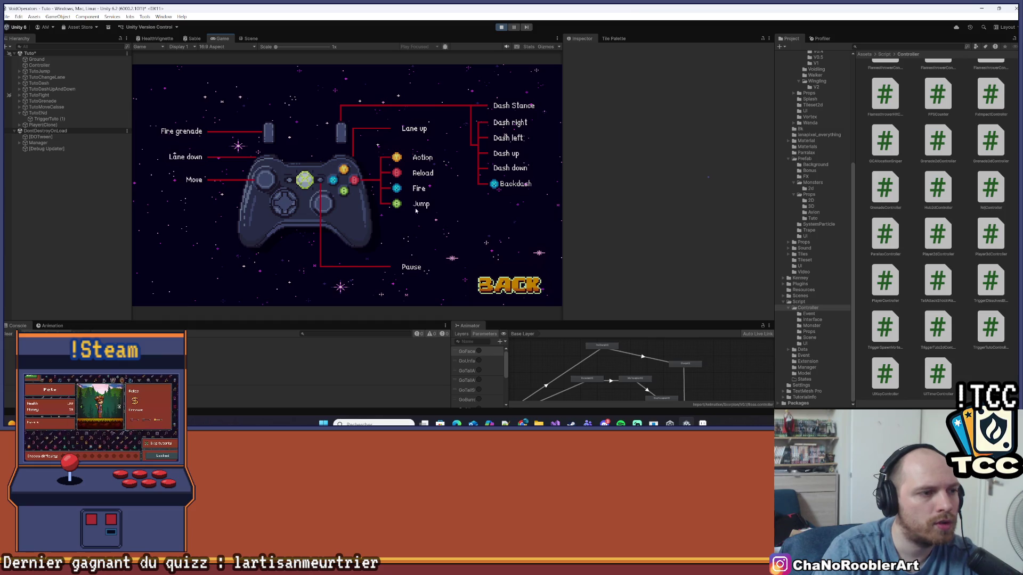
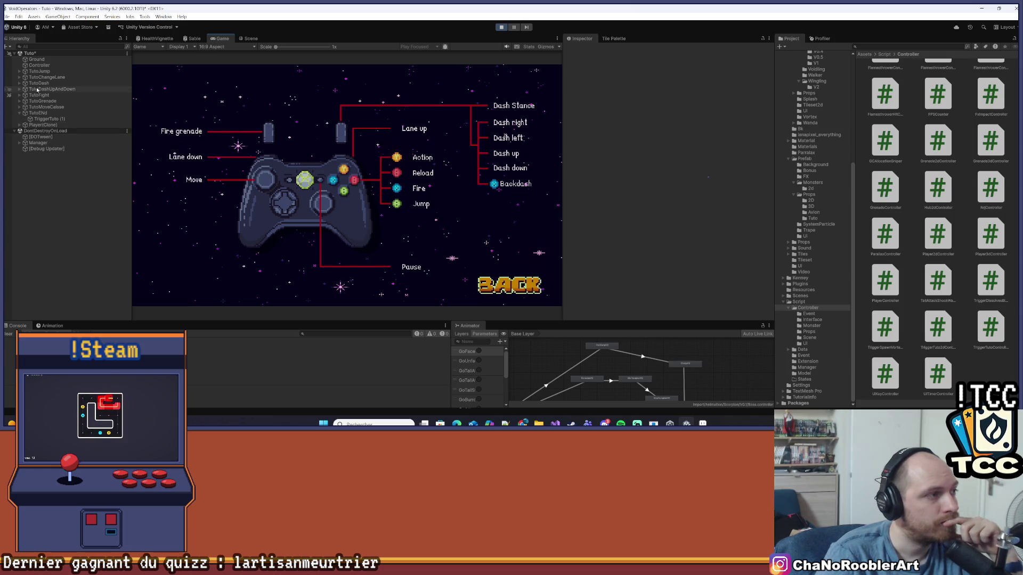
Expand Manager, Menu and CanvasPause in the Hierarchy.
{"action": "left_click", "coordinate": [19, 143]}
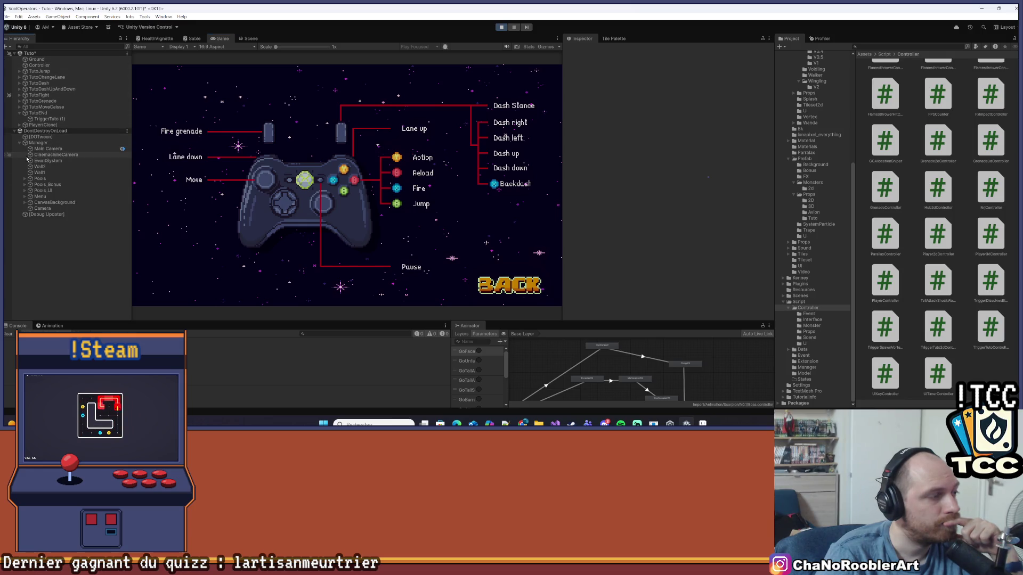
{"action": "left_click", "coordinate": [25, 197]}
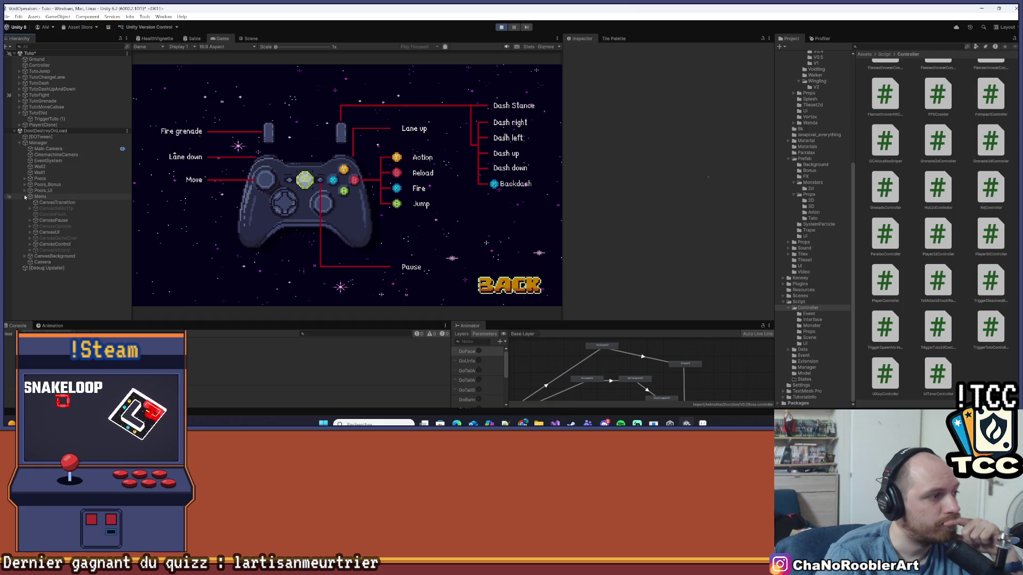
{"action": "left_click", "coordinate": [29, 221]}
{"action": "left_click", "coordinate": [29, 221]}
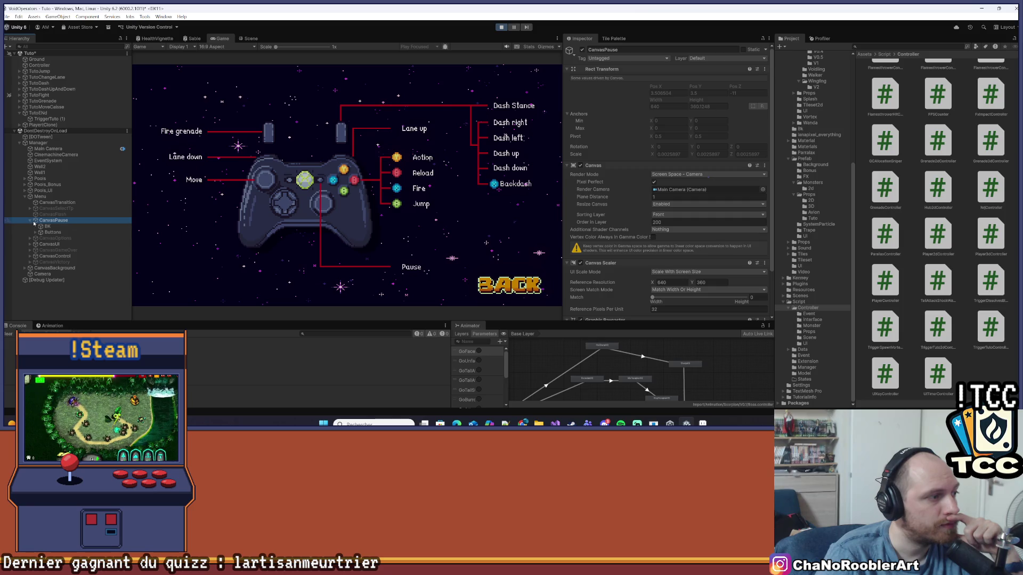
Expand CanvasControl > GOControlManette, select UI_DashR, and switch to the Scene view.
{"action": "left_click", "coordinate": [29, 256]}
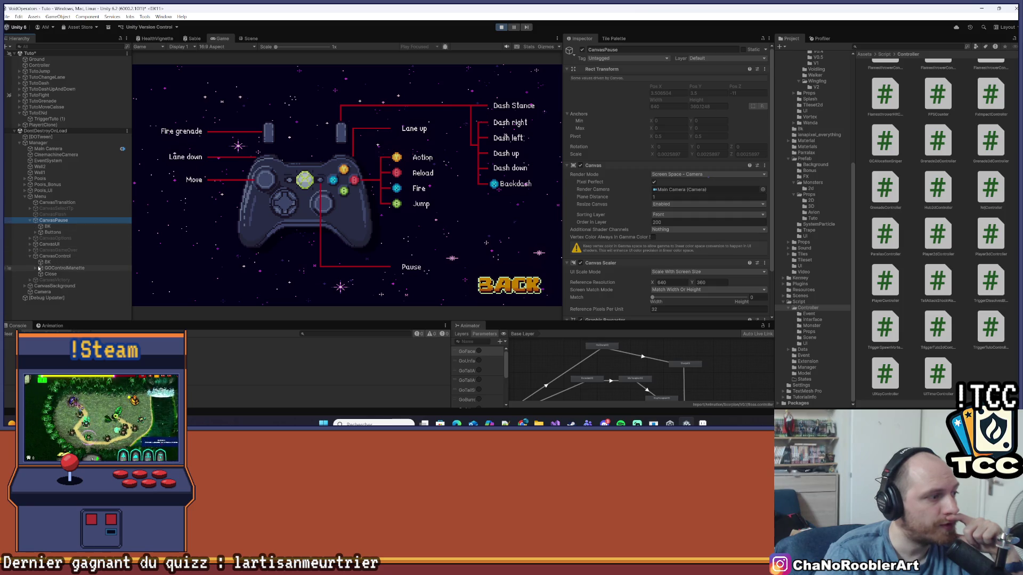
{"action": "left_click", "coordinate": [36, 269]}
{"action": "left_click", "coordinate": [60, 292]}
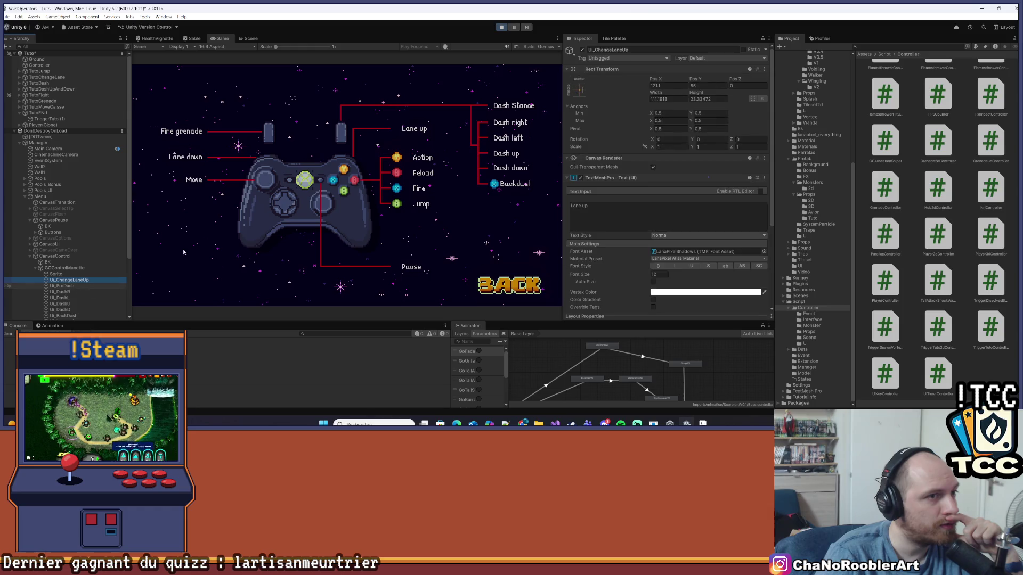
{"action": "scroll", "coordinate": [64, 214], "scroll_direction": "down", "scroll_amount": 3}
{"action": "left_click", "coordinate": [248, 39]}
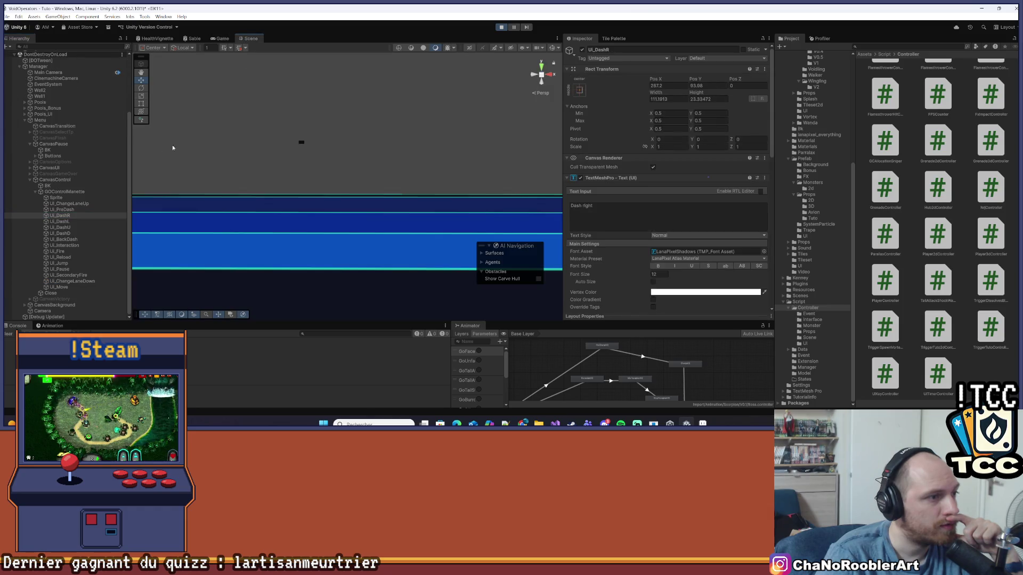
Frame the GOControlManette controller image and select the UI_Jump label.
{"action": "double_click", "coordinate": [62, 193]}
{"action": "scroll", "coordinate": [389, 199], "scroll_direction": "up", "scroll_amount": 2}
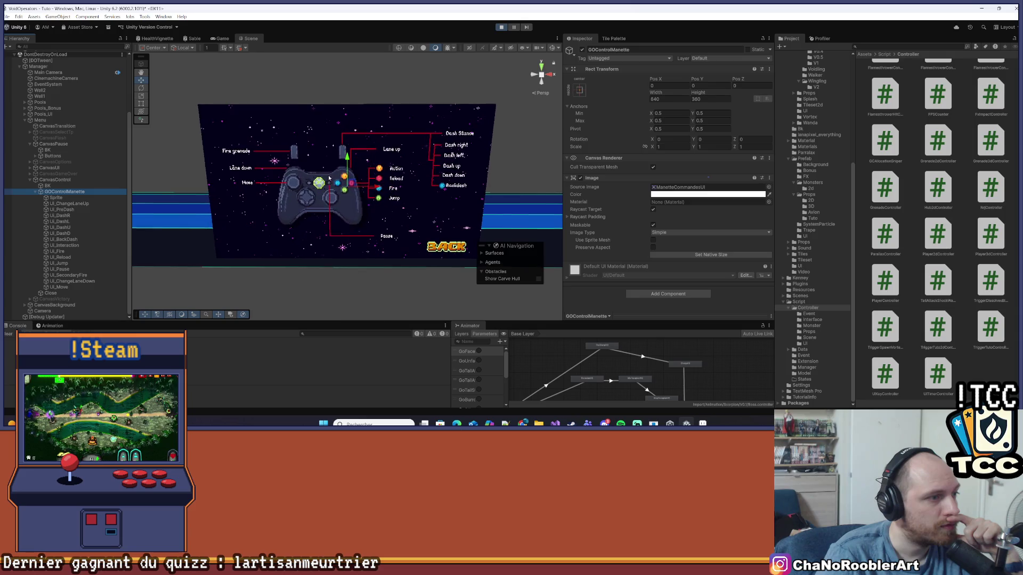
{"action": "left_click", "coordinate": [59, 227]}
{"action": "left_click", "coordinate": [61, 245]}
{"action": "left_click", "coordinate": [58, 263]}
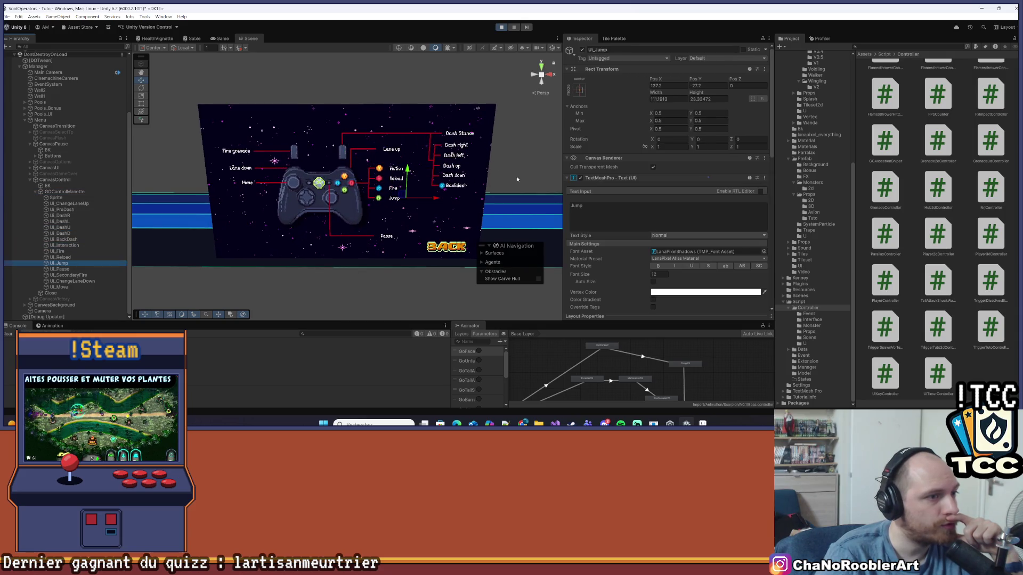
{"action": "scroll", "coordinate": [477, 116], "scroll_direction": "up", "scroll_amount": 1}
{"action": "scroll", "coordinate": [477, 116], "scroll_direction": "up", "scroll_amount": 1}
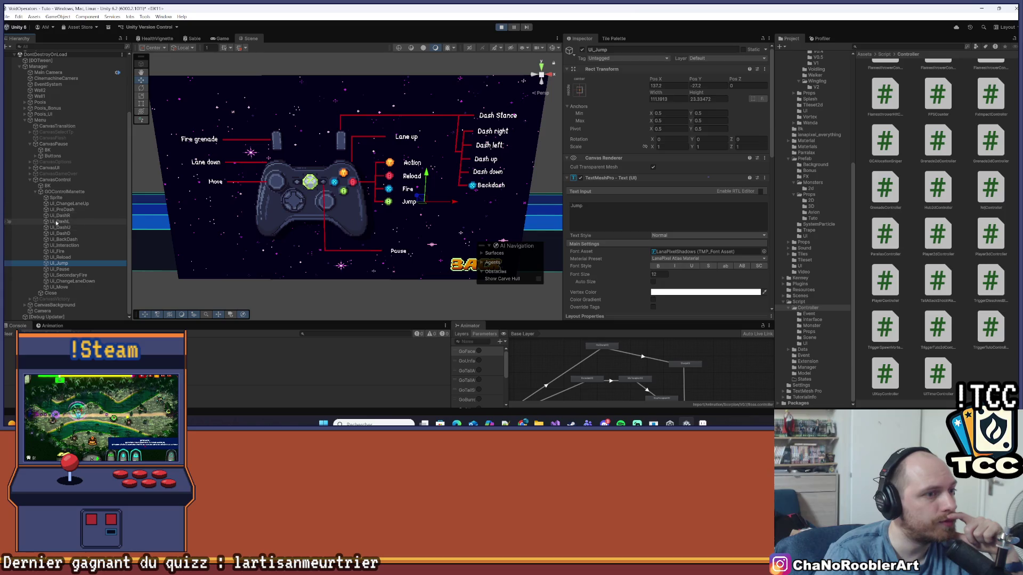
{"action": "scroll", "coordinate": [172, 189], "scroll_direction": "down", "scroll_amount": 2}
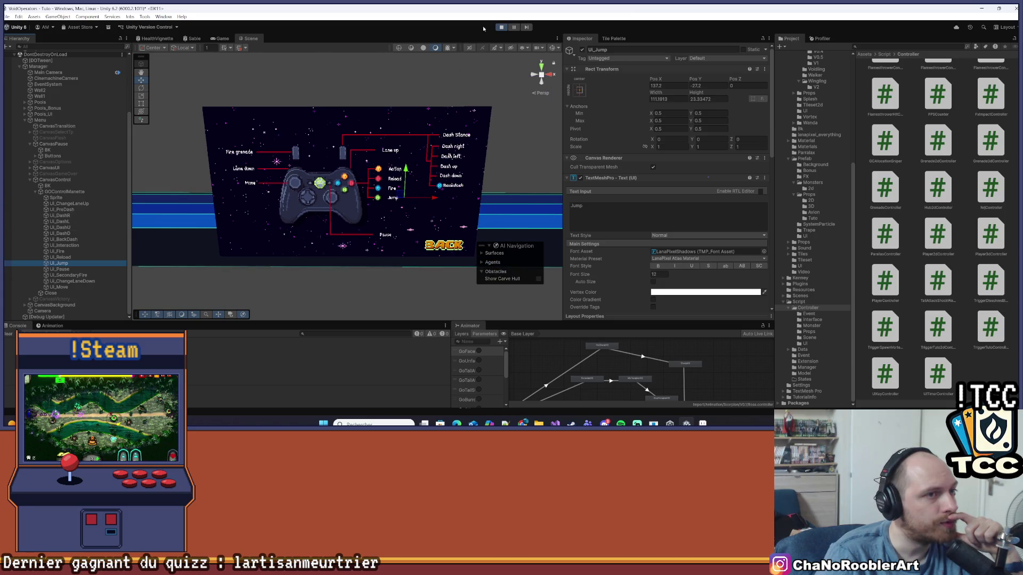
Stop Play mode, frame CanvasControl, and pan and orbit the Scene view to face the diagram.
{"action": "left_click", "coordinate": [501, 27]}
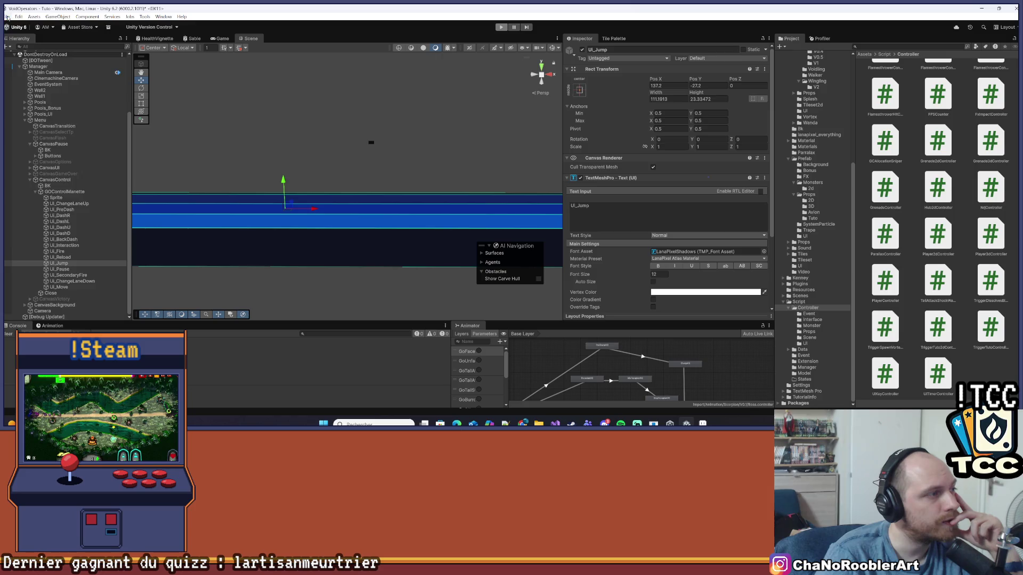
{"action": "left_click", "coordinate": [7, 17]}
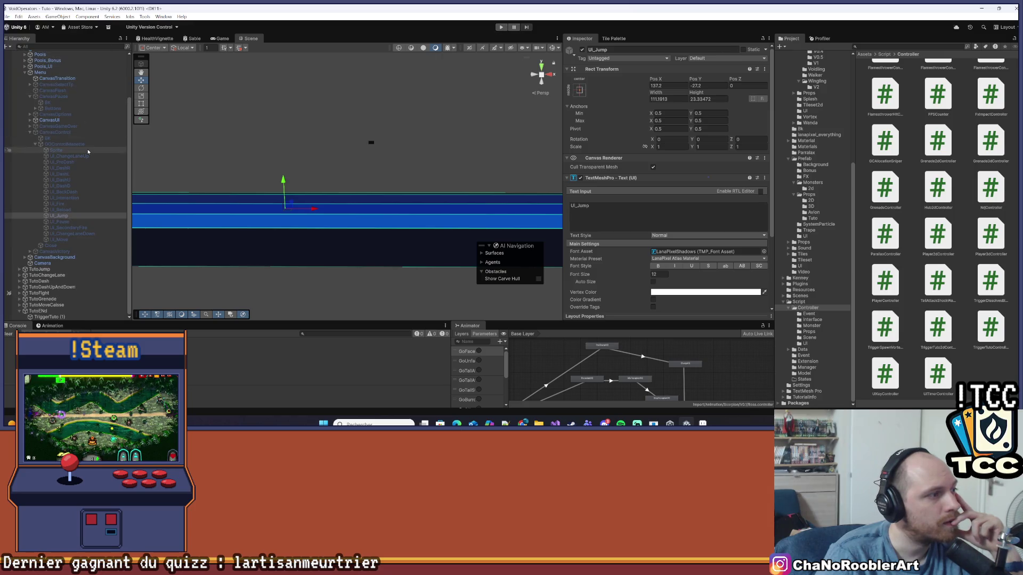
{"action": "left_click", "coordinate": [54, 132]}
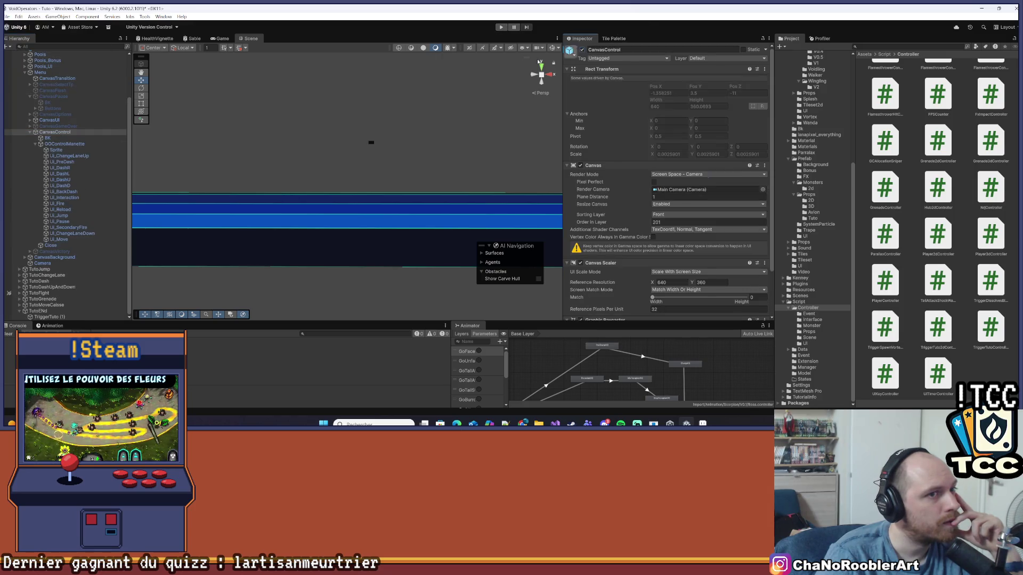
{"action": "double_click", "coordinate": [54, 132]}
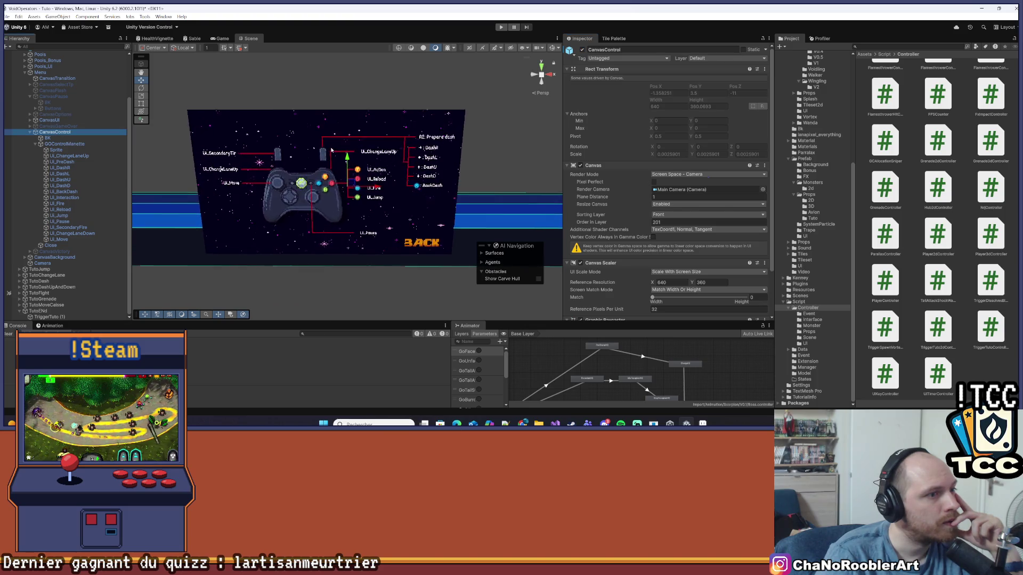
{"action": "scroll", "coordinate": [332, 151], "scroll_direction": "up", "scroll_amount": 5}
{"action": "left_click_drag", "start_coordinate": [353, 129], "coordinate": [346, 115]}
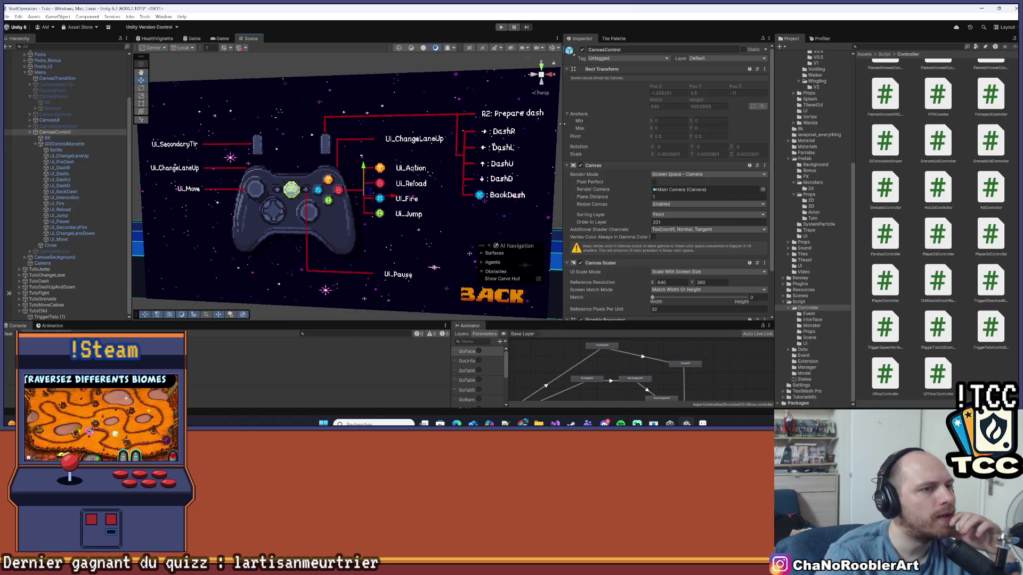
{"action": "left_click_drag", "start_coordinate": [561, 123], "coordinate": [624, 123]}
{"action": "left_click_drag", "start_coordinate": [388, 152], "coordinate": [420, 169]}
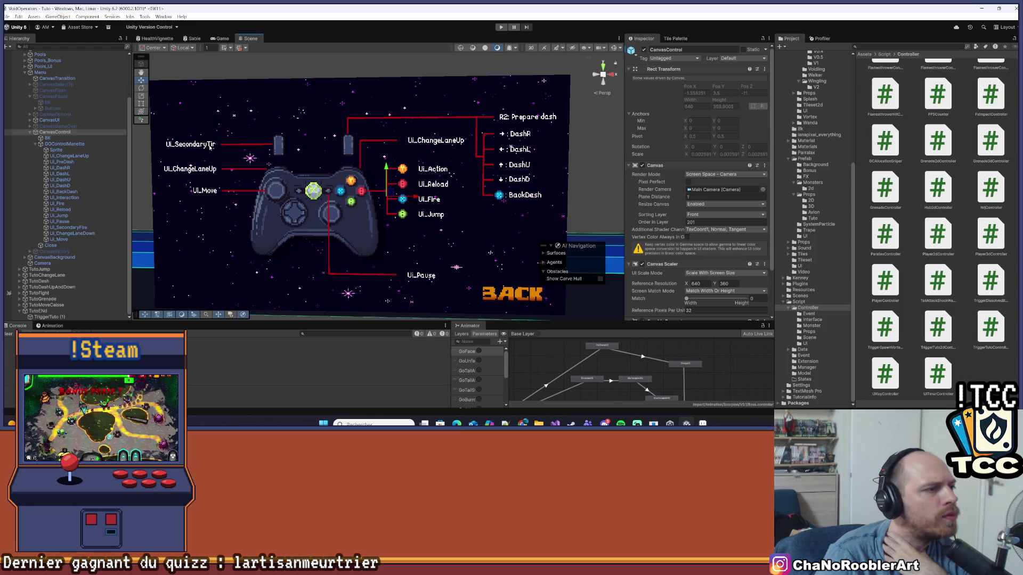
Move UI_ChangeLaneUp left to about X -260 and UI_SecondaryFire right to about 104.6.
{"action": "left_click", "coordinate": [80, 162]}
{"action": "left_click", "coordinate": [83, 174]}
{"action": "left_click", "coordinate": [83, 156]}
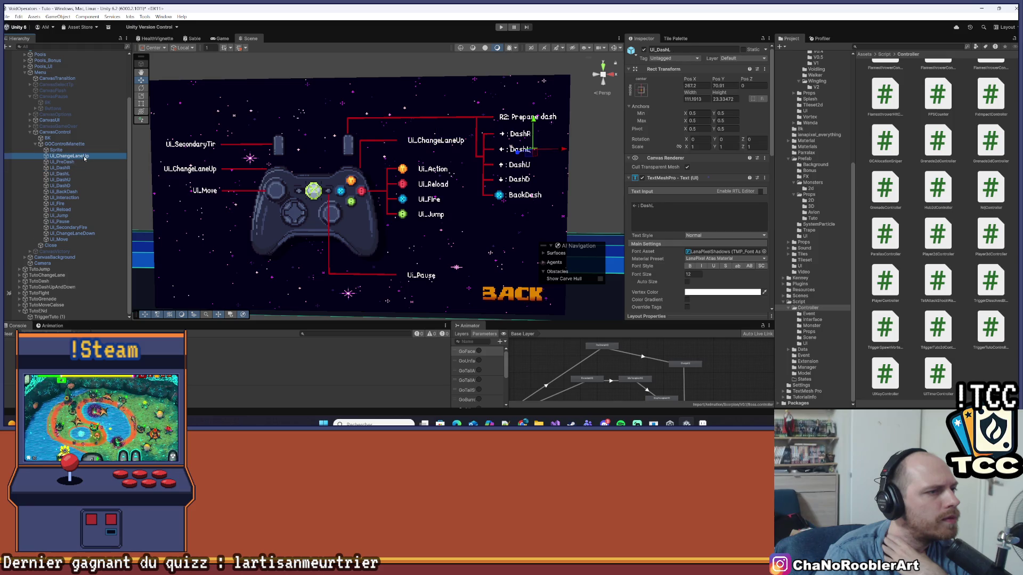
{"action": "left_click_drag", "start_coordinate": [466, 147], "coordinate": [230, 155]}
{"action": "left_click", "coordinate": [68, 228]}
{"action": "mouse_move", "coordinate": [217, 148]}
{"action": "left_mouse_down"}
{"action": "mouse_move", "coordinate": [459, 155]}
{"action": "mouse_move", "coordinate": [453, 161]}
{"action": "left_mouse_up"}
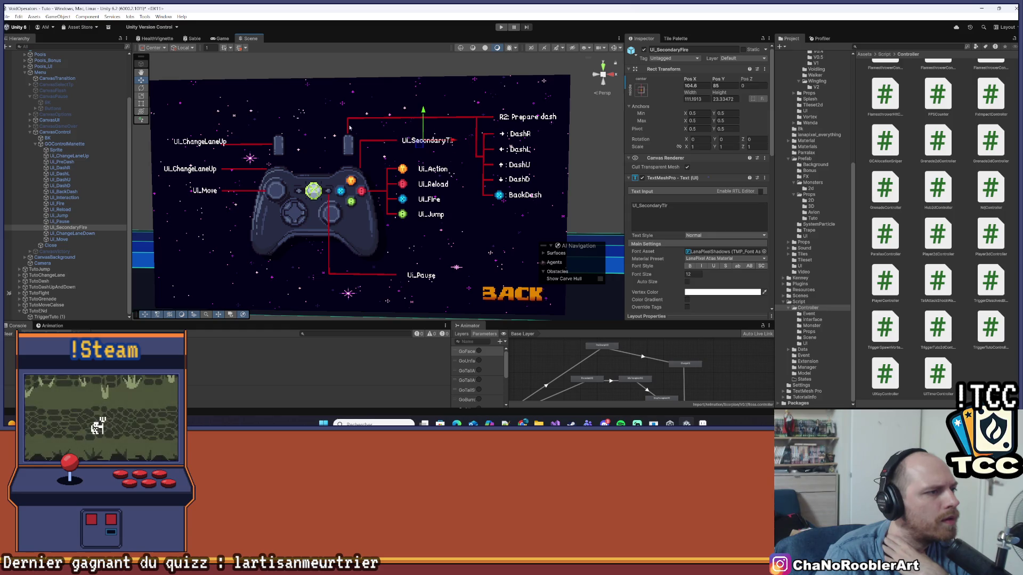
Fine-tune UI_ChangeLaneUp's horizontal position slightly further left, then switch to Aseprite.
{"action": "left_click", "coordinate": [195, 151]}
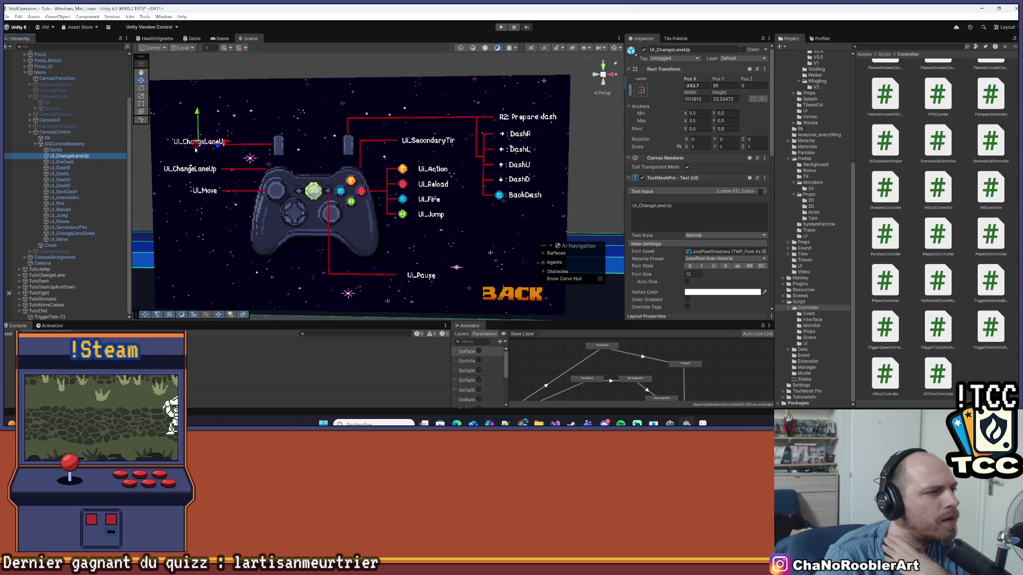
{"action": "mouse_move", "coordinate": [196, 150]}
{"action": "left_mouse_down"}
{"action": "mouse_move", "coordinate": [186, 147]}
{"action": "mouse_move", "coordinate": [187, 117]}
{"action": "mouse_move", "coordinate": [219, 149]}
{"action": "left_mouse_up"}
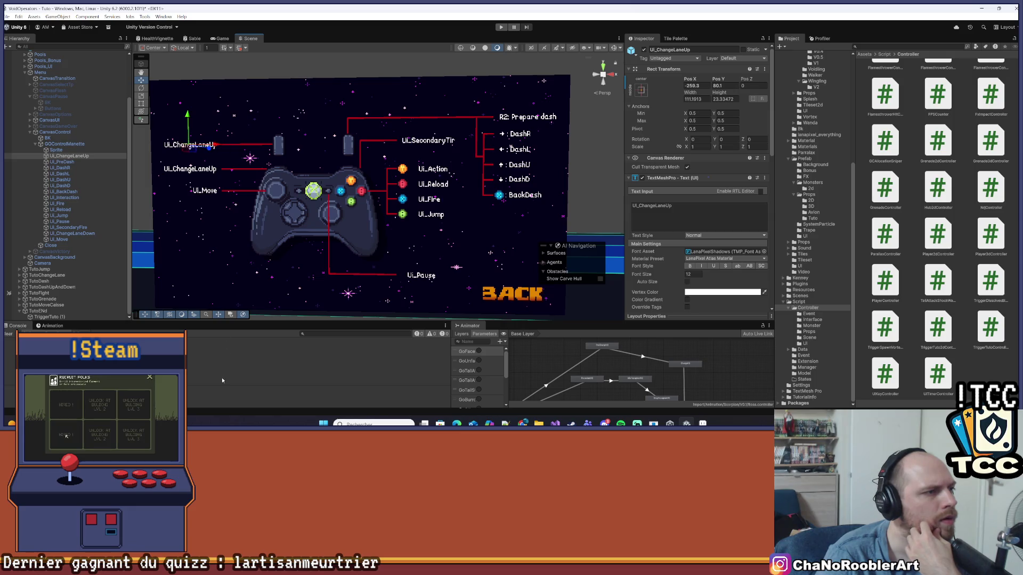
{"action": "left_click", "coordinate": [249, 166]}
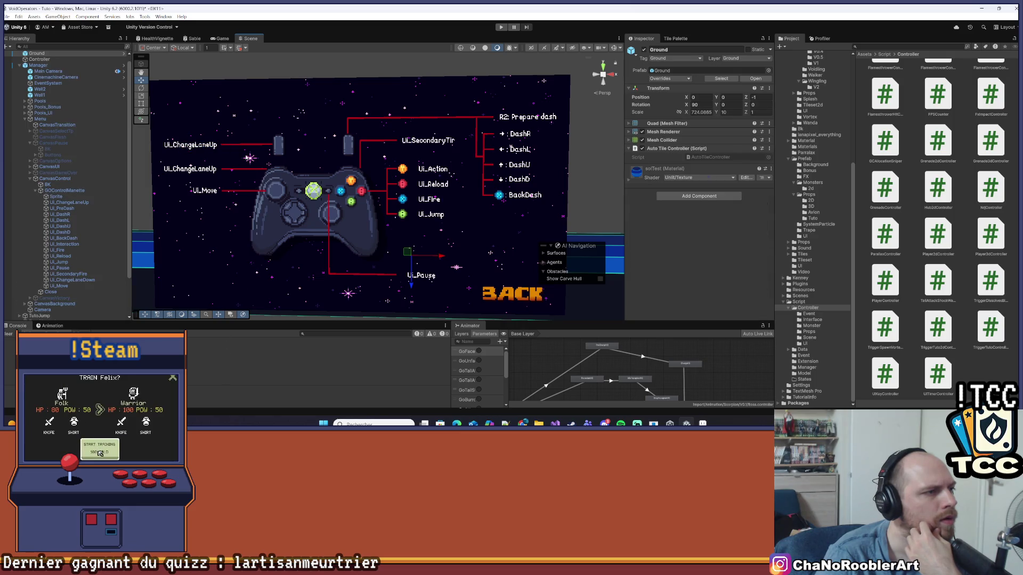
{"action": "left_click", "coordinate": [210, 148]}
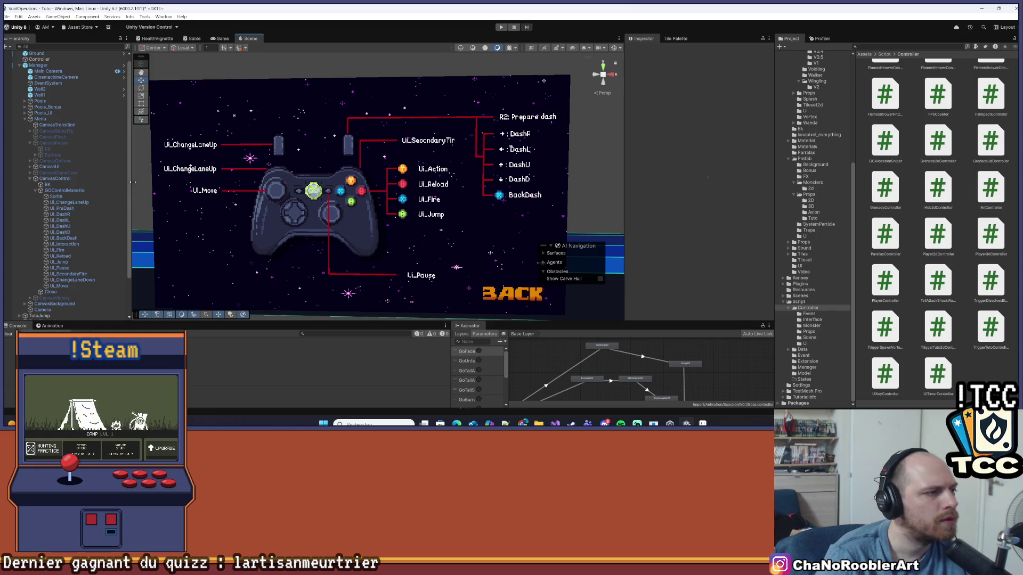
{"action": "left_click", "coordinate": [78, 203]}
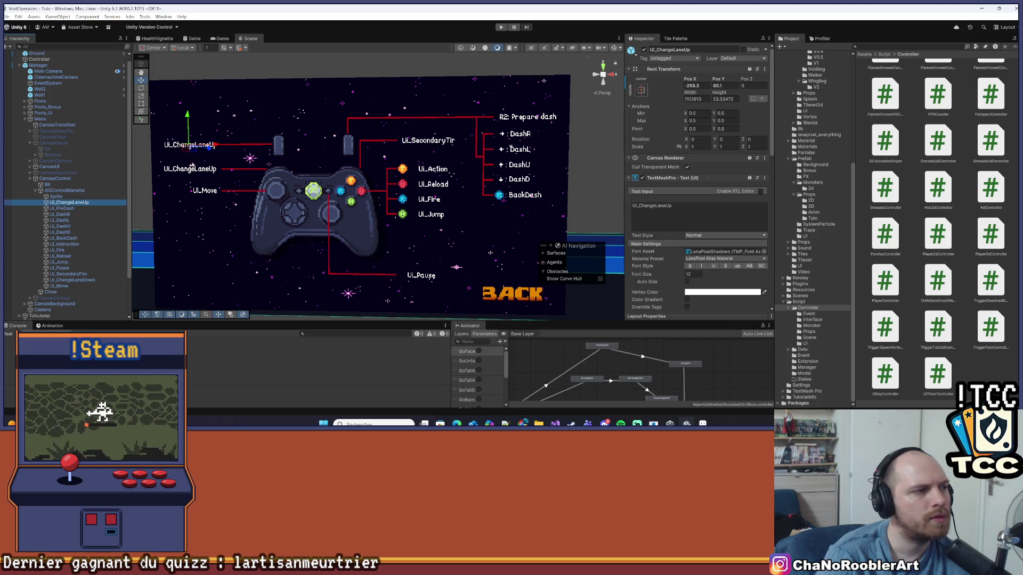
{"action": "left_click_drag", "start_coordinate": [216, 146], "coordinate": [216, 149]}
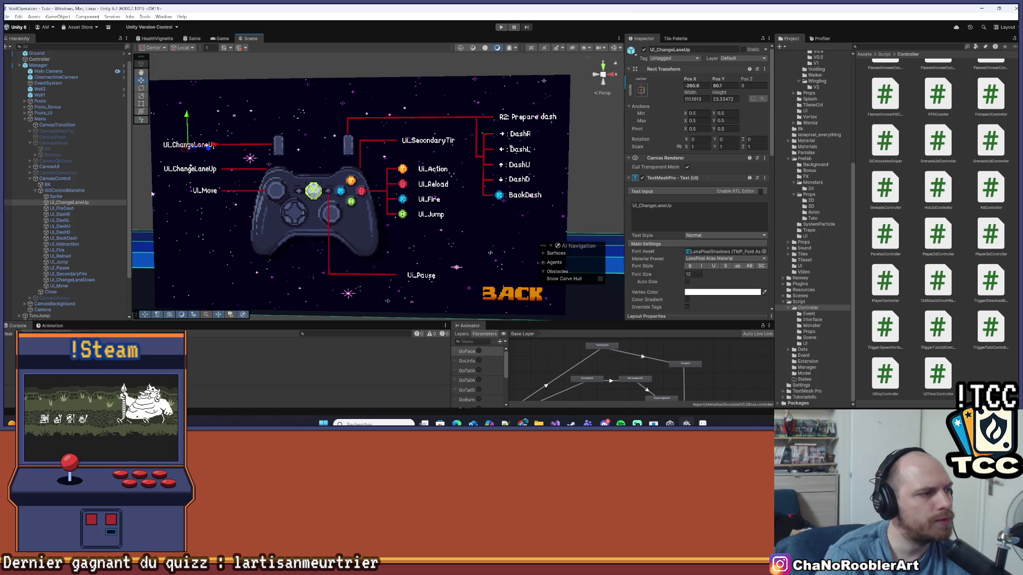
{"action": "key", "text": "alt+Tab"}
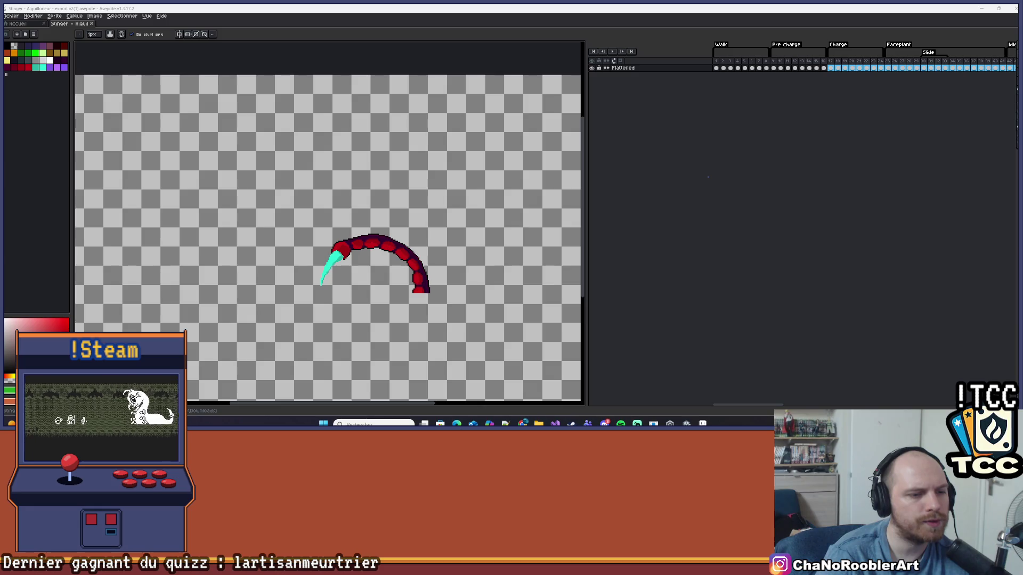
Copy the Ui_ChangeLaneDown key text from Unity Translator Studio PRO and return to Unity.
{"action": "left_click", "coordinate": [704, 423]}
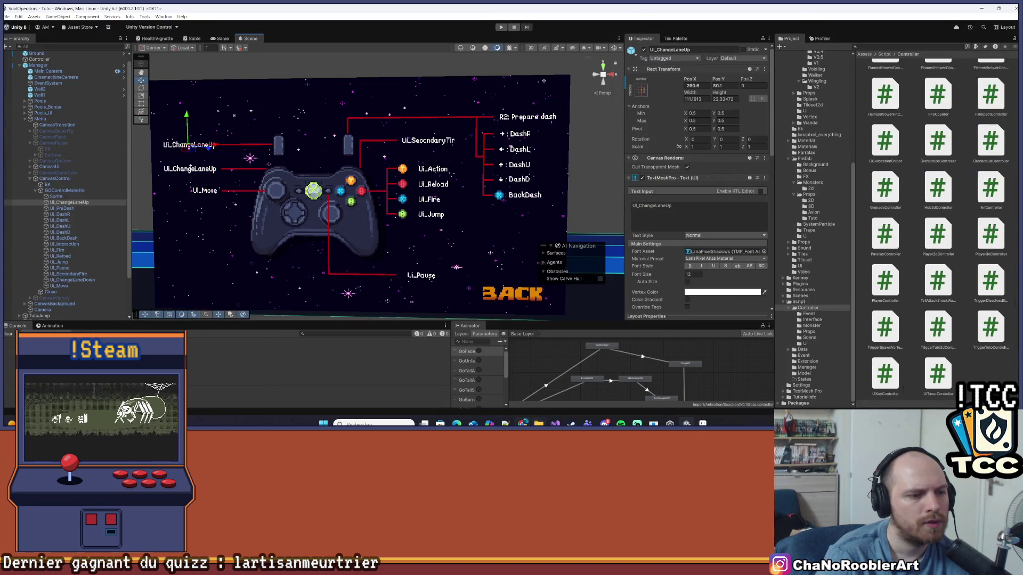
{"action": "mouse_move", "coordinate": [523, 423]}
{"action": "left_click", "coordinate": [593, 383]}
{"action": "scroll", "coordinate": [219, 312], "scroll_direction": "down", "scroll_amount": 20}
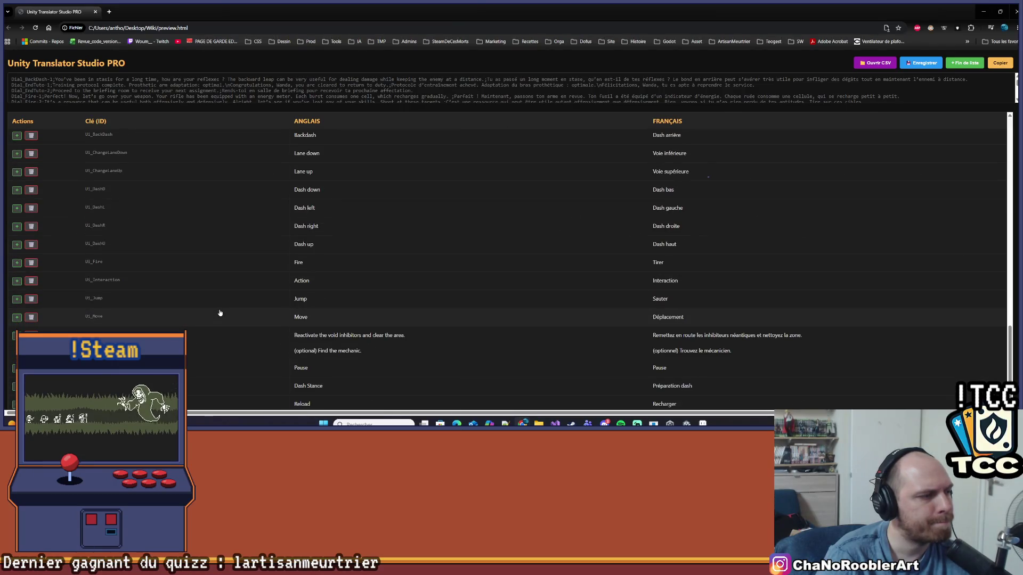
{"action": "left_click", "coordinate": [138, 152]}
{"action": "left_click_drag", "start_coordinate": [95, 154], "coordinate": [85, 154]}
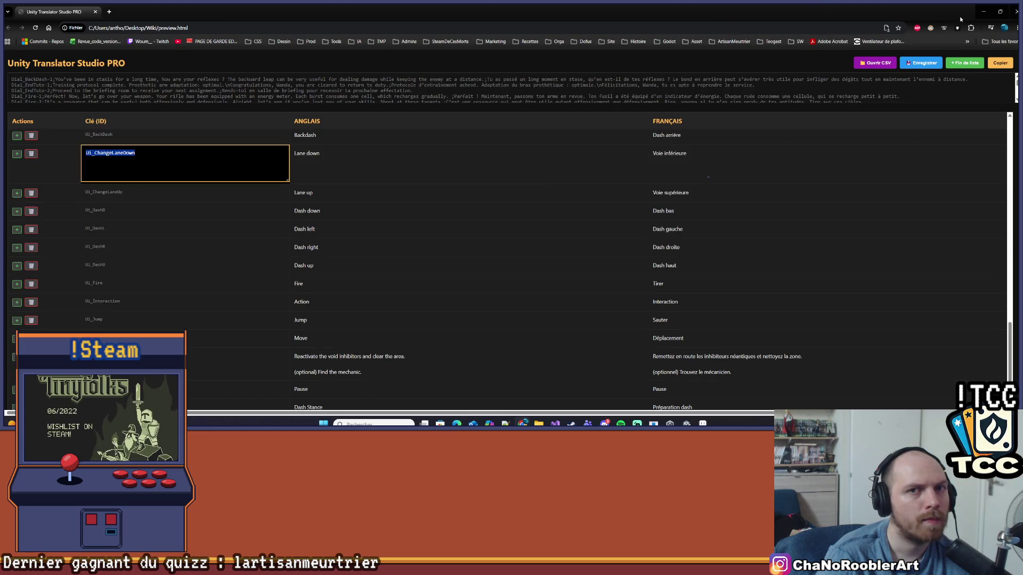
{"action": "key", "text": "alt+Tab"}
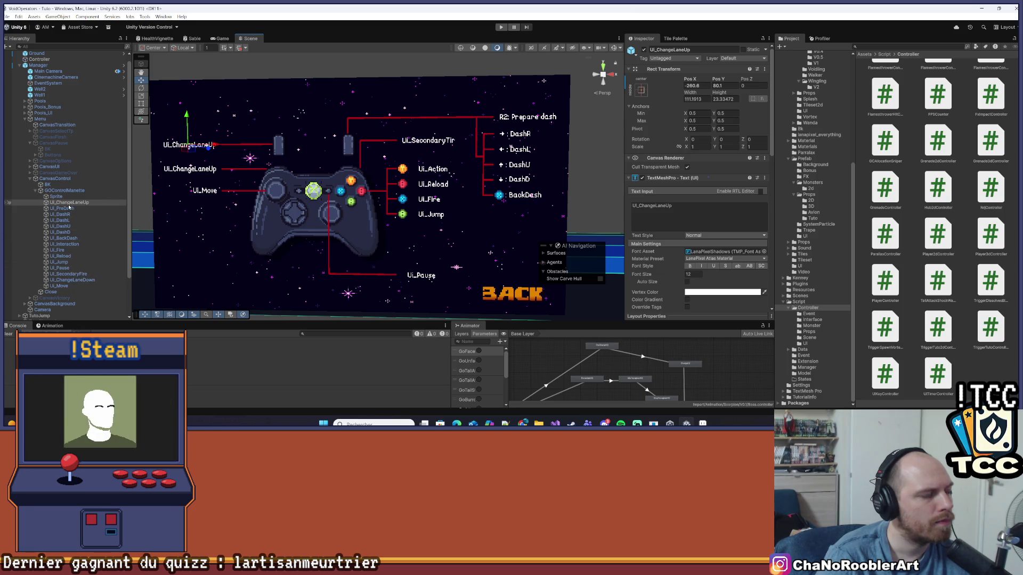
Set the lane-down label's text to UI_ChangeLaneDown, nudge it left, and deactivate CanvasControl.
{"action": "left_click", "coordinate": [195, 169]}
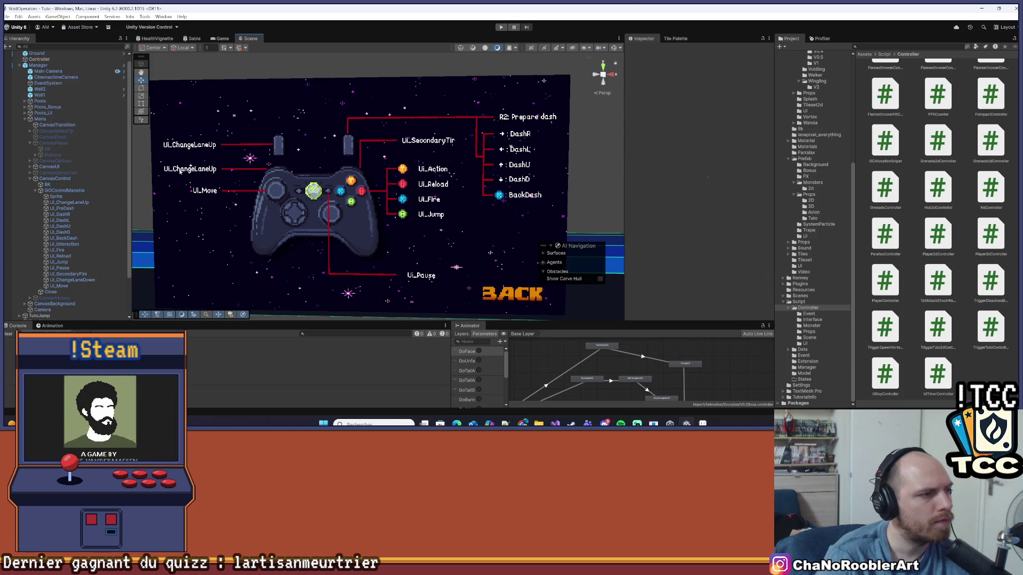
{"action": "left_click", "coordinate": [189, 145]}
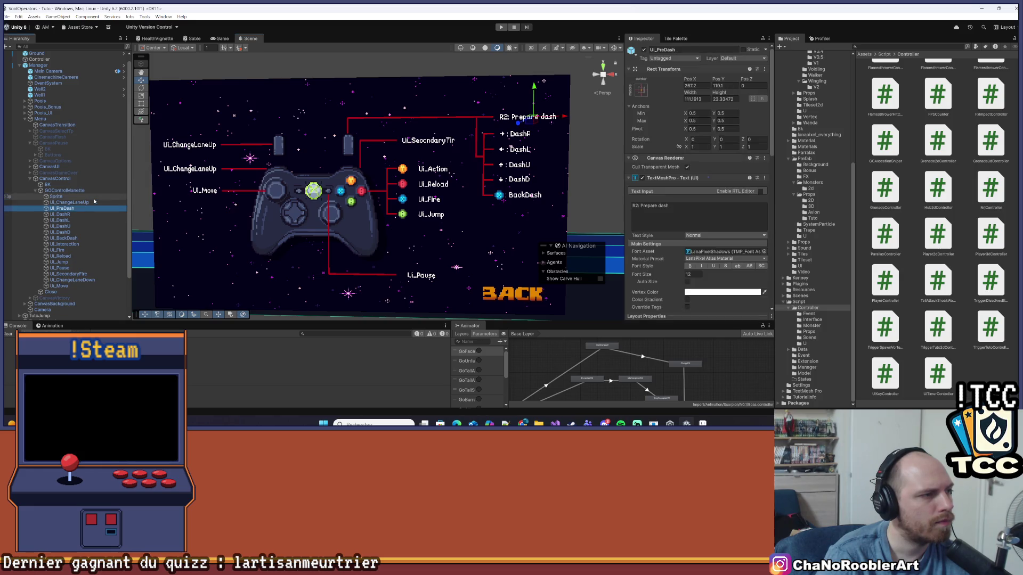
{"action": "left_click", "coordinate": [72, 279]}
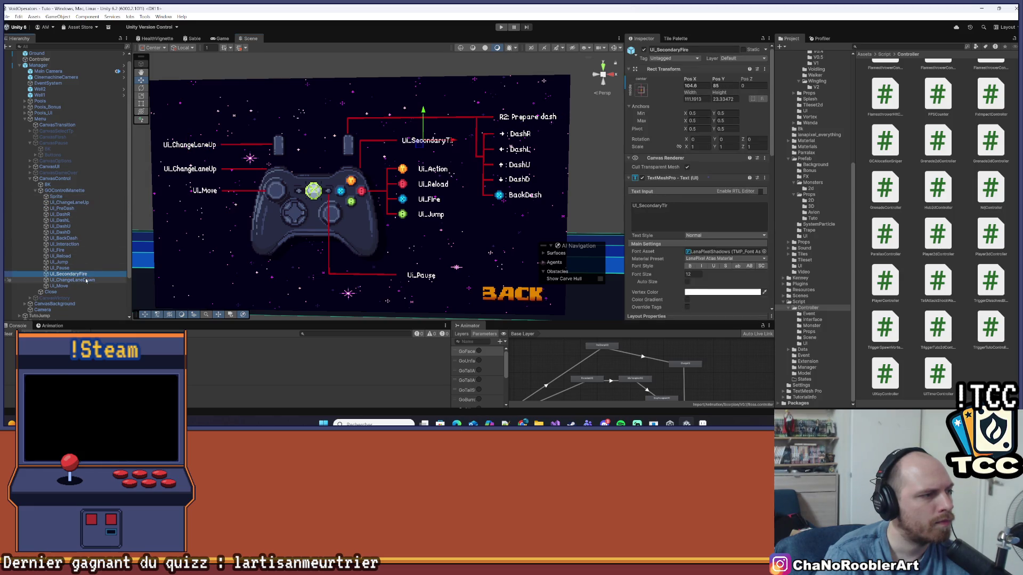
{"action": "left_click", "coordinate": [708, 215]}
{"action": "type", "text": "UI_ChangeLaneDown"}
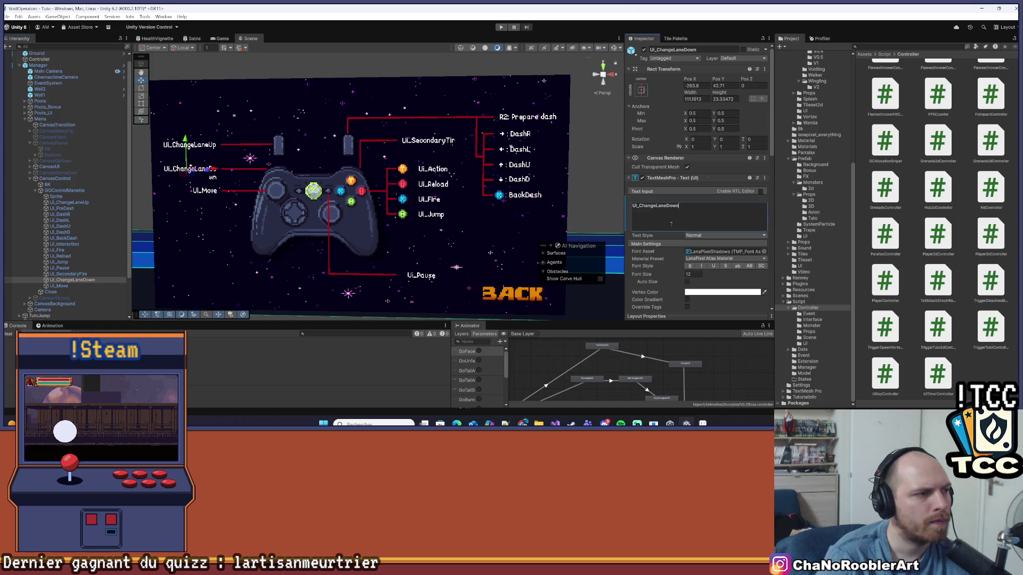
{"action": "left_click_drag", "start_coordinate": [218, 171], "coordinate": [231, 173]}
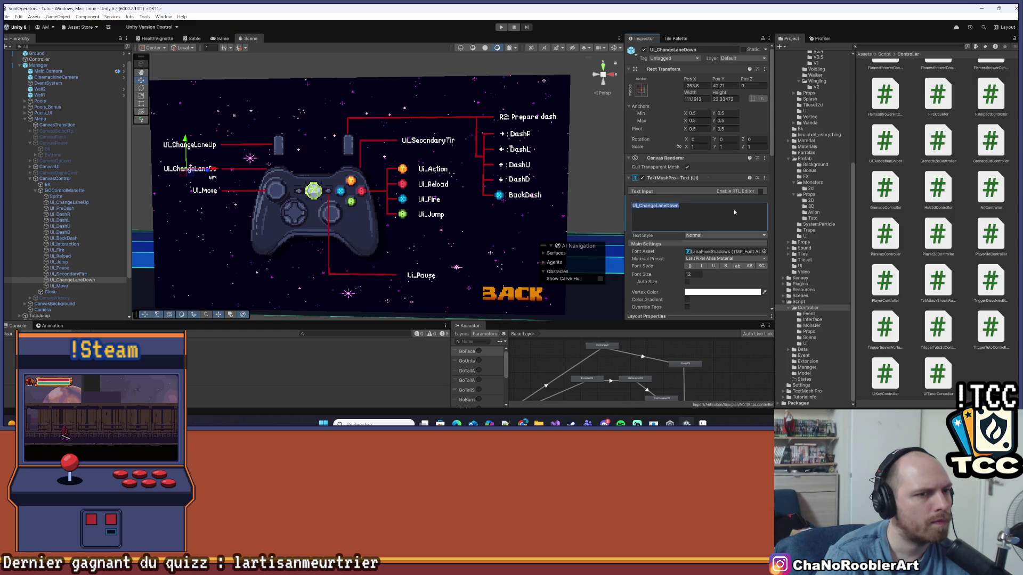
{"action": "left_click", "coordinate": [62, 178]}
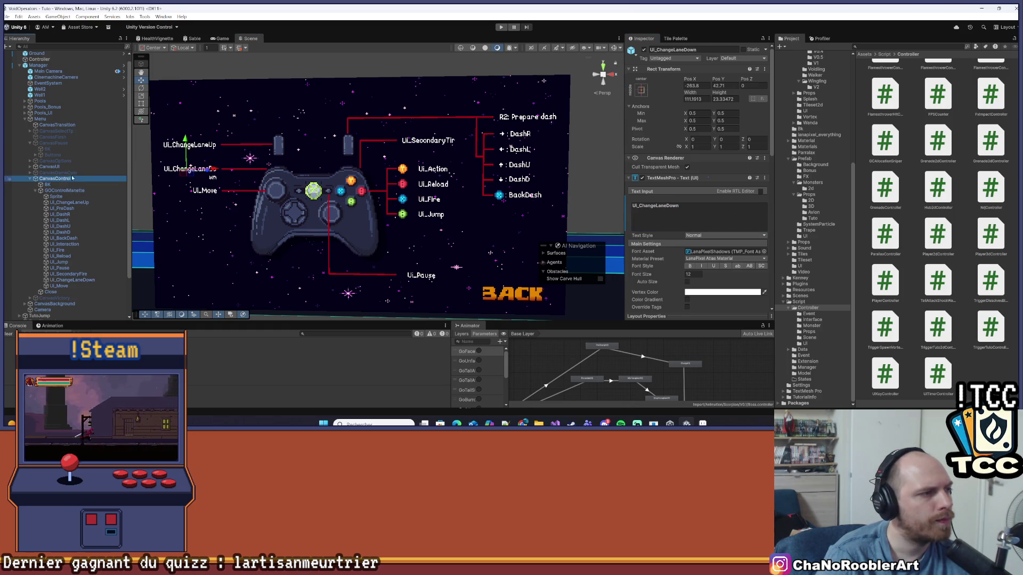
{"action": "left_click", "coordinate": [644, 50]}
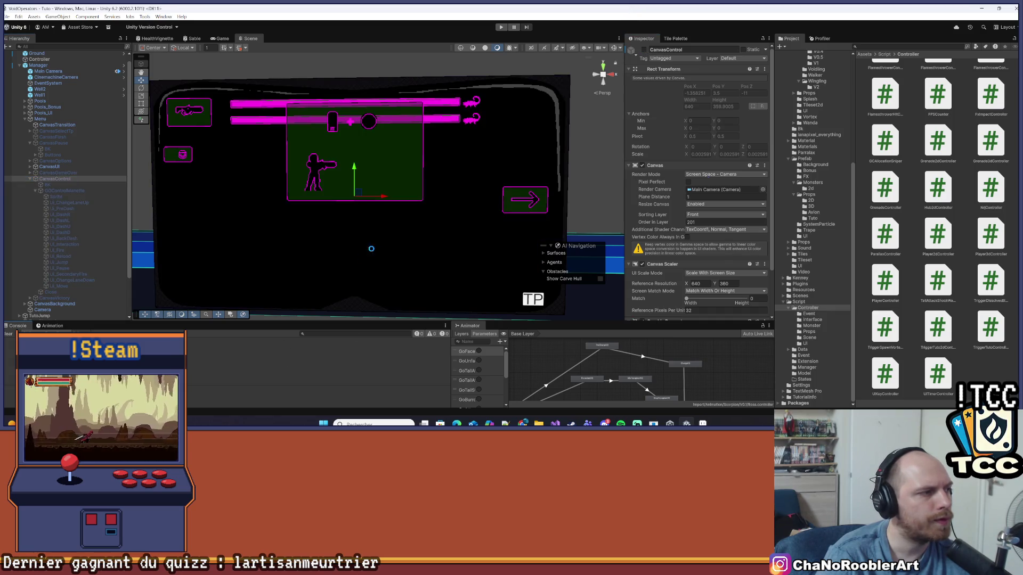
{"action": "key", "text": "ctrl+p"}
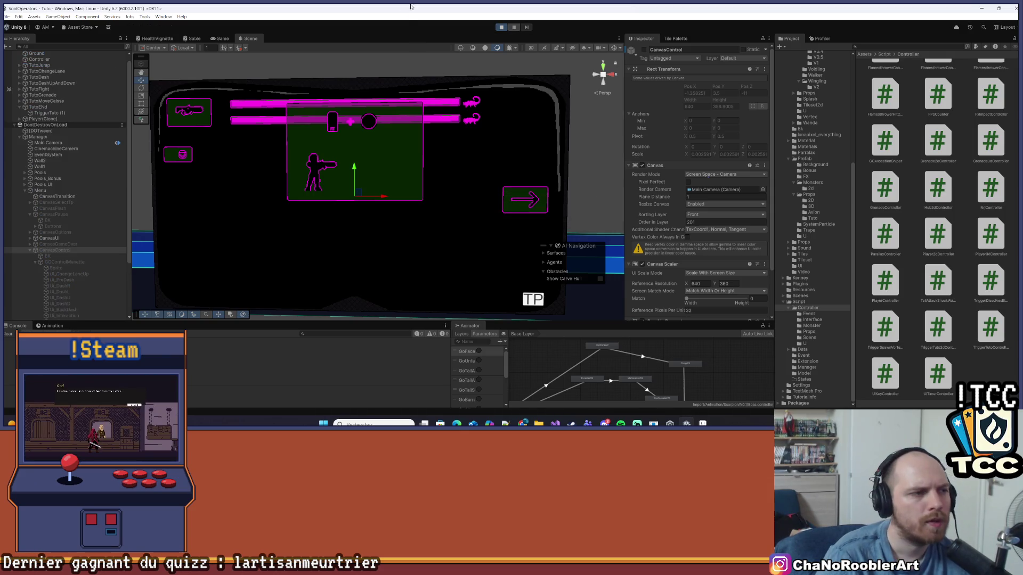
{"action": "key", "text": "Escape"}
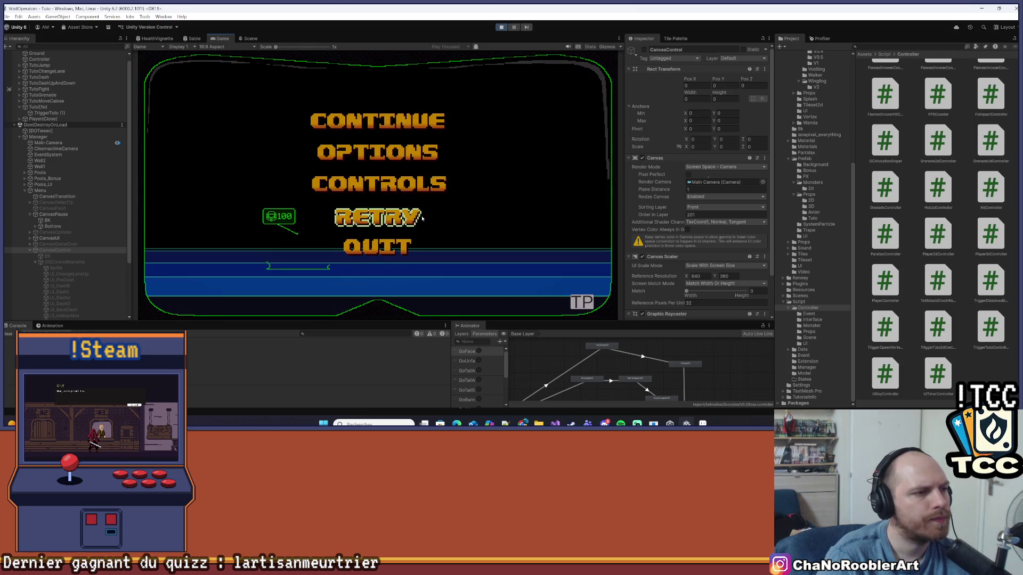
{"action": "left_click", "coordinate": [405, 184]}
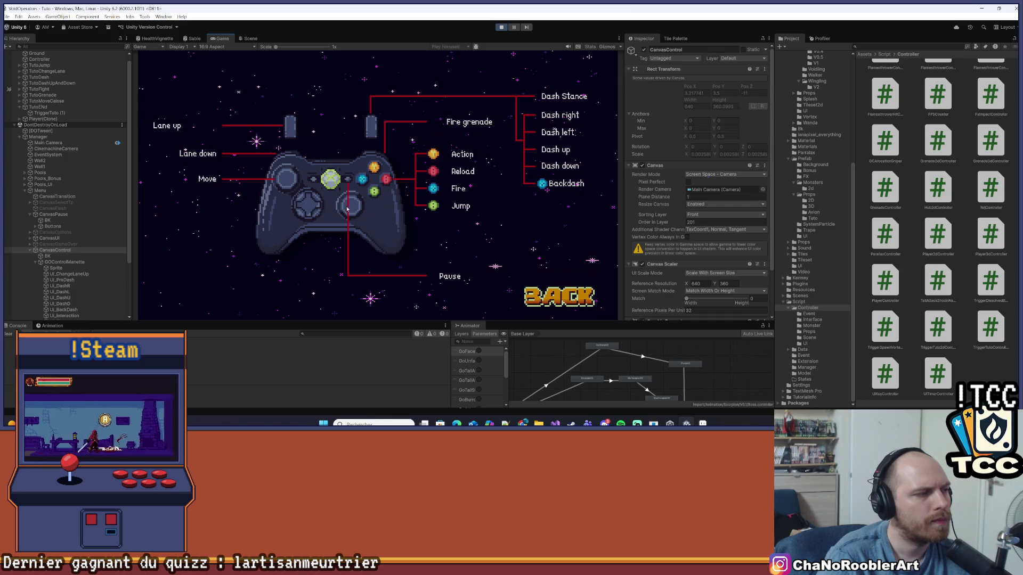
{"action": "scroll", "coordinate": [60, 268], "scroll_direction": "down", "scroll_amount": 3}
{"action": "left_click", "coordinate": [67, 253]}
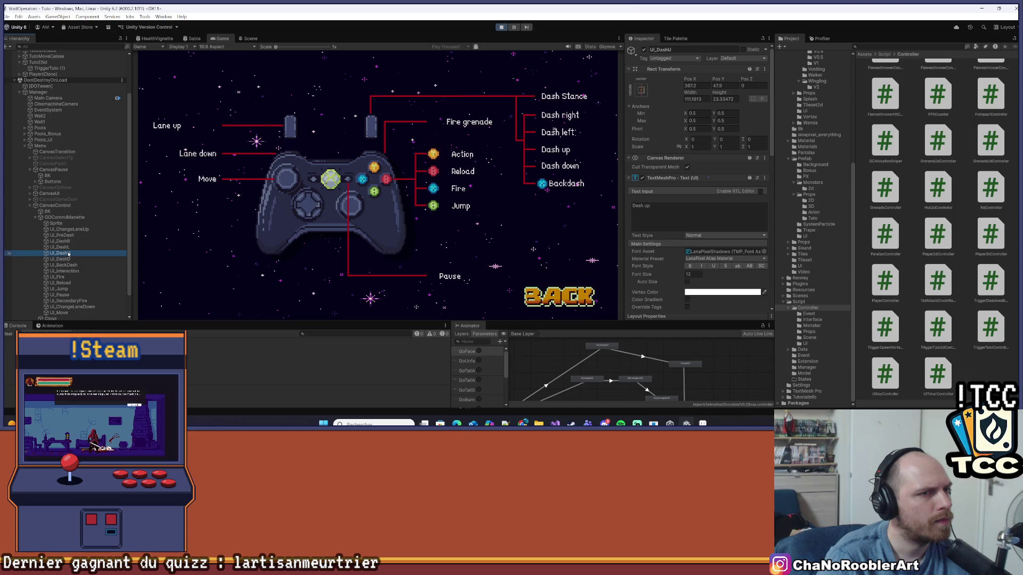
{"action": "left_click", "coordinate": [64, 301]}
{"action": "left_click", "coordinate": [65, 307]}
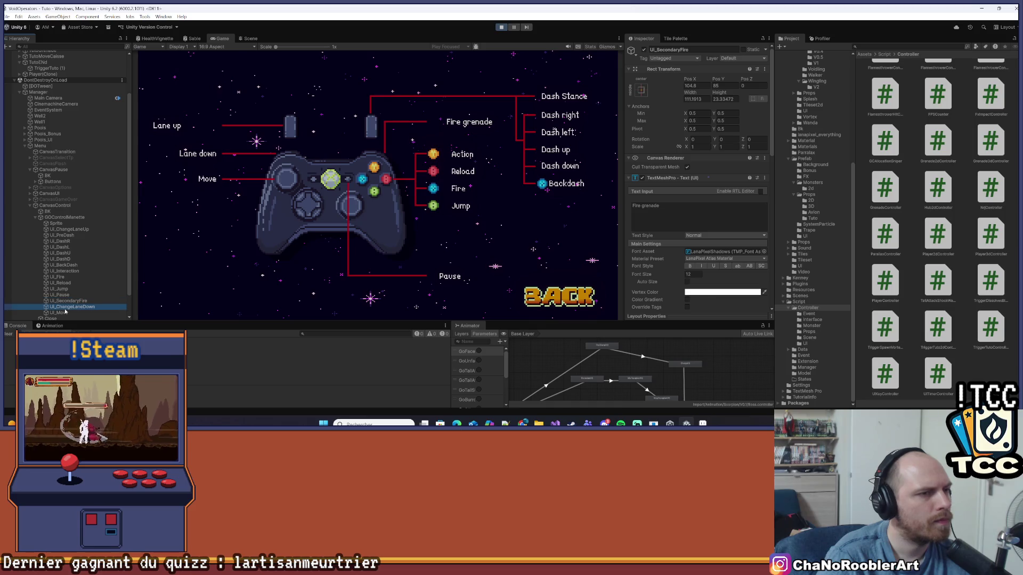
{"action": "left_click", "coordinate": [63, 229]}
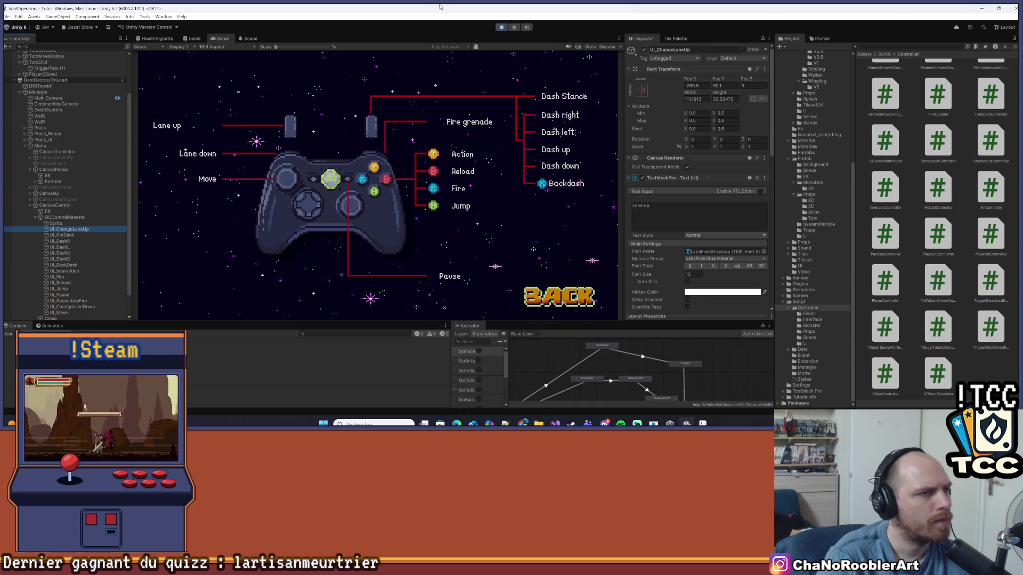
{"action": "left_click", "coordinate": [250, 39]}
{"action": "double_click", "coordinate": [69, 216]}
{"action": "left_click", "coordinate": [70, 229]}
{"action": "key", "text": "f"}
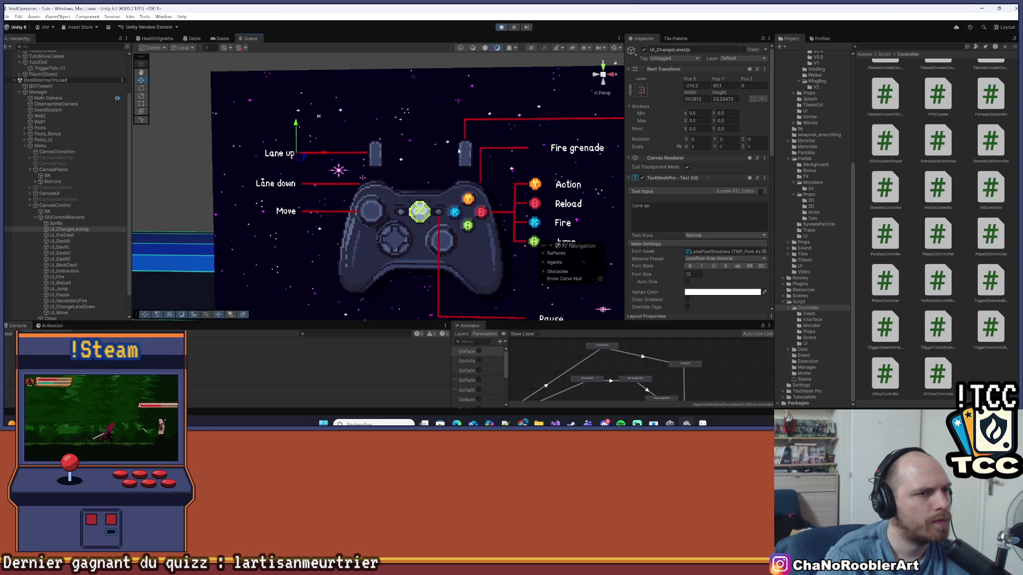
{"action": "left_click", "coordinate": [568, 149]}
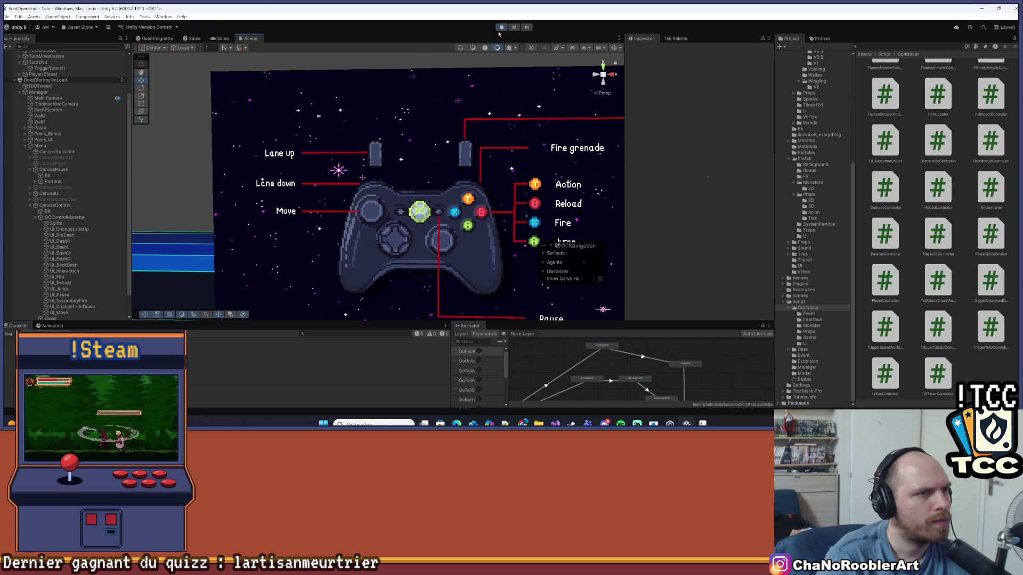
{"action": "left_click", "coordinate": [501, 27]}
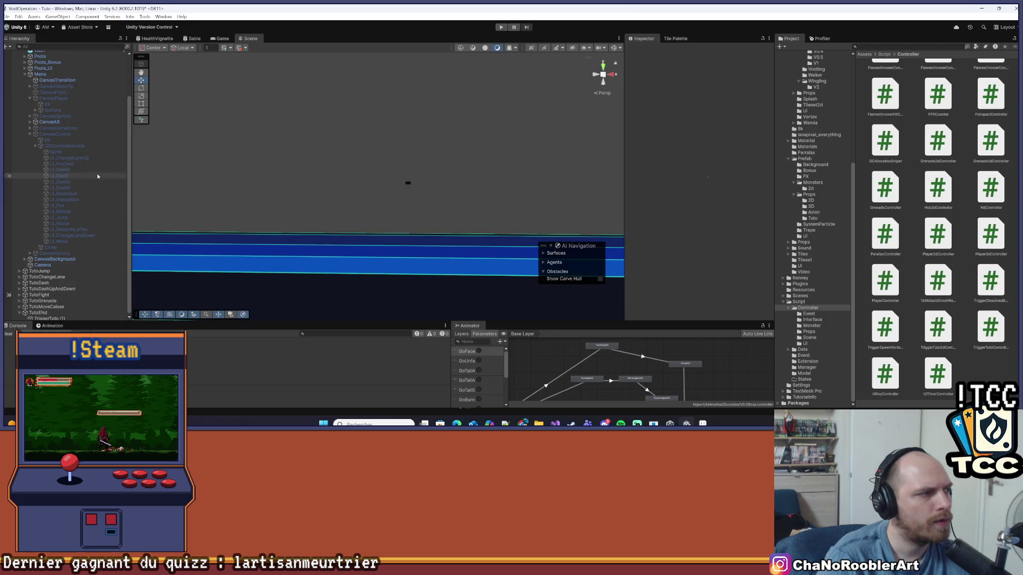
Reactivate the CanvasControl canvas and frame the controller diagram in the scene.
{"action": "left_click", "coordinate": [55, 134]}
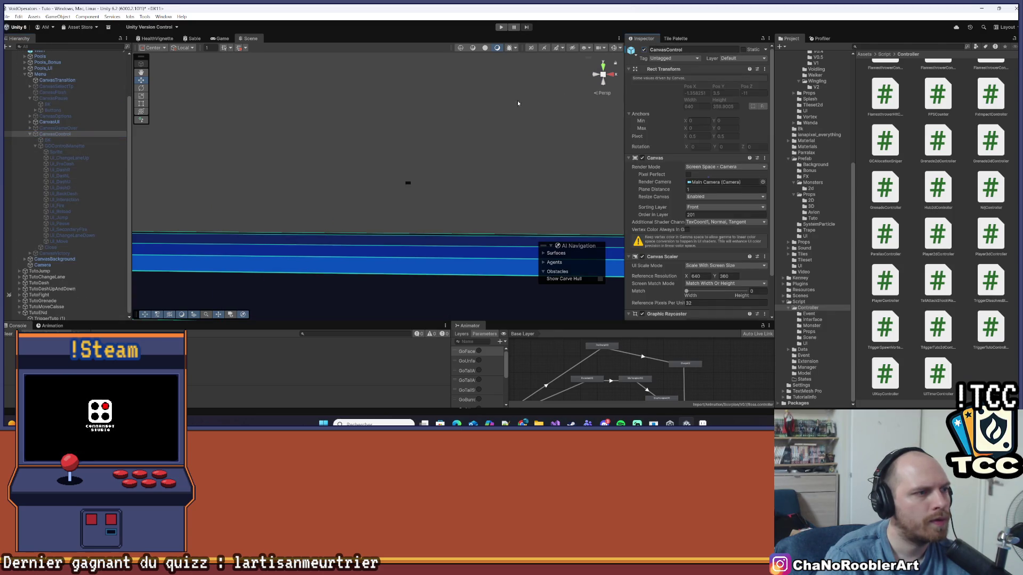
{"action": "key", "text": "alt+shift+a"}
{"action": "key", "text": "f"}
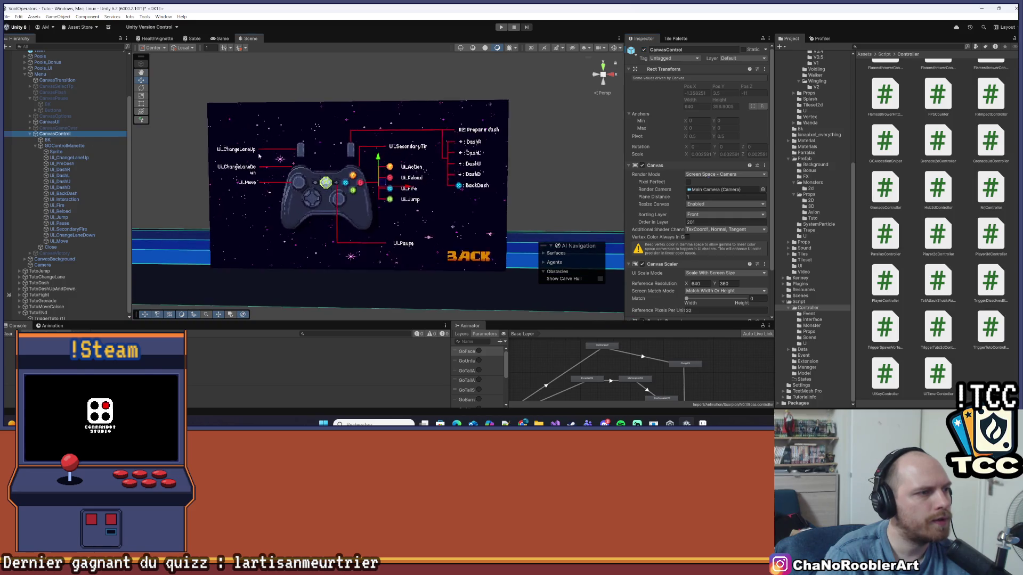
{"action": "scroll", "coordinate": [255, 154], "scroll_direction": "up", "scroll_amount": 5}
{"action": "left_click", "coordinate": [329, 144]}
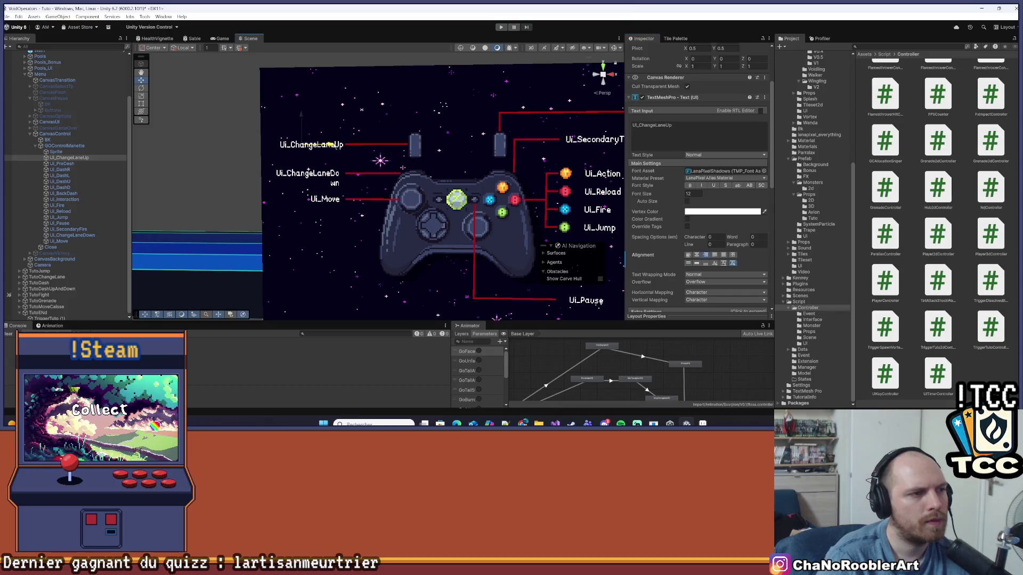
{"action": "left_click_drag", "start_coordinate": [600, 145], "coordinate": [484, 137]}
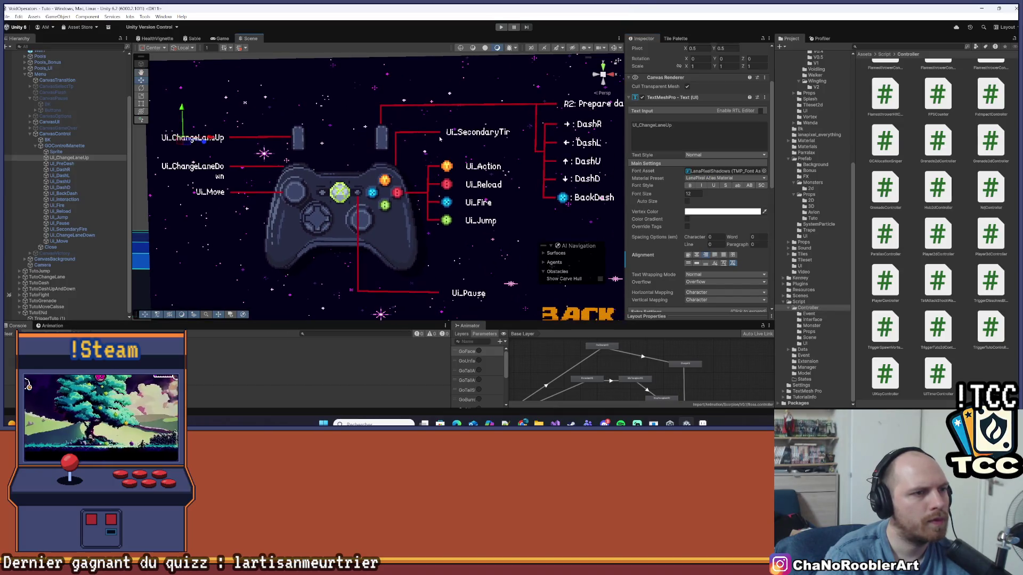
Left-align UI_SecondaryFire, nudge it right, deactivate CanvasControl, and start Play mode.
{"action": "left_click", "coordinate": [72, 235]}
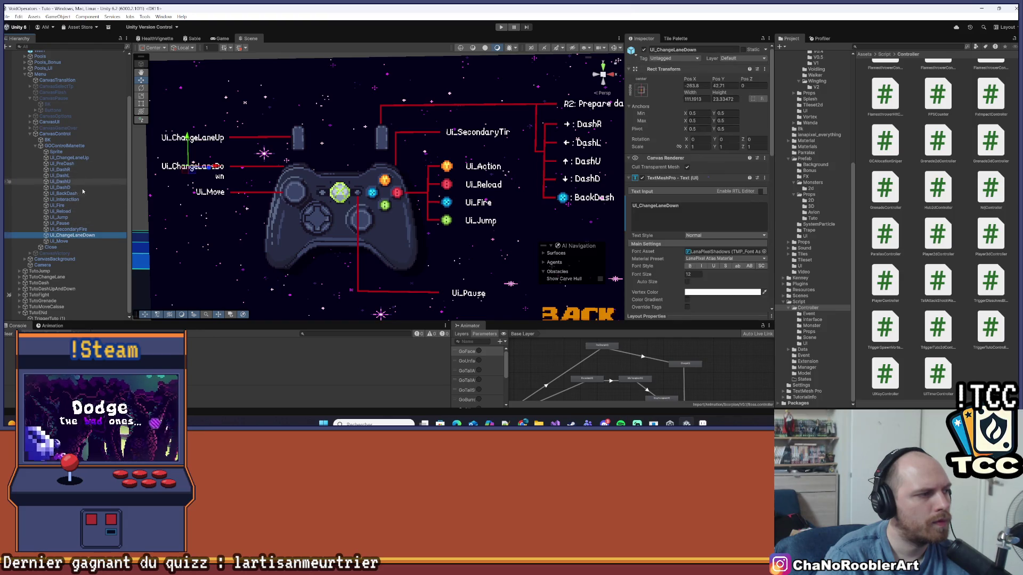
{"action": "left_click", "coordinate": [75, 230]}
{"action": "scroll", "coordinate": [691, 269], "scroll_direction": "down", "scroll_amount": 3}
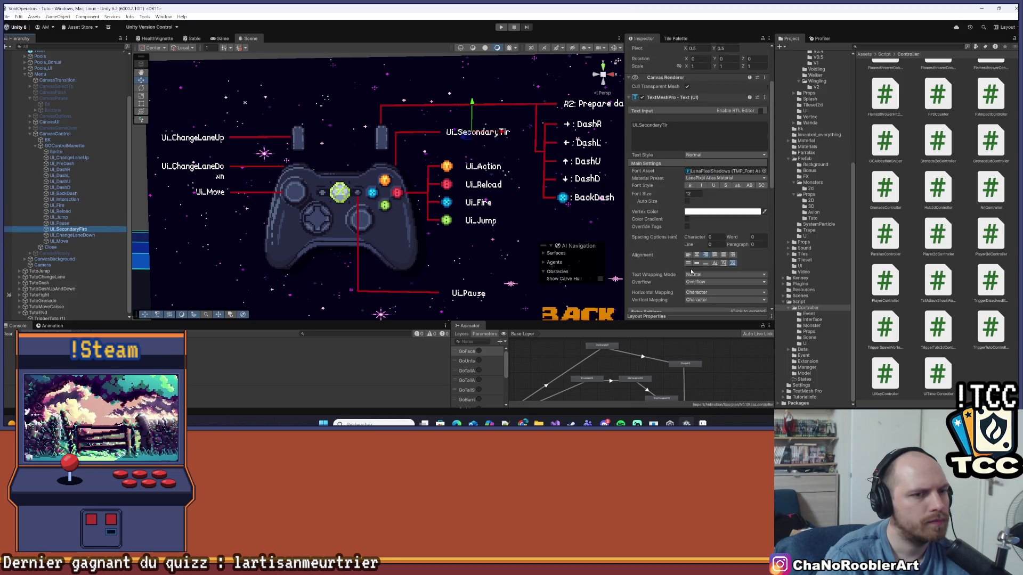
{"action": "left_click", "coordinate": [688, 256]}
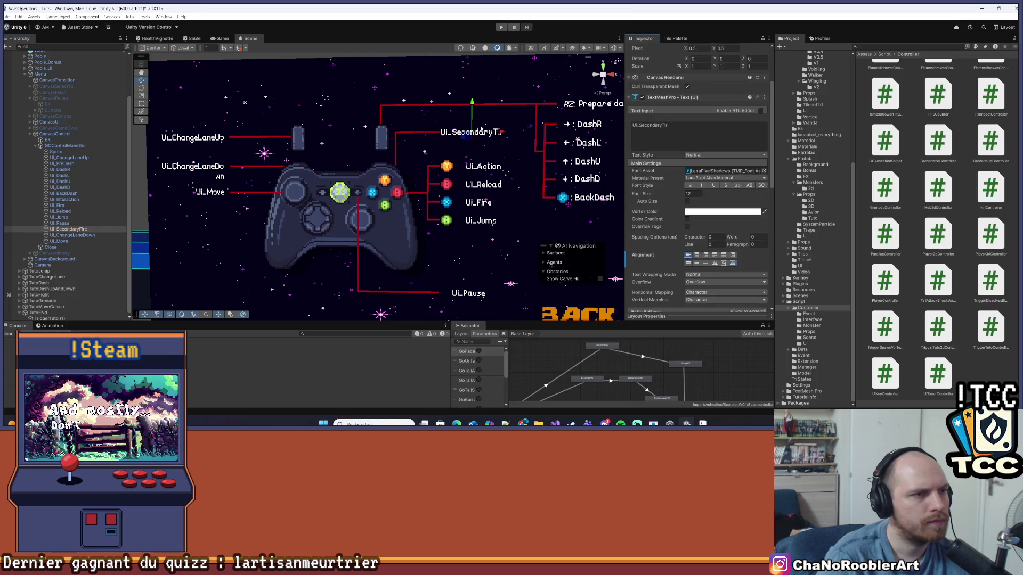
{"action": "left_click_drag", "start_coordinate": [500, 134], "coordinate": [504, 132]}
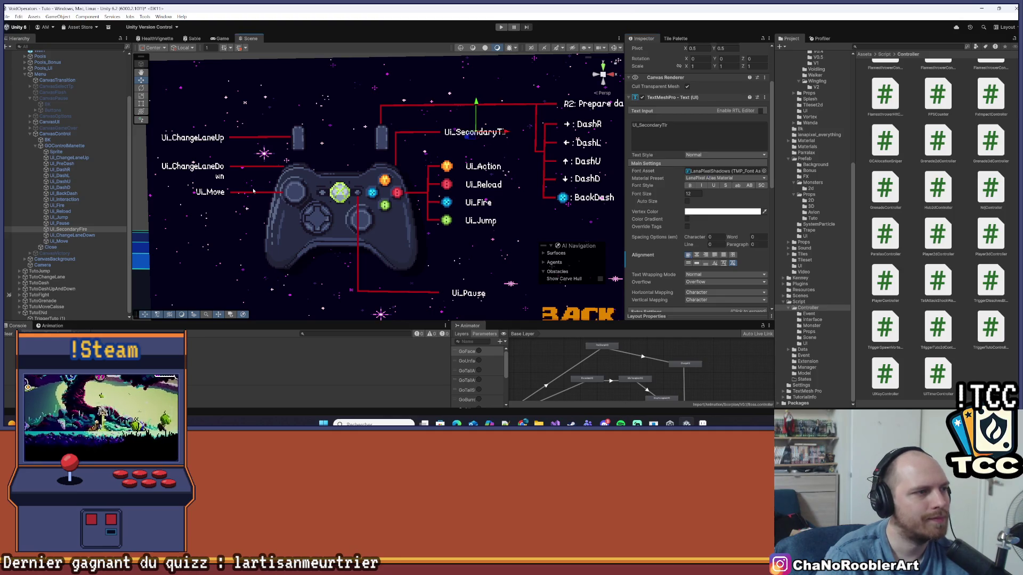
{"action": "scroll", "coordinate": [506, 133], "scroll_direction": "down", "scroll_amount": 3}
{"action": "left_click", "coordinate": [54, 134]}
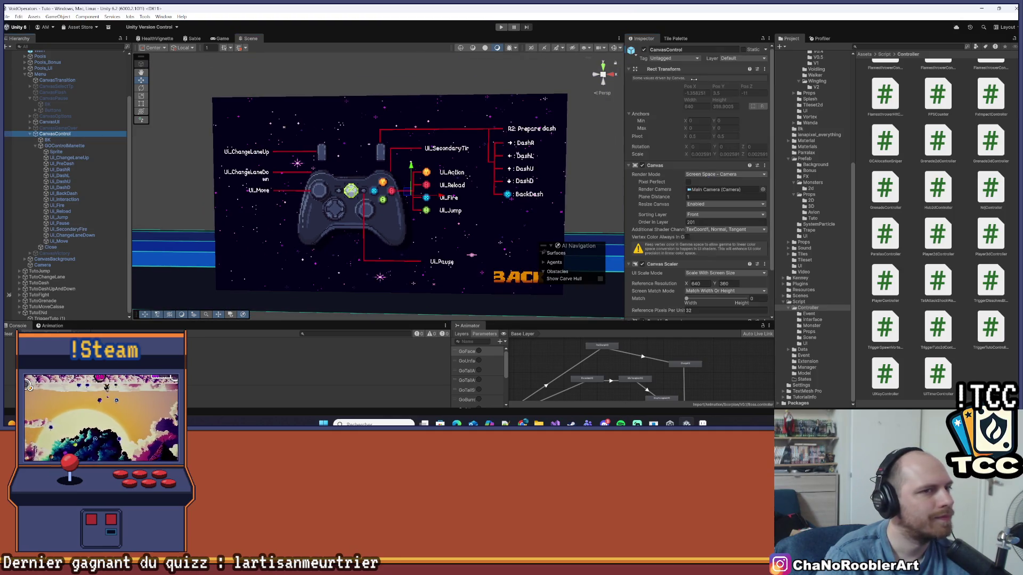
{"action": "left_click", "coordinate": [644, 49]}
{"action": "left_click", "coordinate": [499, 27]}
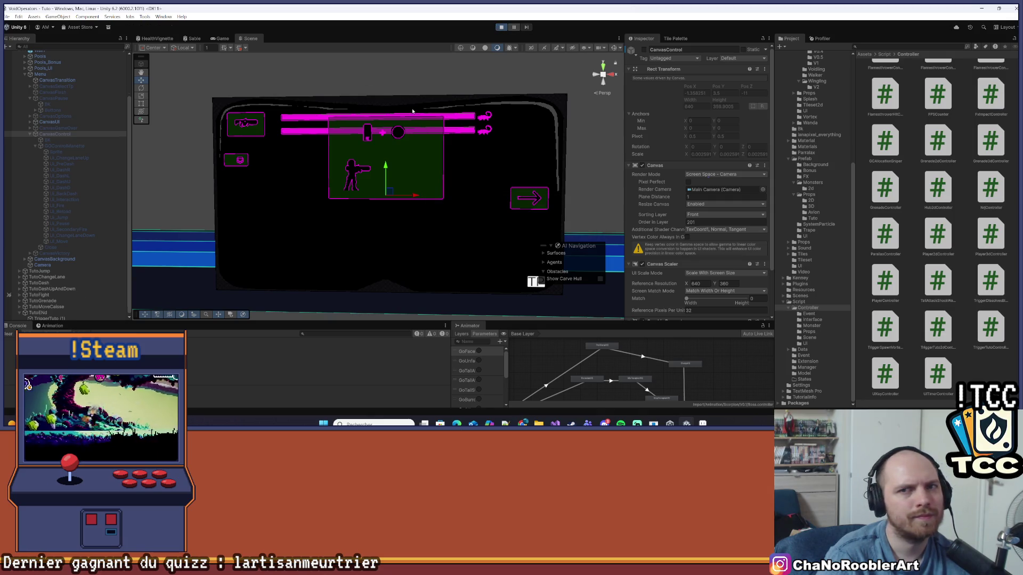
Open the Controls screen from the pause menu, review the layout, then stop Play mode.
{"action": "key", "text": "Escape"}
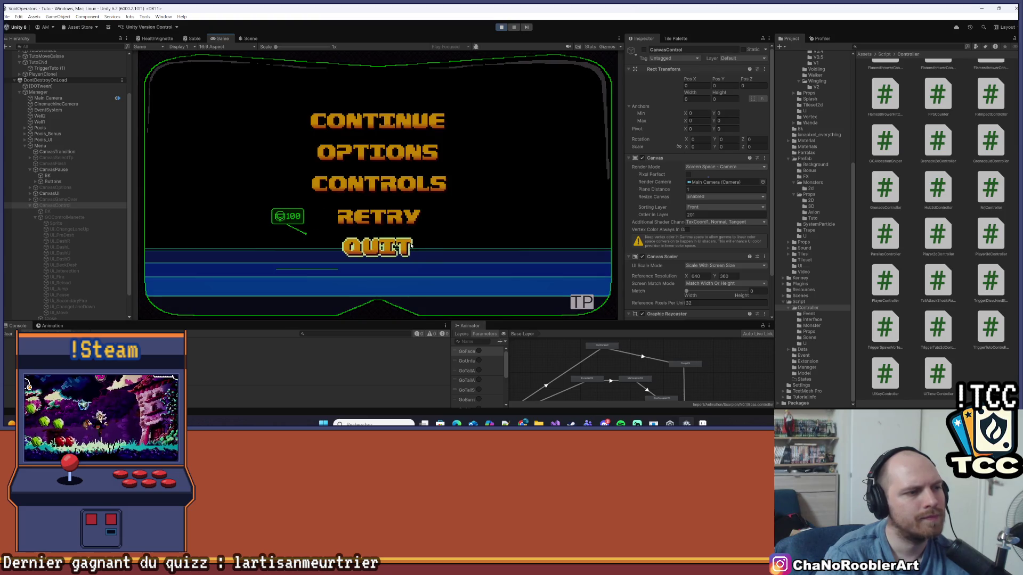
{"action": "left_click", "coordinate": [388, 191]}
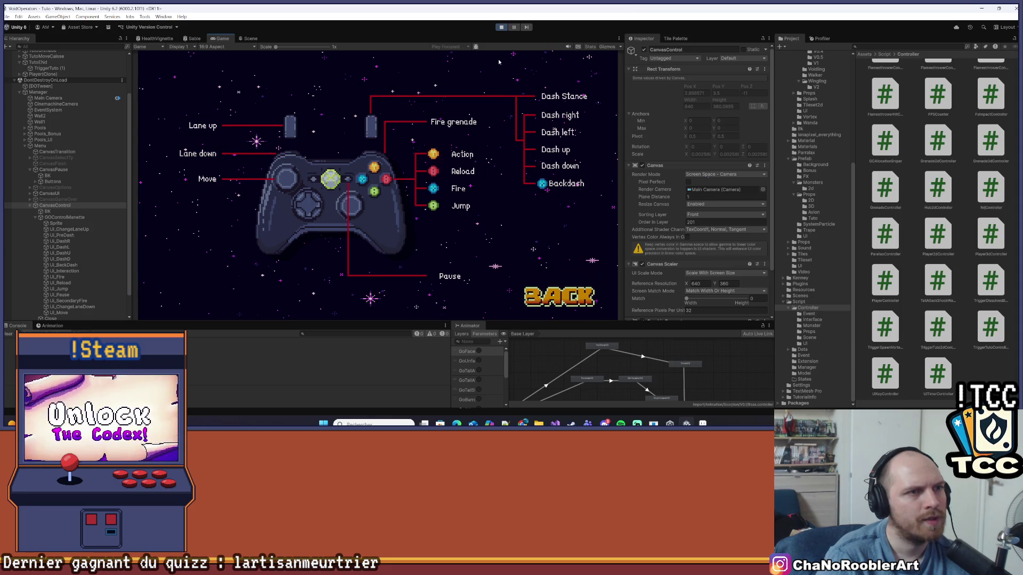
{"action": "left_click", "coordinate": [500, 30]}
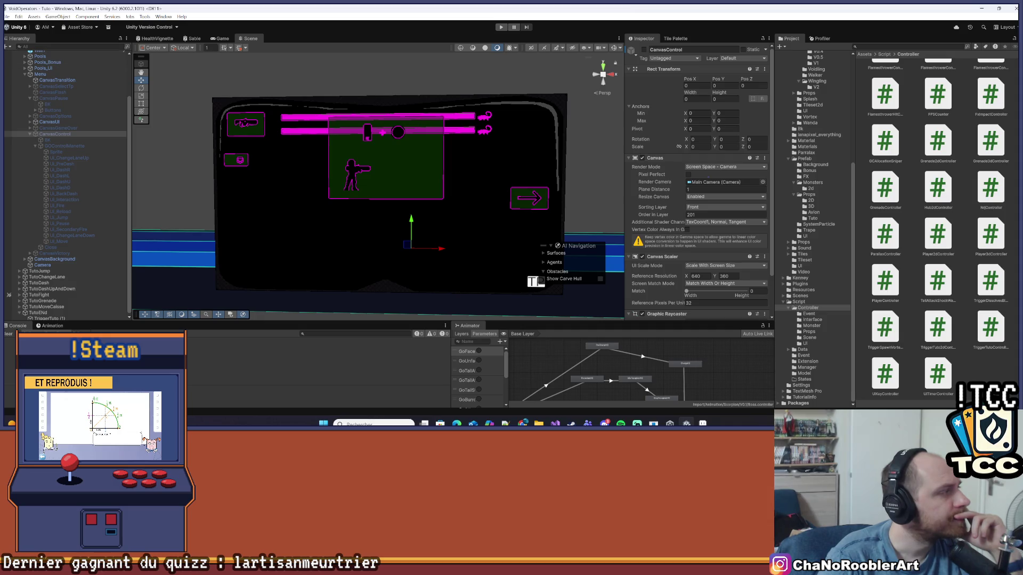
{"action": "key", "text": "ctrl+p"}
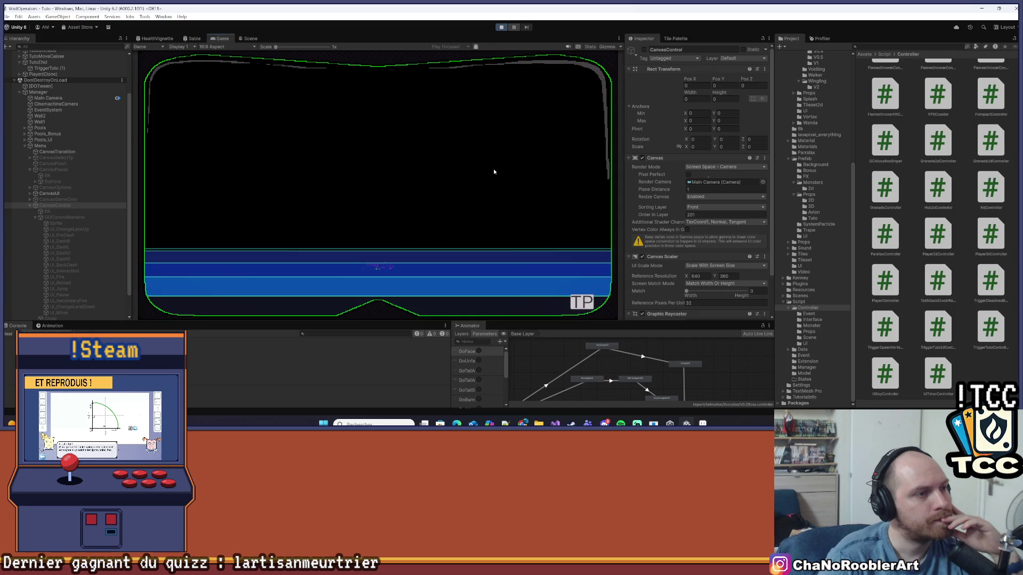
{"action": "key", "text": "Escape"}
{"action": "key", "text": "Down"}
{"action": "key", "text": "Return"}
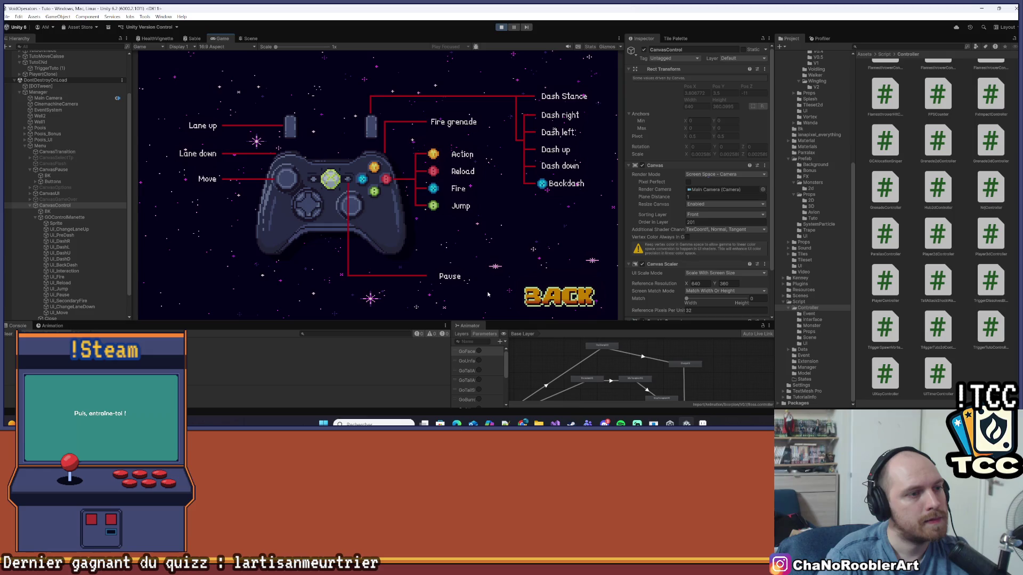
{"action": "left_click", "coordinate": [563, 299]}
{"action": "left_click", "coordinate": [378, 123]}
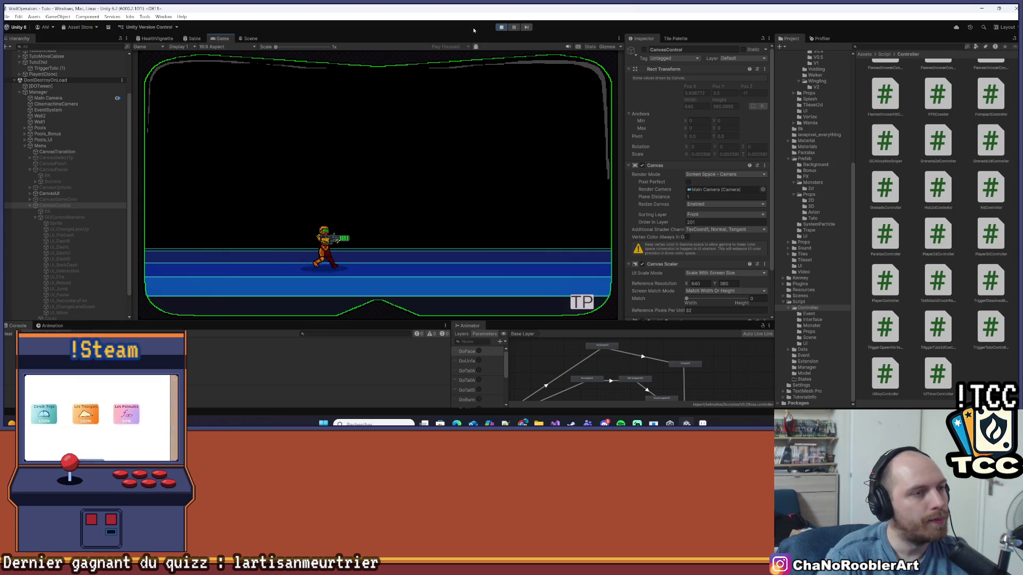
{"action": "left_click", "coordinate": [501, 27]}
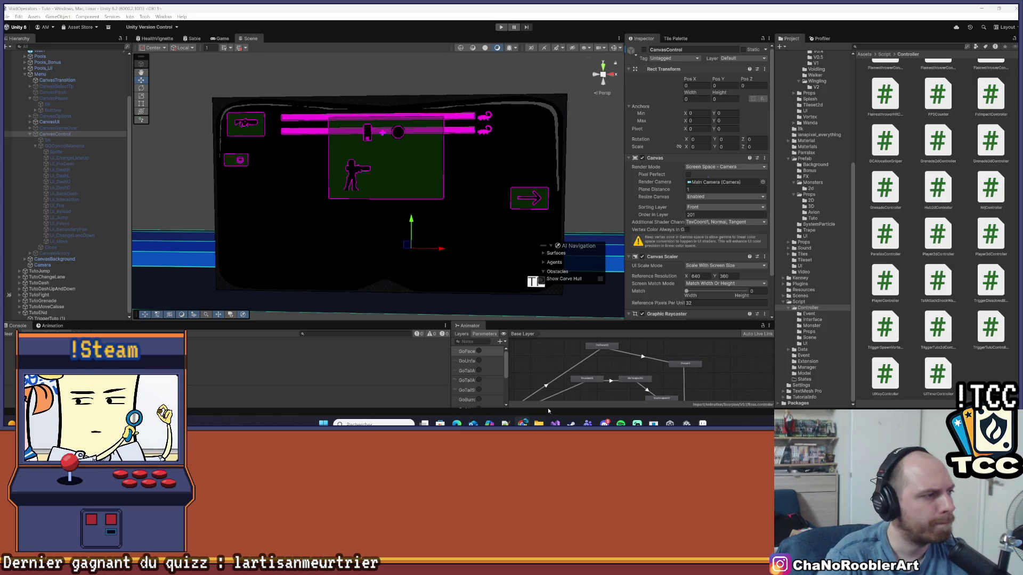
{"action": "left_click", "coordinate": [555, 424]}
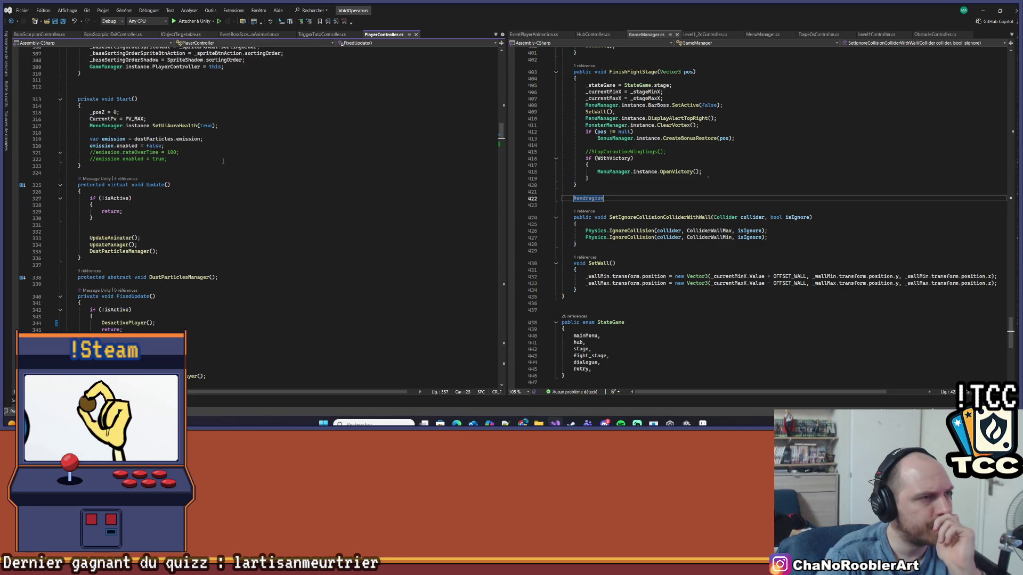
Jump to the ActivePlayer definition from TriggerTutoController.cs.
{"action": "key", "text": "ctrl+minus"}
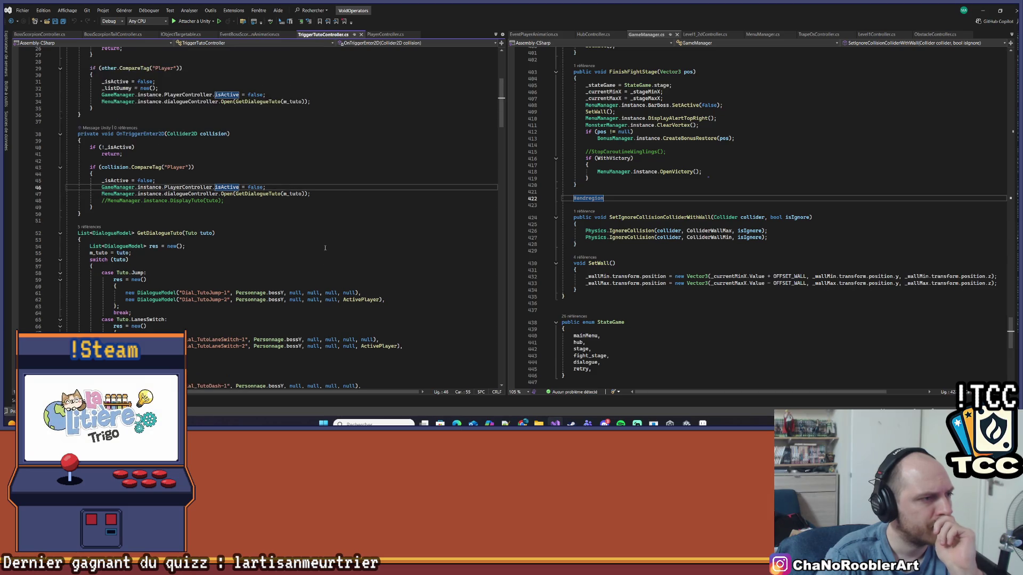
{"action": "scroll", "coordinate": [323, 245], "scroll_direction": "down", "scroll_amount": 2}
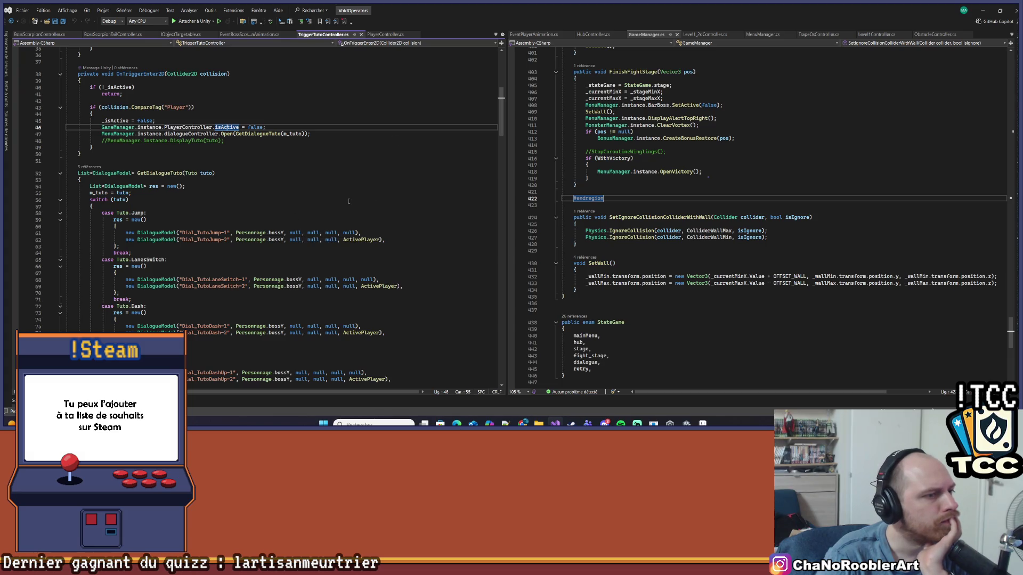
{"action": "right_click", "coordinate": [351, 240]}
{"action": "key", "text": "Escape"}
{"action": "key", "text": "F12"}
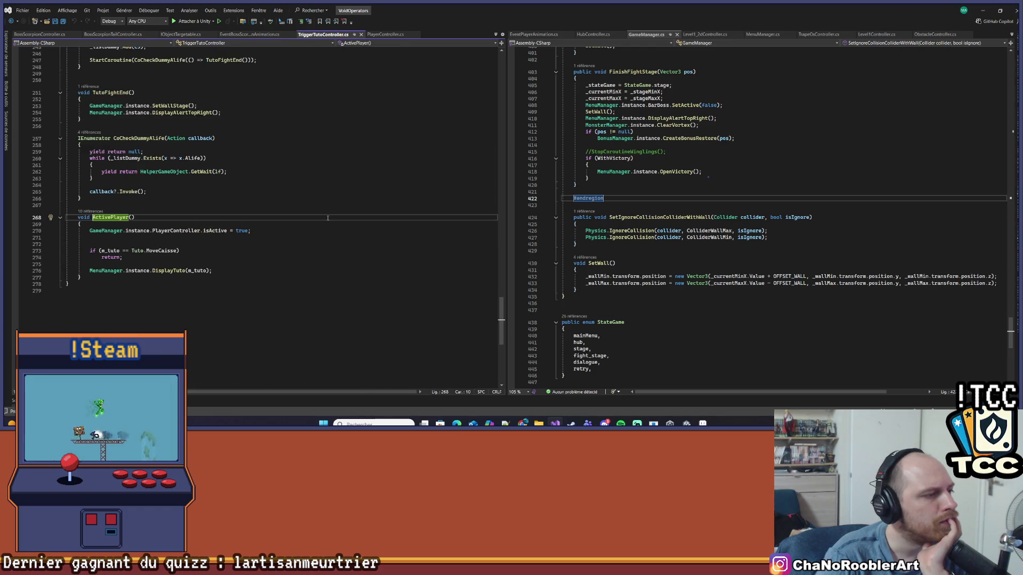
Open DisplayTuto in MenuManager.cs, expand it, and inspect the AnimatorTuto.SetTrigger line.
{"action": "left_click", "coordinate": [174, 272]}
{"action": "right_click", "coordinate": [175, 272]}
{"action": "left_click", "coordinate": [207, 242]}
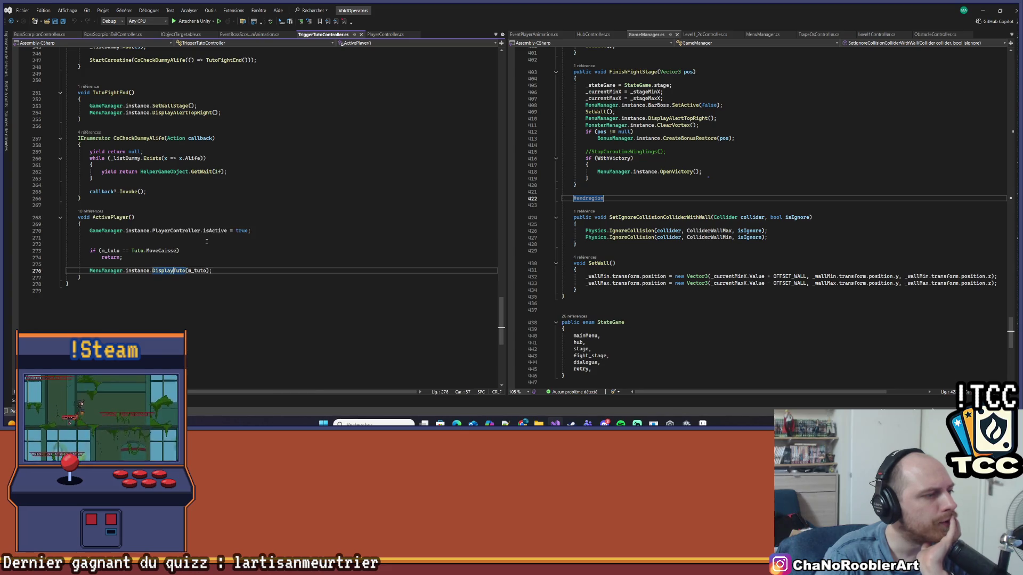
{"action": "scroll", "coordinate": [639, 240], "scroll_direction": "down", "scroll_amount": 3}
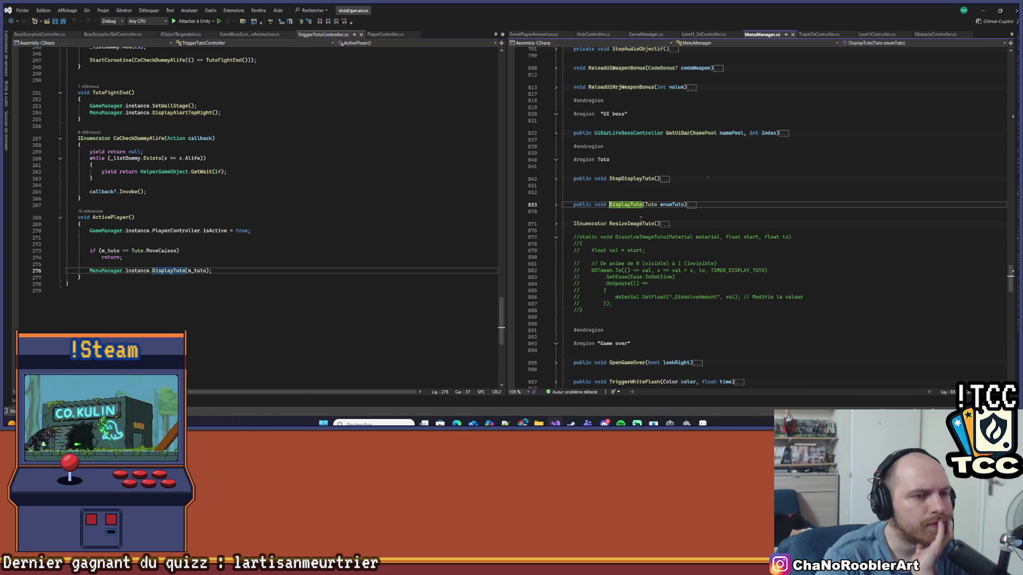
{"action": "left_click", "coordinate": [555, 205]}
{"action": "scroll", "coordinate": [798, 196], "scroll_direction": "down", "scroll_amount": 2}
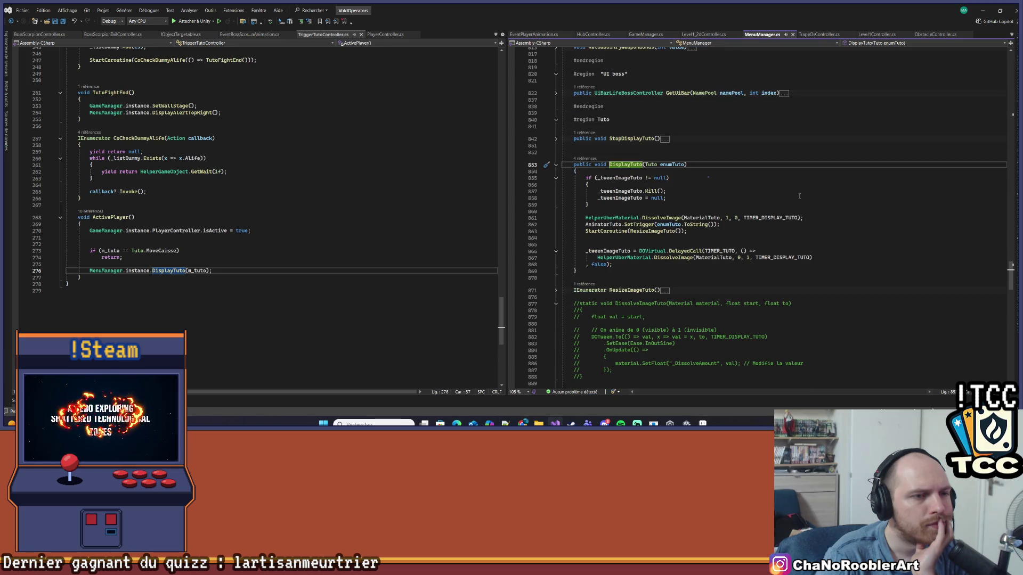
{"action": "left_click", "coordinate": [669, 165]}
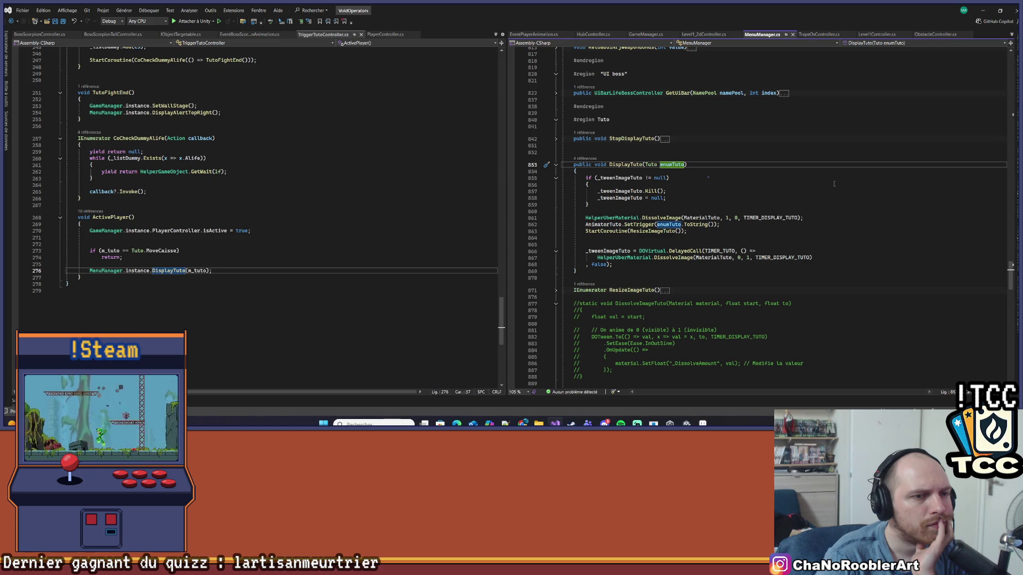
{"action": "left_click", "coordinate": [602, 225]}
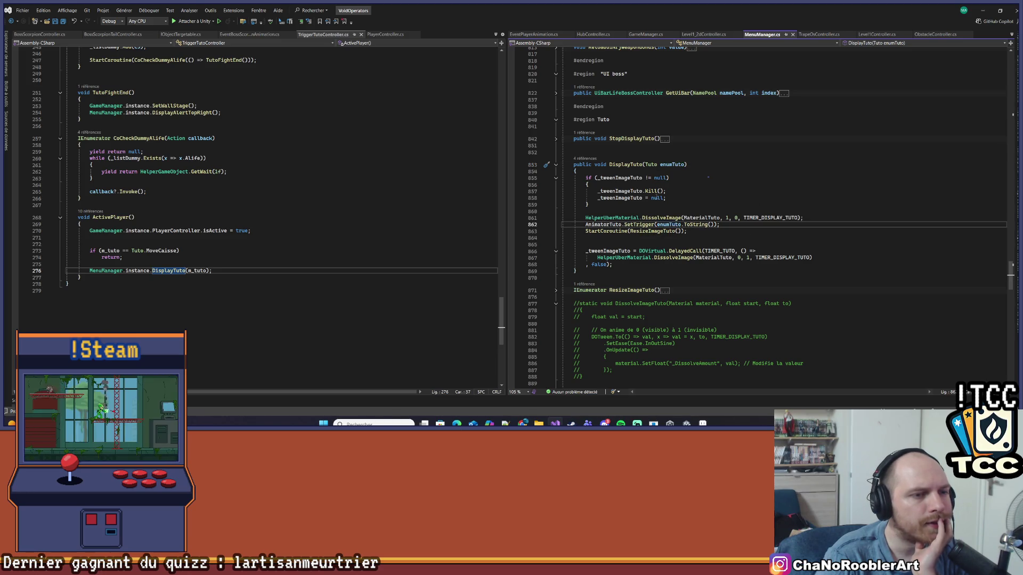
{"action": "key", "text": "alt+Tab"}
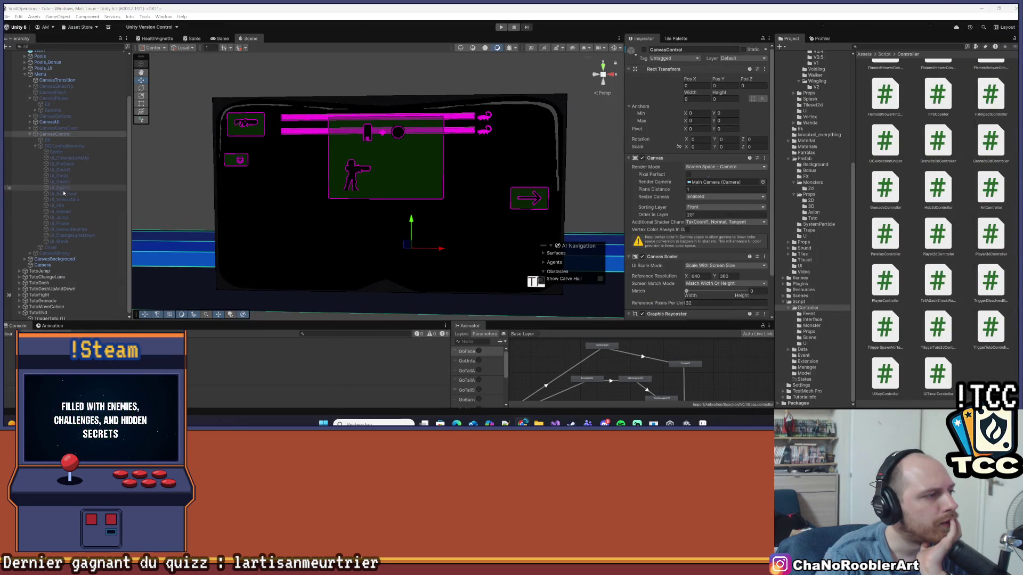
Collapse GOControlManette, expand CanvasUI, Top and Casque, and select the Tutos object.
{"action": "left_click", "coordinate": [35, 147]}
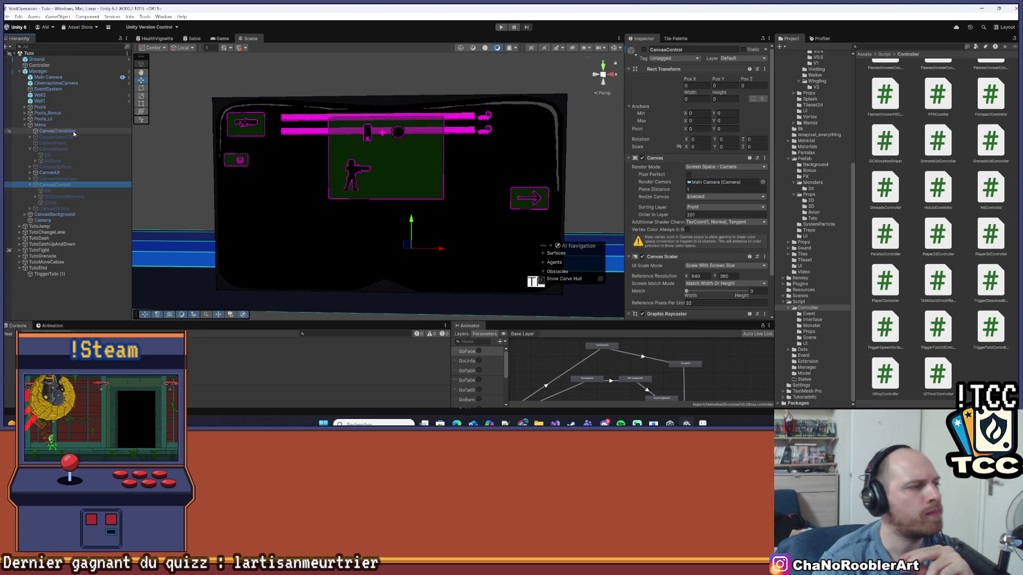
{"action": "left_click", "coordinate": [30, 173]}
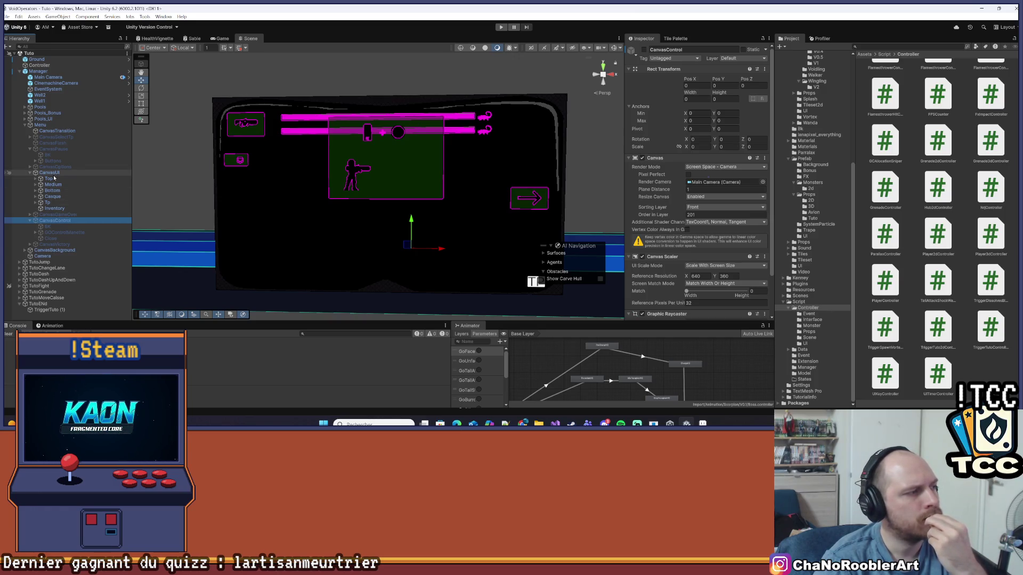
{"action": "left_click", "coordinate": [52, 174]}
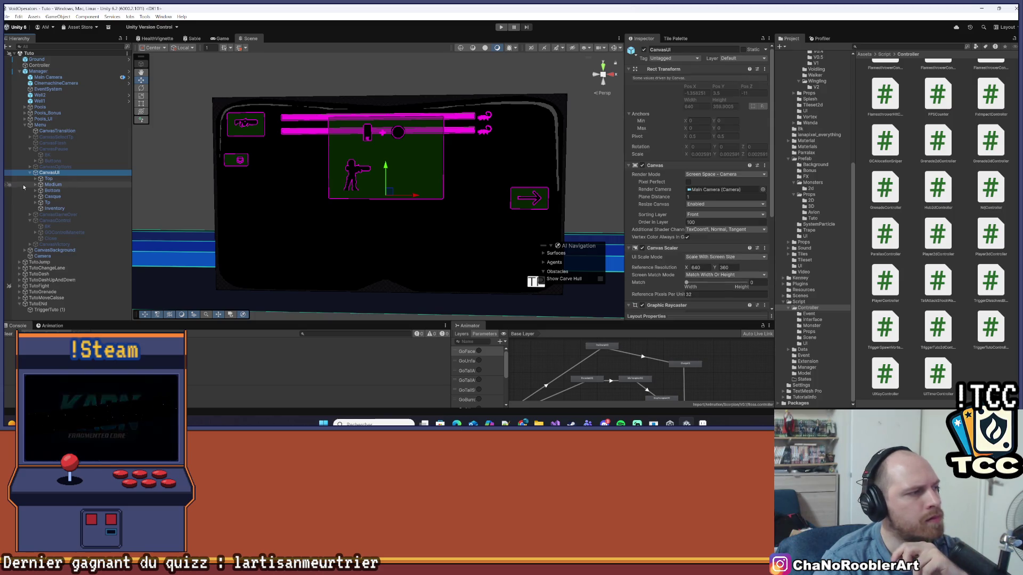
{"action": "left_click", "coordinate": [35, 185]}
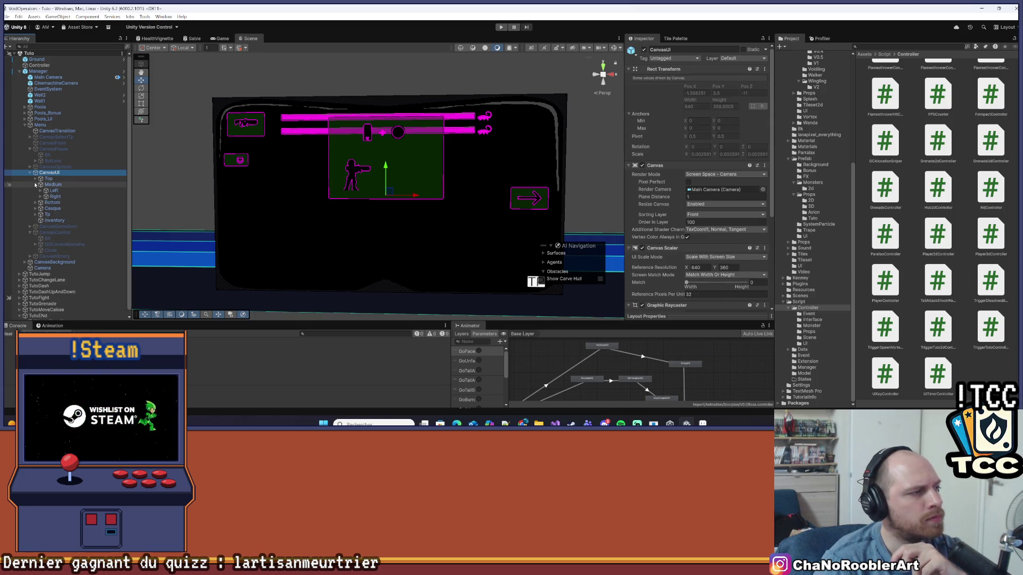
{"action": "left_click", "coordinate": [40, 196]}
{"action": "left_click", "coordinate": [41, 191]}
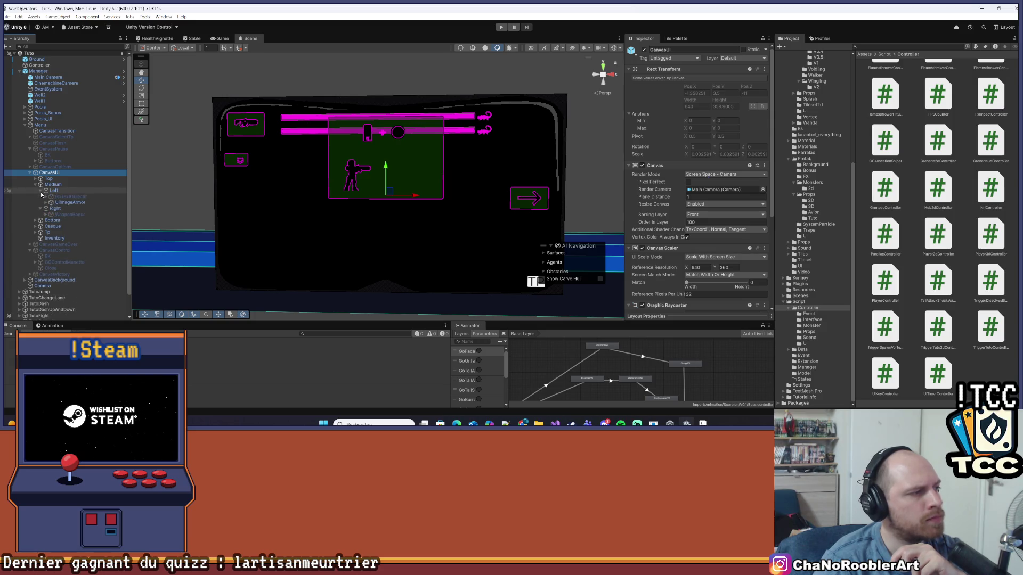
{"action": "left_click", "coordinate": [35, 184]}
{"action": "left_click", "coordinate": [35, 179]}
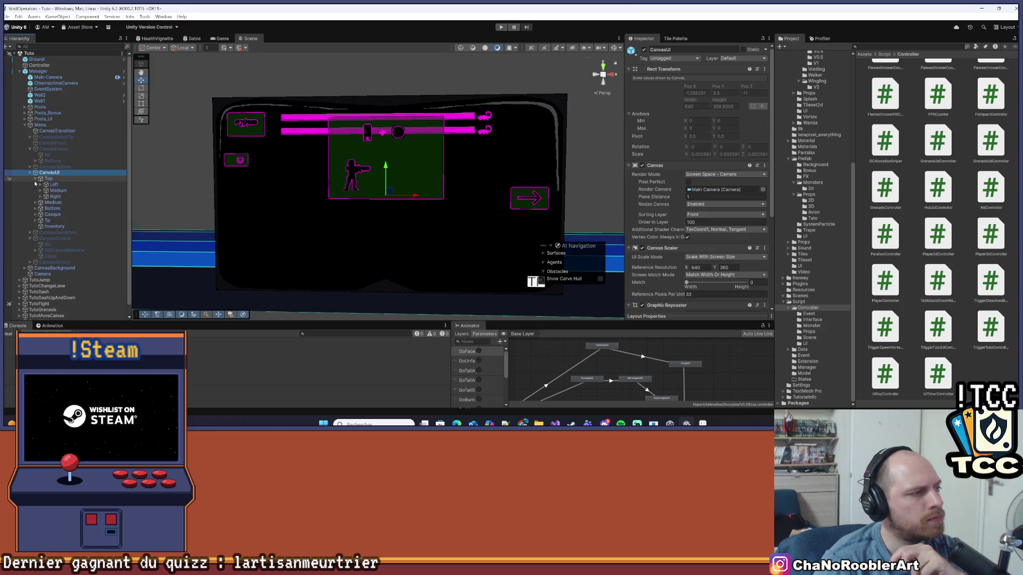
{"action": "left_click", "coordinate": [418, 172]}
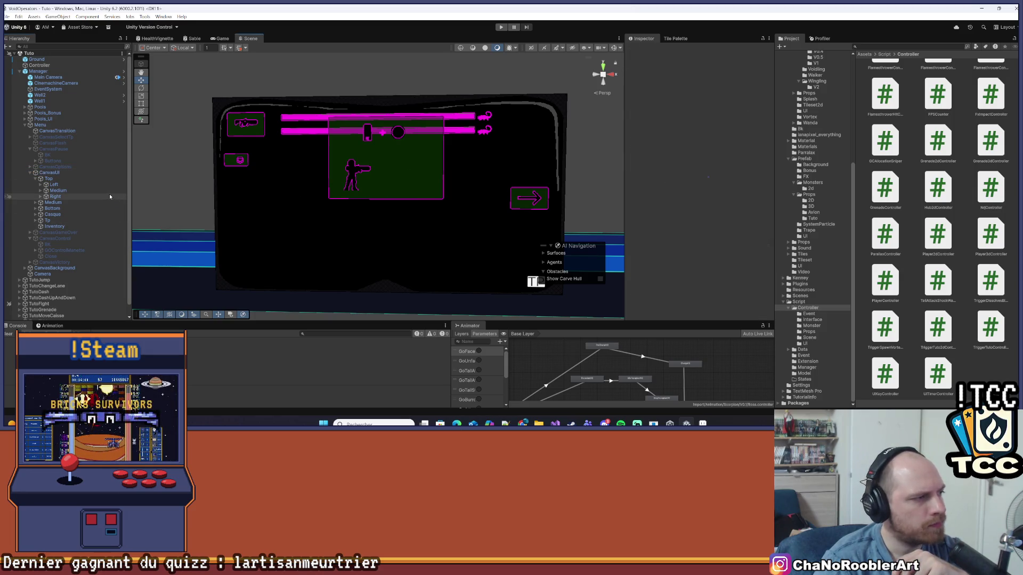
{"action": "left_click", "coordinate": [35, 214]}
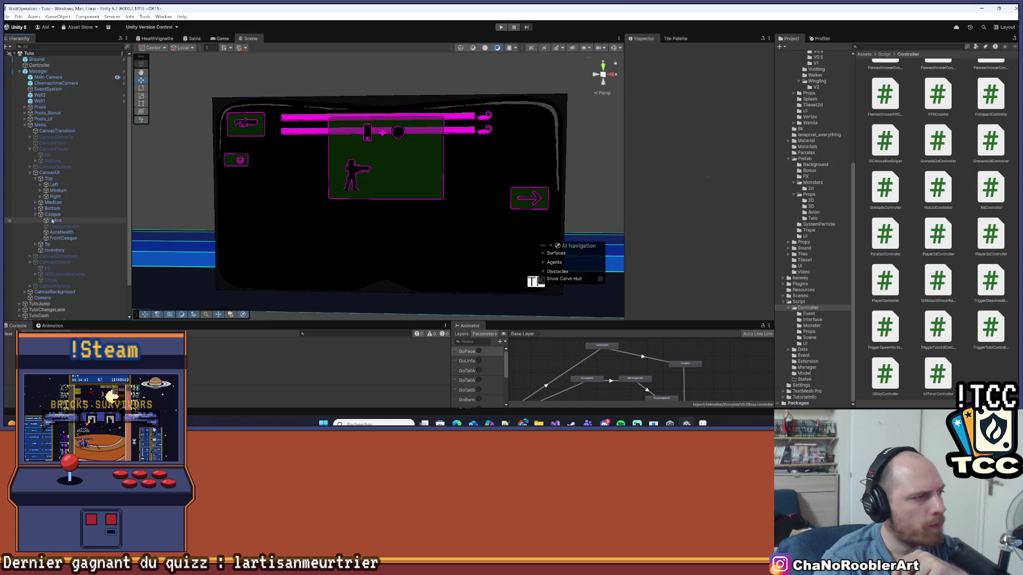
{"action": "left_click", "coordinate": [52, 220]}
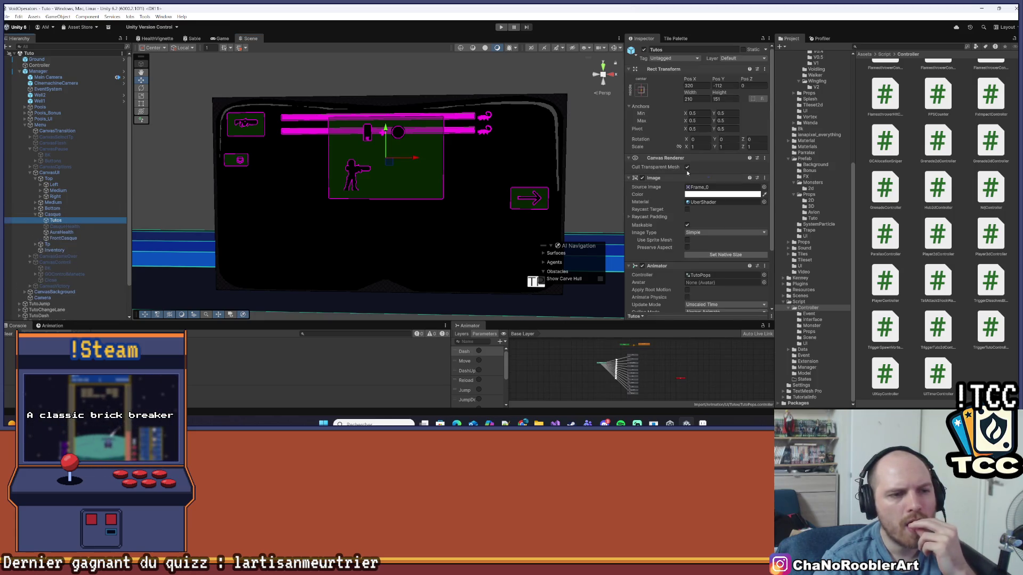
Show the Animation timeline and preview the Dash up and down clip.
{"action": "left_click_drag", "start_coordinate": [250, 321], "coordinate": [251, 241]}
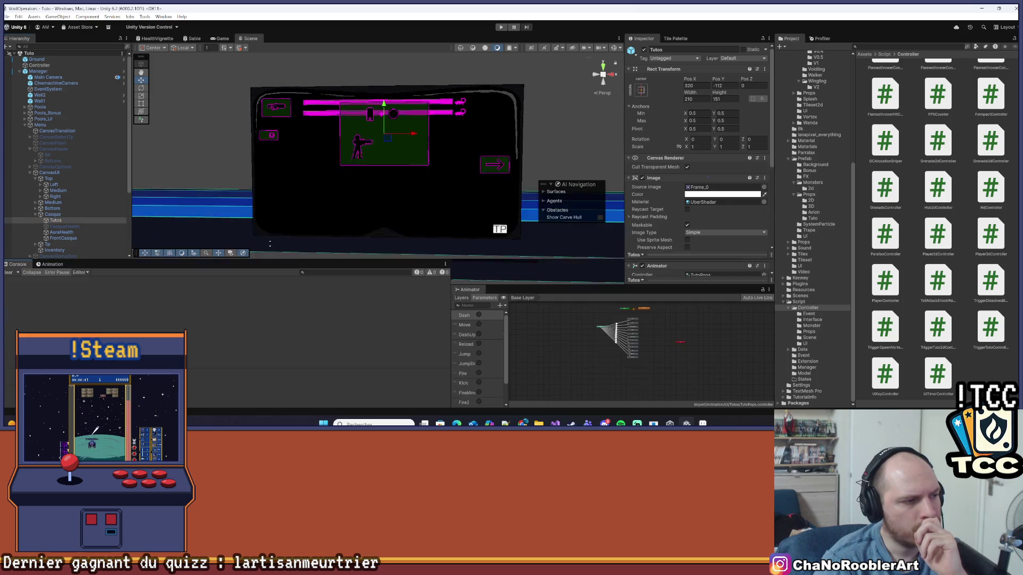
{"action": "left_click", "coordinate": [52, 246]}
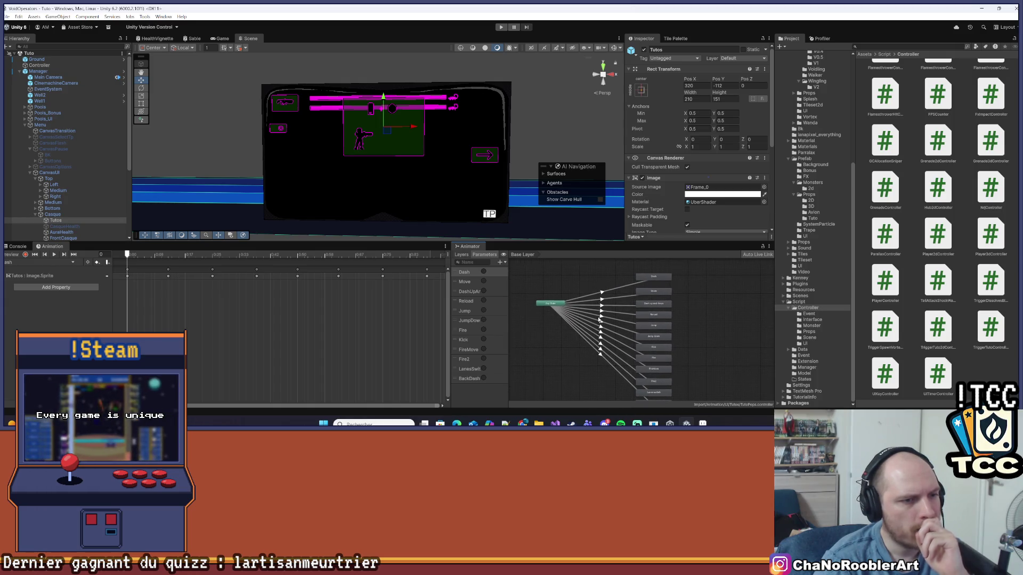
{"action": "left_click", "coordinate": [45, 262]}
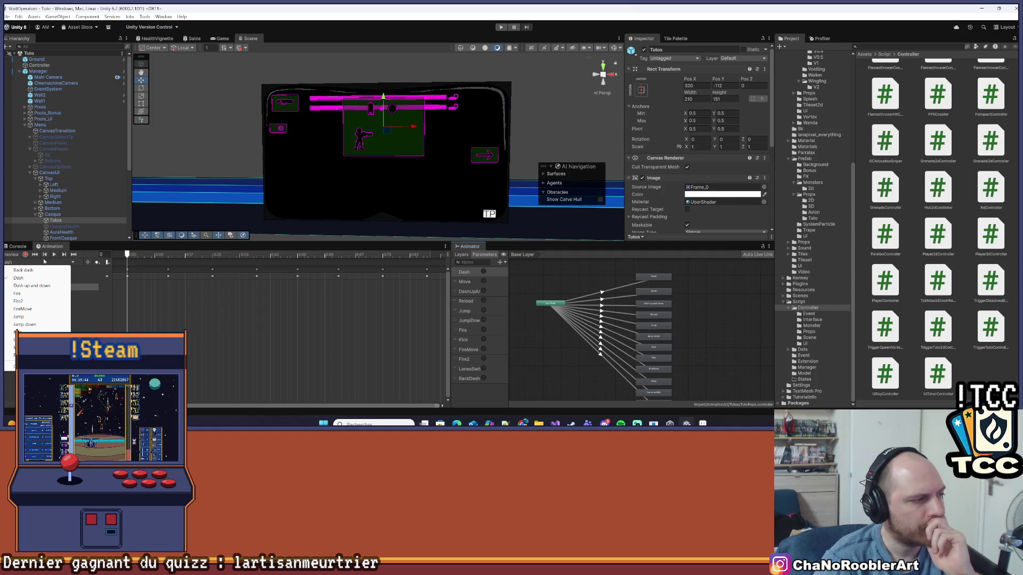
{"action": "left_click", "coordinate": [32, 285]}
{"action": "left_click", "coordinate": [54, 254]}
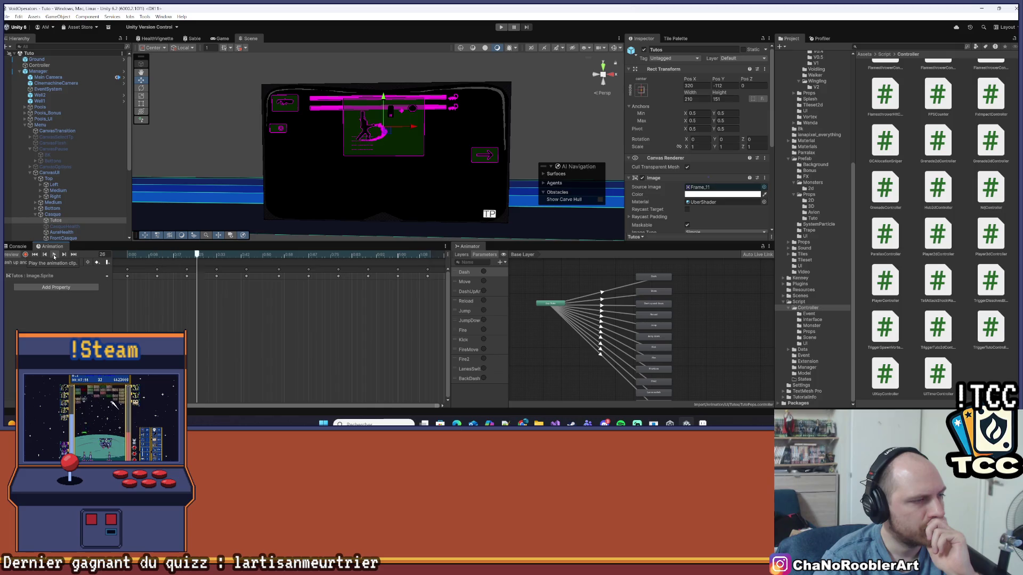
{"action": "left_click", "coordinate": [54, 255]}
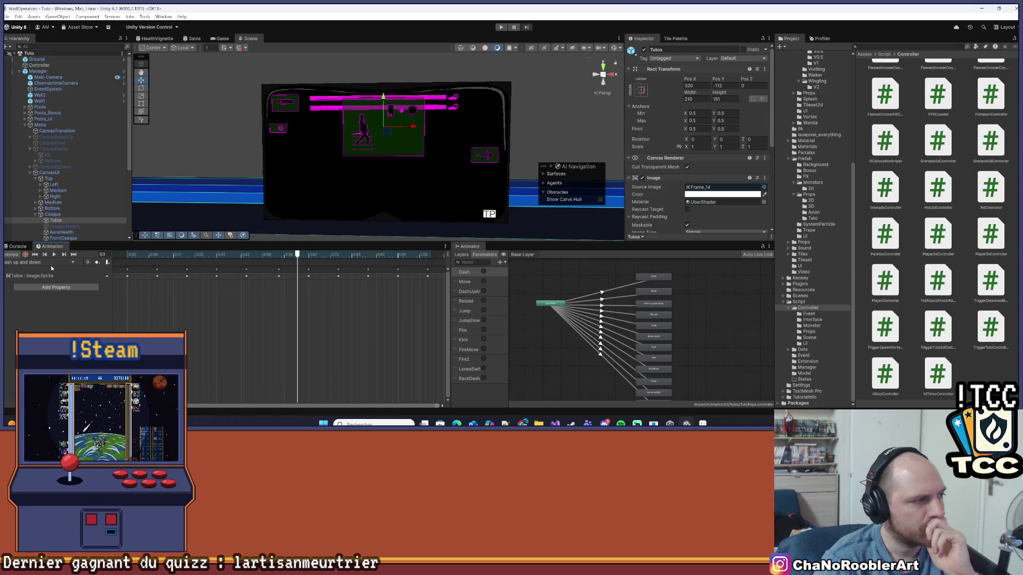
Preview the Lanes switch and Fire2 clips, enlarging the animation panel.
{"action": "left_click", "coordinate": [53, 263]}
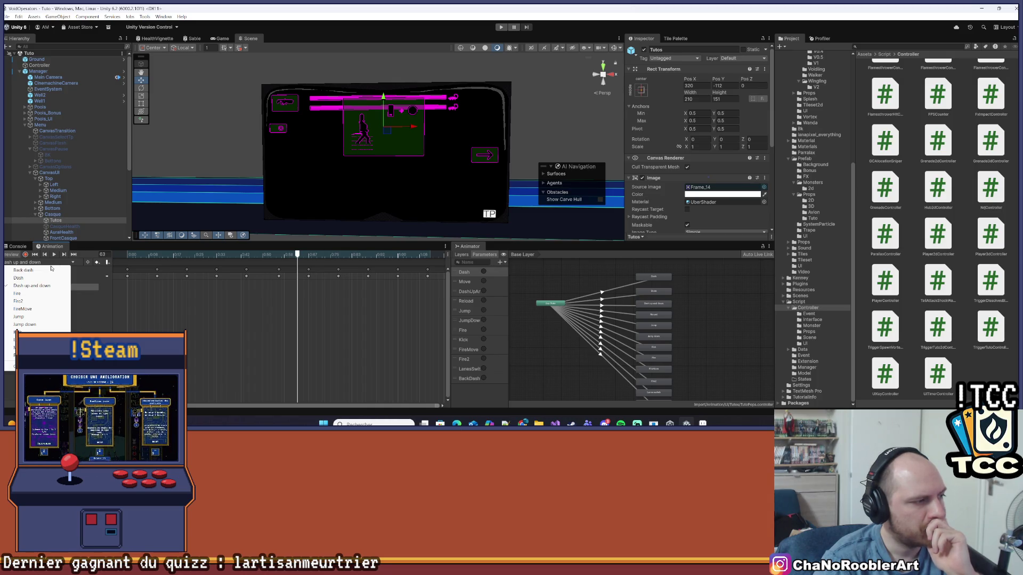
{"action": "left_click", "coordinate": [27, 339]}
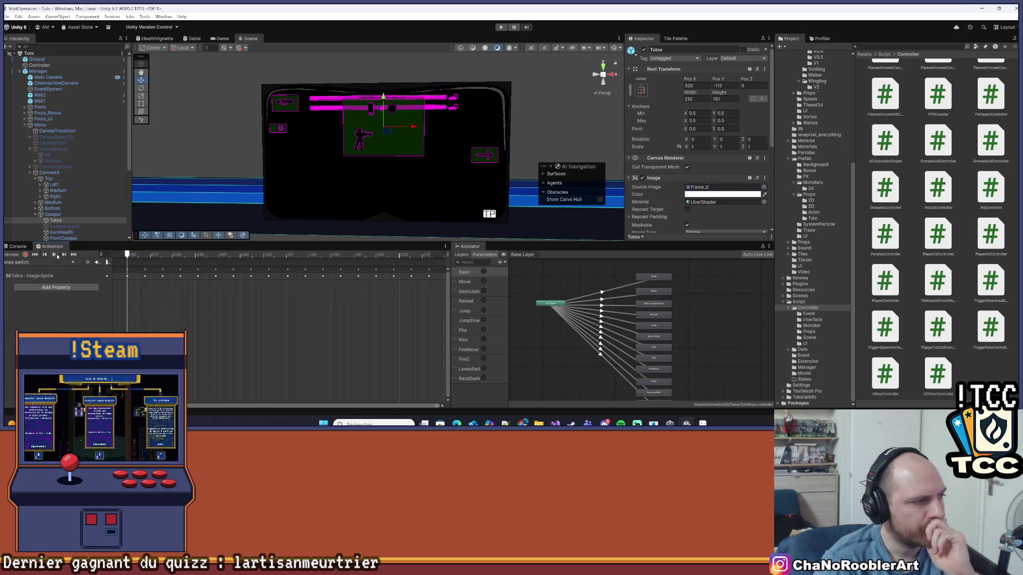
{"action": "left_click", "coordinate": [54, 255]}
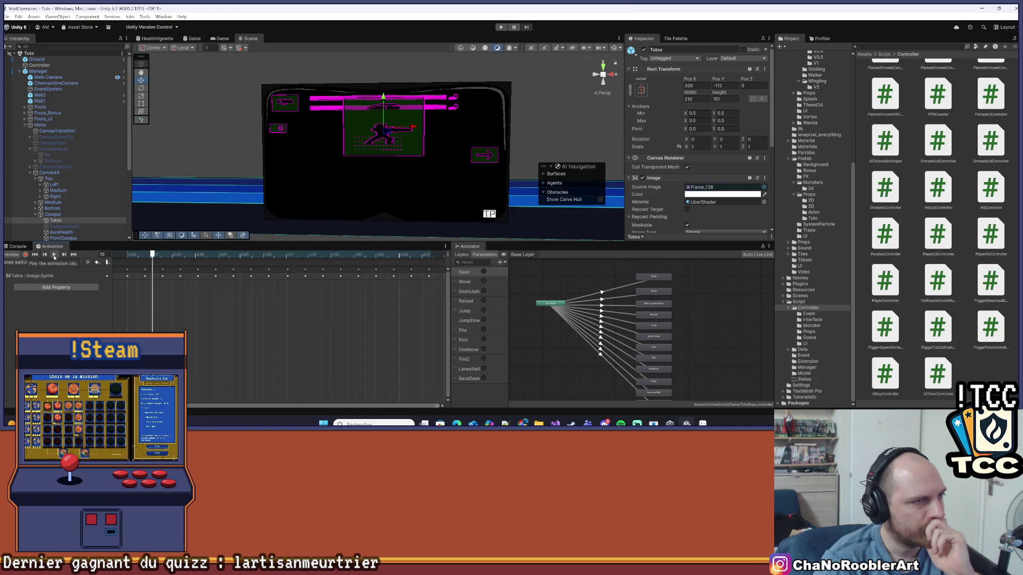
{"action": "left_click", "coordinate": [55, 263]}
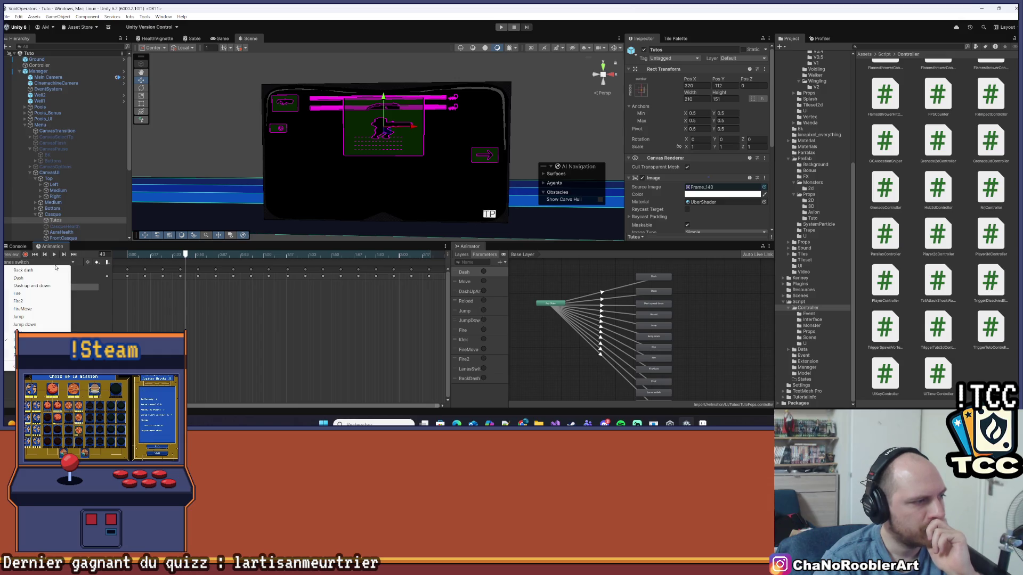
{"action": "left_click", "coordinate": [27, 332]}
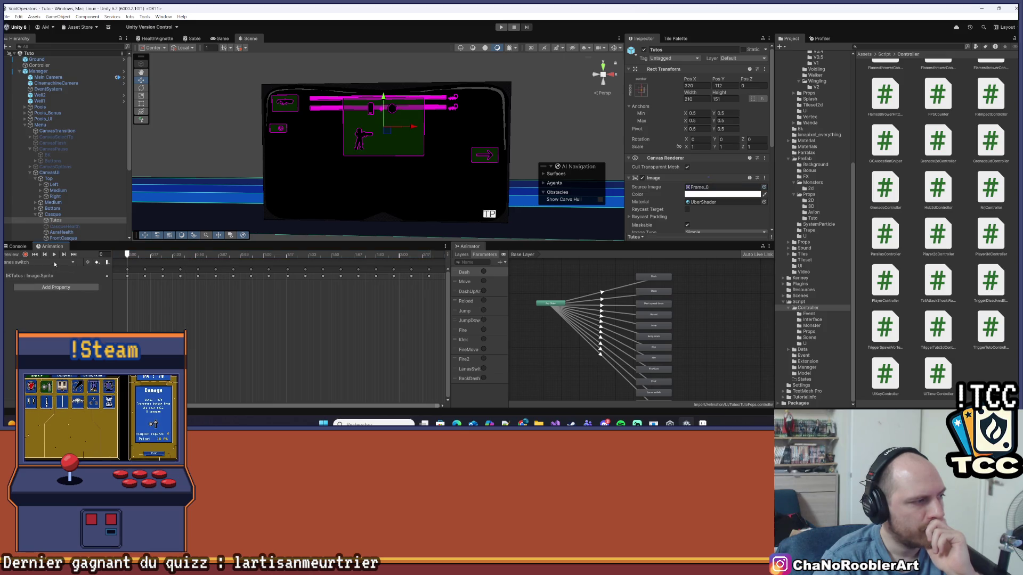
{"action": "left_click", "coordinate": [42, 262]}
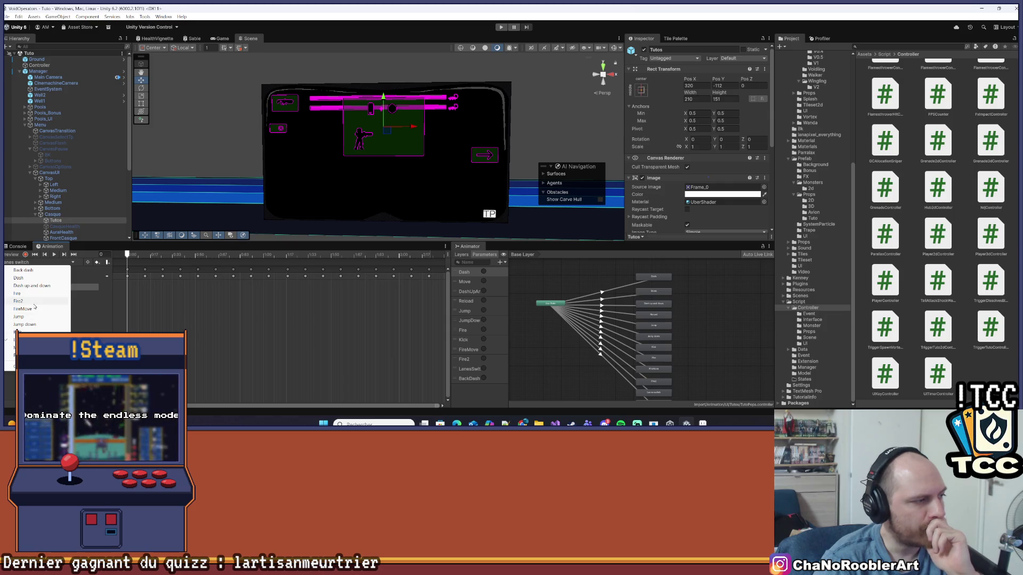
{"action": "left_click", "coordinate": [19, 301]}
{"action": "left_click", "coordinate": [55, 257]}
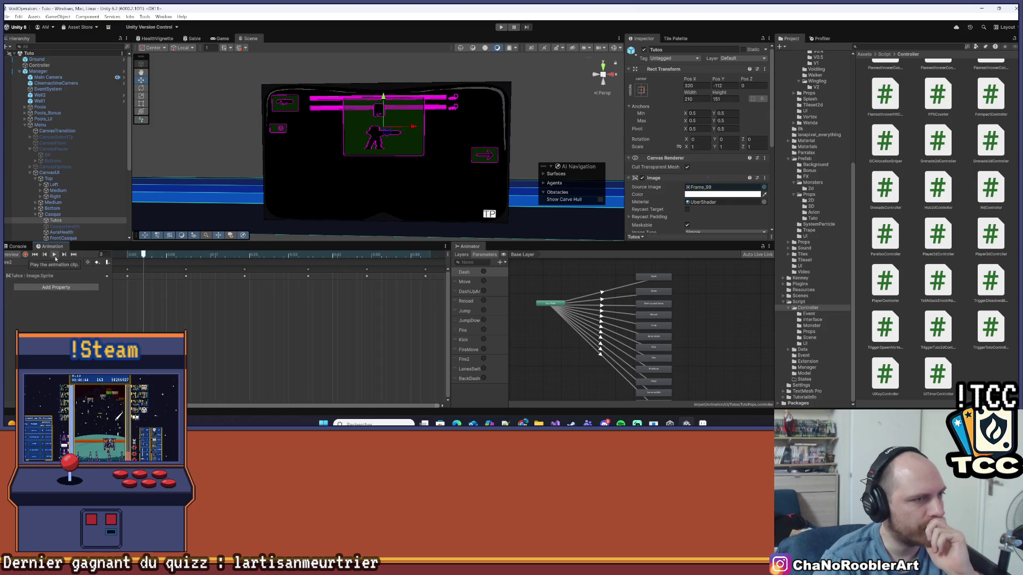
{"action": "scroll", "coordinate": [733, 320], "scroll_direction": "up", "scroll_amount": 2}
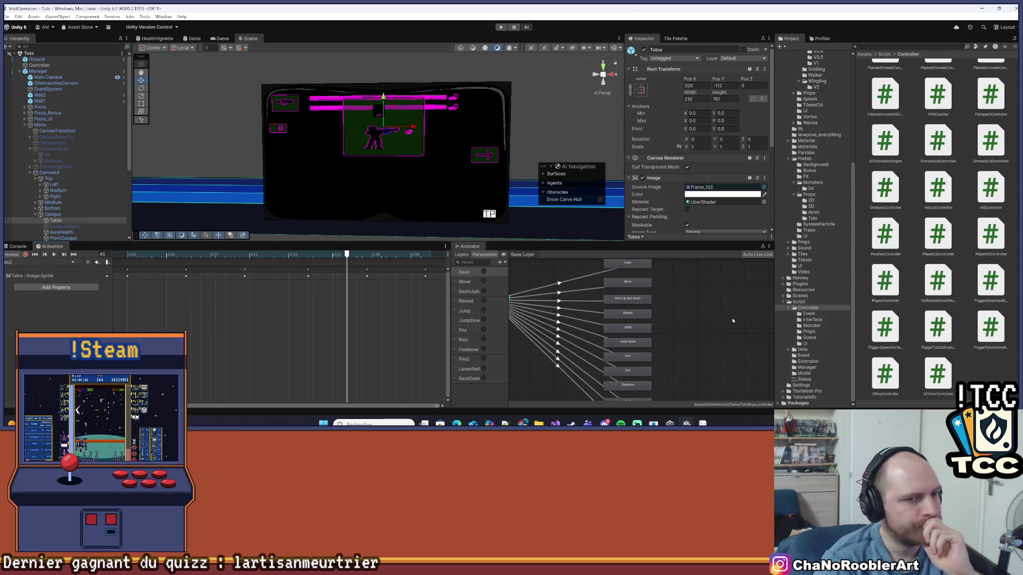
{"action": "left_click_drag", "start_coordinate": [666, 240], "coordinate": [666, 192]}
{"action": "scroll", "coordinate": [699, 260], "scroll_direction": "down", "scroll_amount": 2}
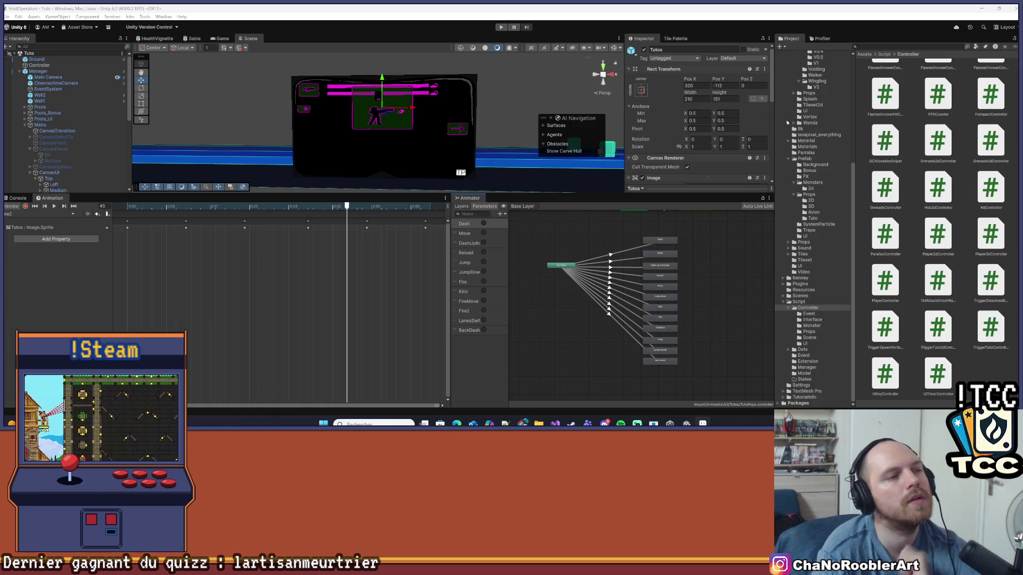
Return to Unity and show the imported Aseprite sprites in the Project window.
{"action": "key", "text": "alt+Tab"}
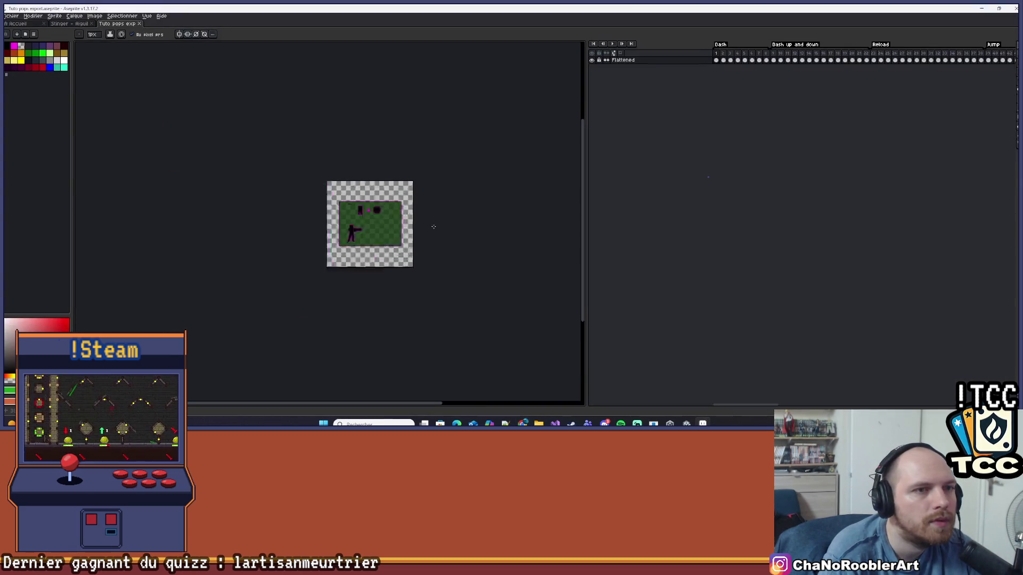
{"action": "scroll", "coordinate": [853, 186], "scroll_direction": "up", "scroll_amount": 10}
{"action": "scroll", "coordinate": [829, 177], "scroll_direction": "up", "scroll_amount": 5}
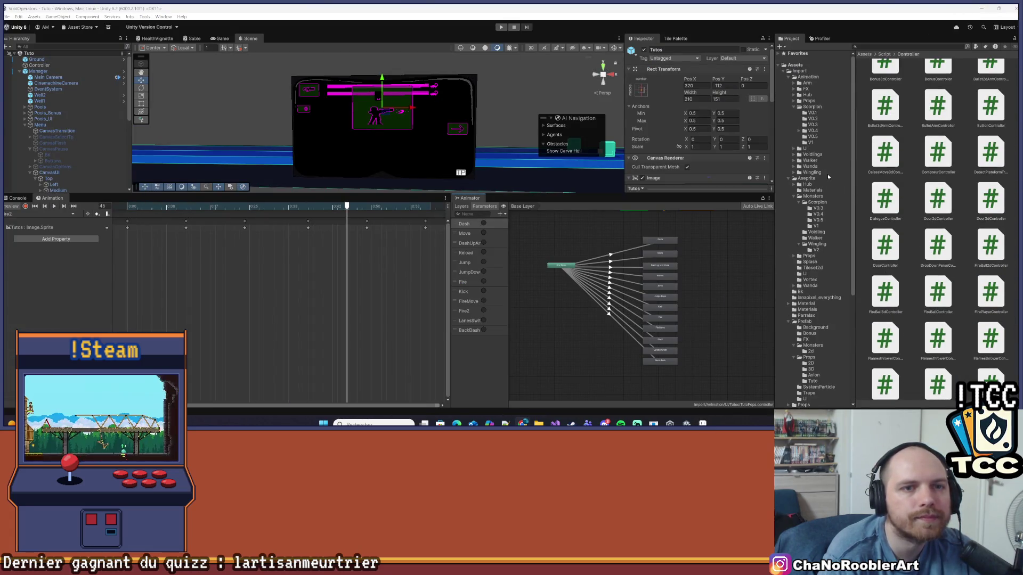
{"action": "left_click", "coordinate": [827, 178]}
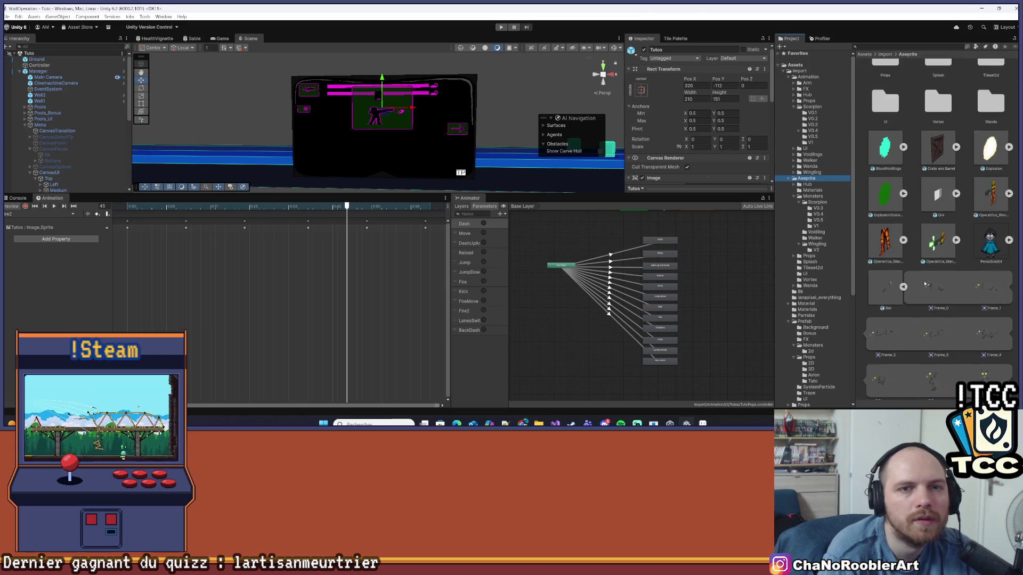
{"action": "scroll", "coordinate": [922, 267], "scroll_direction": "up", "scroll_amount": 2}
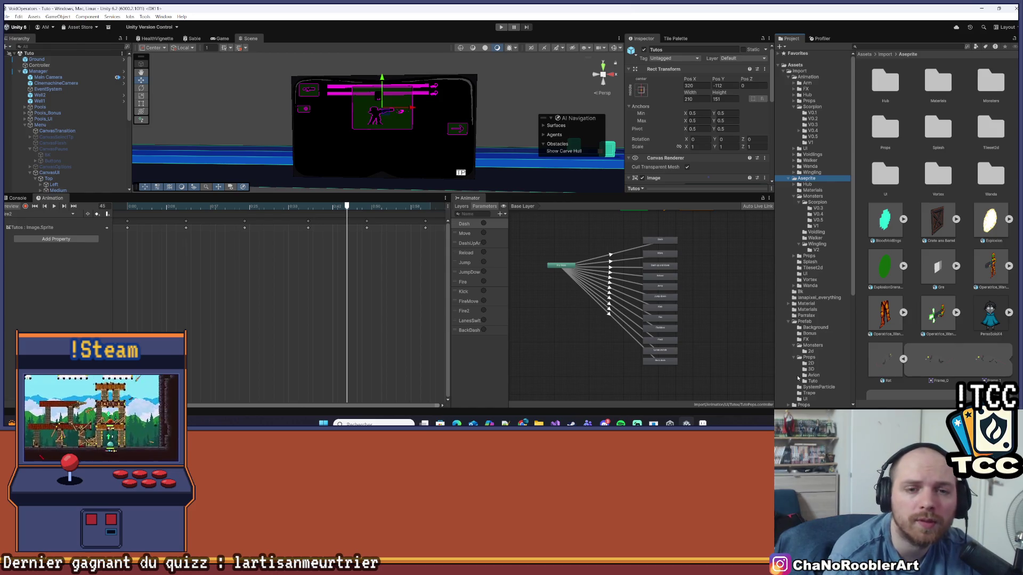
Open the Aseprite UI folder and collapse the TutoPops asset's child clips.
{"action": "double_click", "coordinate": [882, 170]}
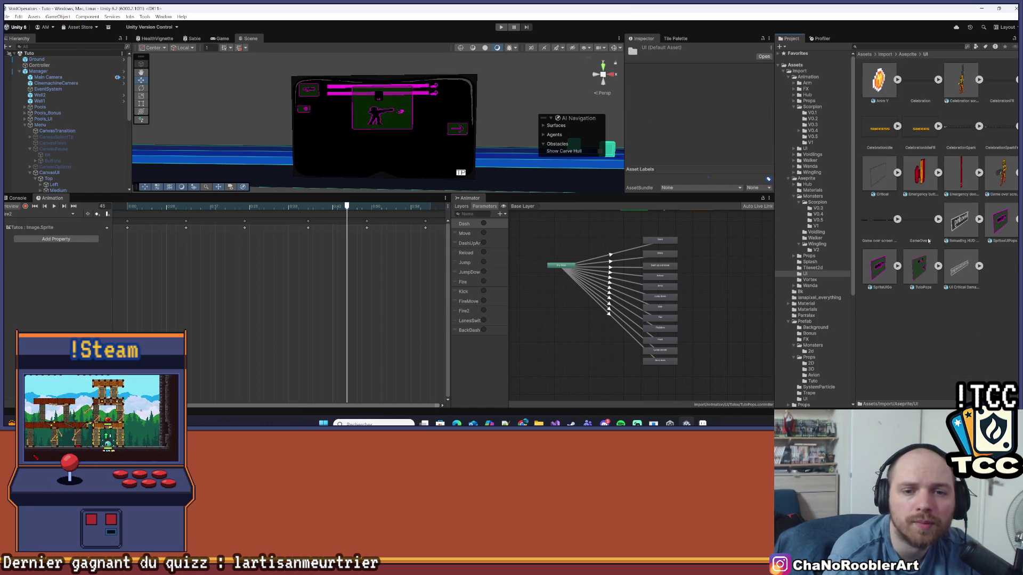
{"action": "scroll", "coordinate": [943, 287], "scroll_direction": "up", "scroll_amount": 2}
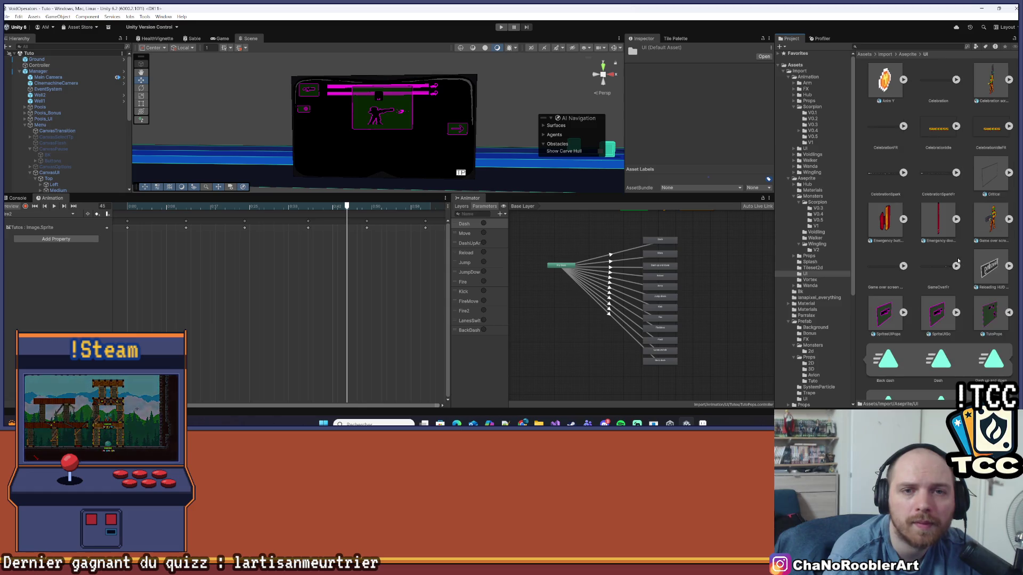
{"action": "left_click", "coordinate": [1008, 313]}
{"action": "scroll", "coordinate": [1011, 315], "scroll_direction": "down", "scroll_amount": 1}
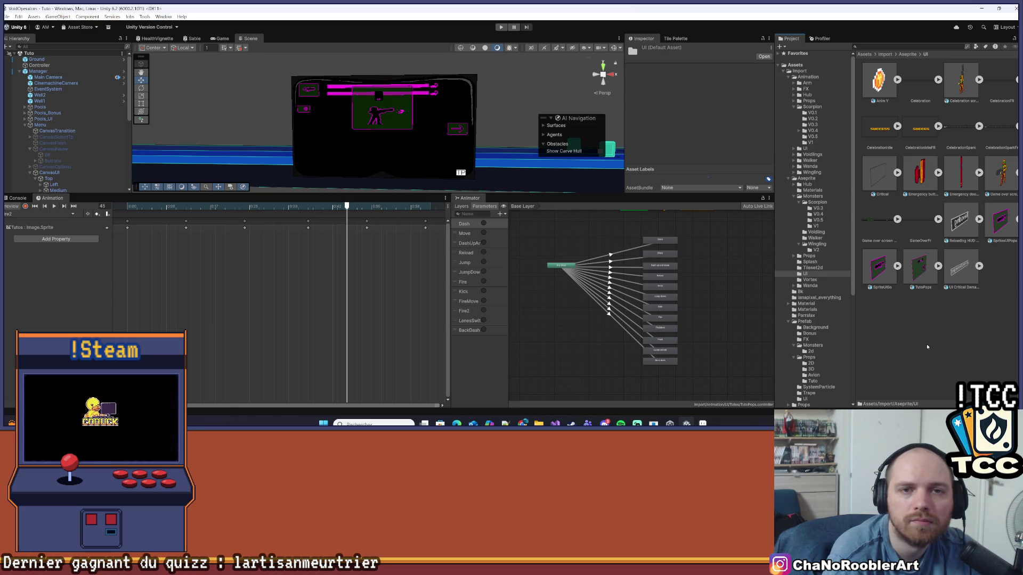
{"action": "right_click", "coordinate": [883, 331]}
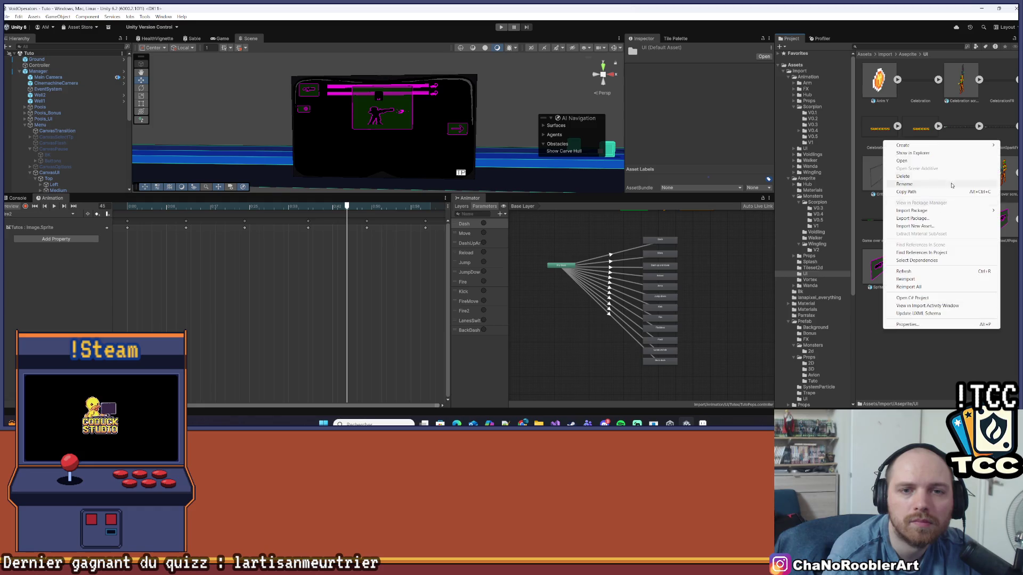
Create a new folder named V2 inside the Aseprite UI folder.
{"action": "mouse_move", "coordinate": [892, 143]}
{"action": "left_click", "coordinate": [853, 145]}
{"action": "type", "text": "V"}
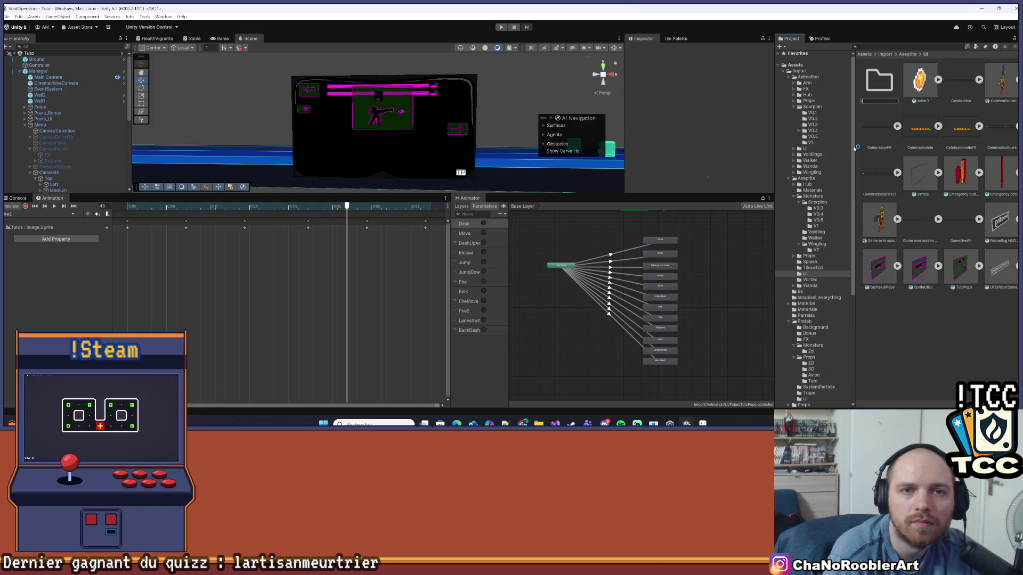
{"action": "key", "text": "Return"}
{"action": "key", "text": "Return"}
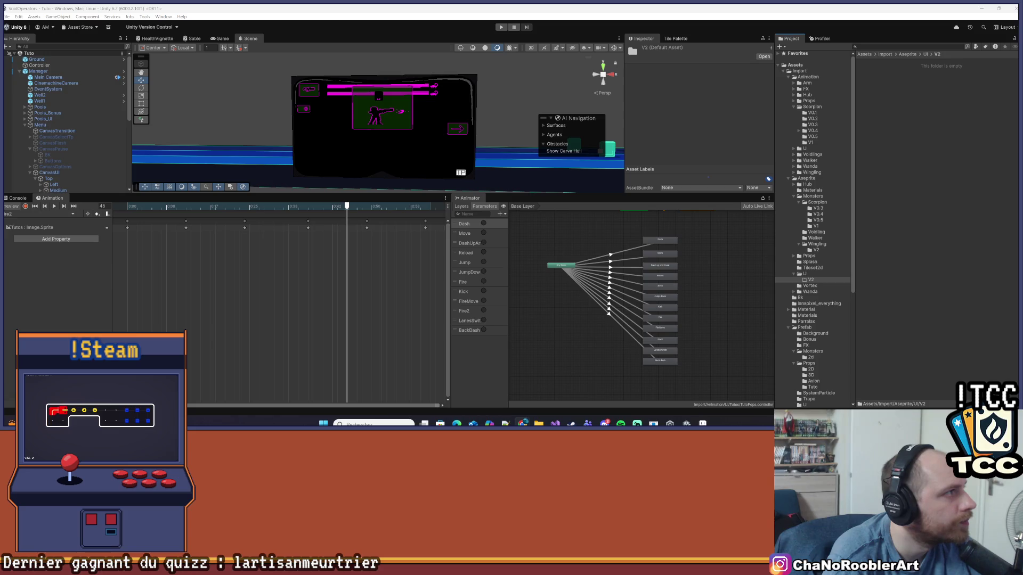
Import Tuto pops export.aseprite from Downloads into the V2 folder, then close File Explorer.
{"action": "key", "text": "super+e"}
{"action": "mouse_move", "coordinate": [410, 80]}
{"action": "left_mouse_down"}
{"action": "mouse_move", "coordinate": [970, 139]}
{"action": "mouse_move", "coordinate": [909, 130]}
{"action": "left_mouse_up"}
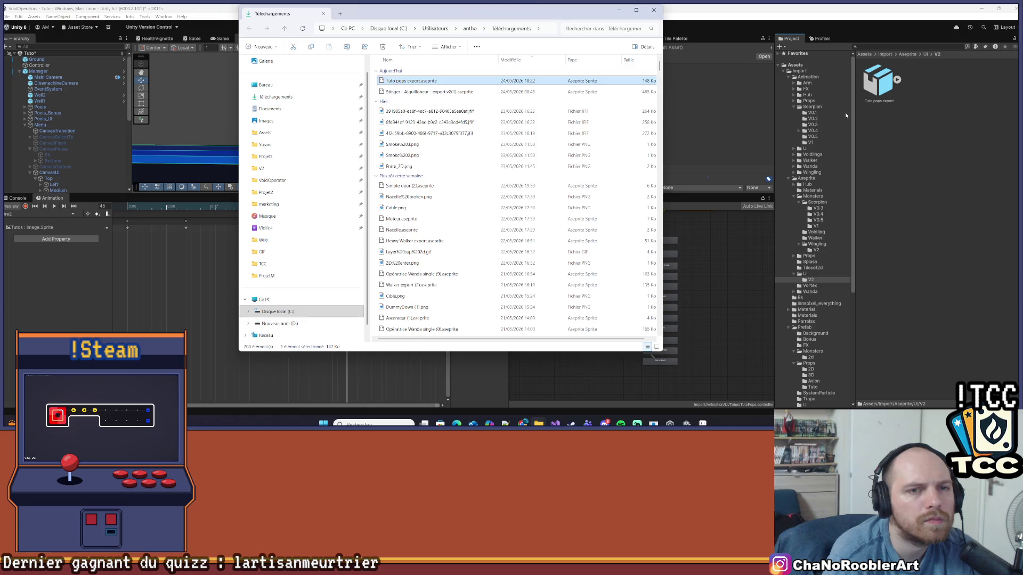
{"action": "left_click", "coordinate": [659, 9]}
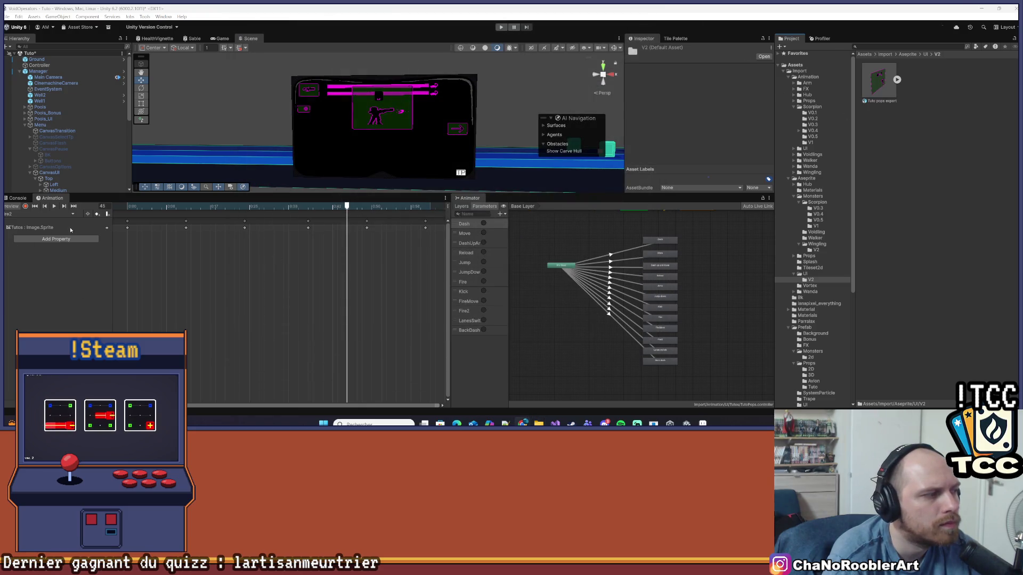
{"action": "scroll", "coordinate": [708, 283], "scroll_direction": "up", "scroll_amount": 3}
Select Tuto pops export and keep its import mode as Animated Sprite.
{"action": "left_click", "coordinate": [897, 79]}
{"action": "left_click", "coordinate": [897, 79]}
{"action": "left_click", "coordinate": [878, 81]}
{"action": "left_click", "coordinate": [711, 74]}
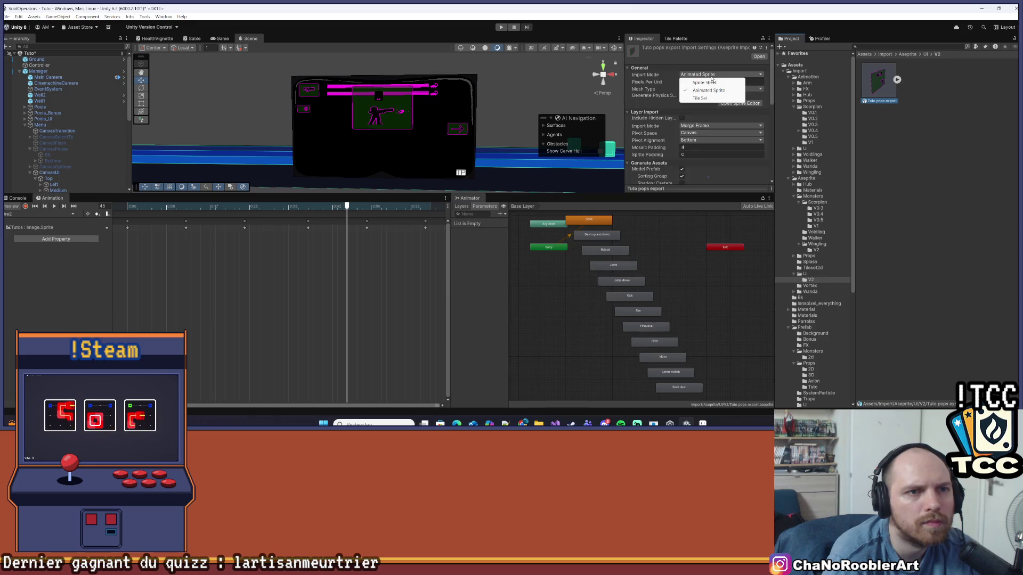
{"action": "left_click", "coordinate": [708, 90]}
Set the sprite's pivot alignment to Center and apply the import settings.
{"action": "left_click", "coordinate": [719, 81]}
{"action": "scroll", "coordinate": [701, 135], "scroll_direction": "down", "scroll_amount": 1}
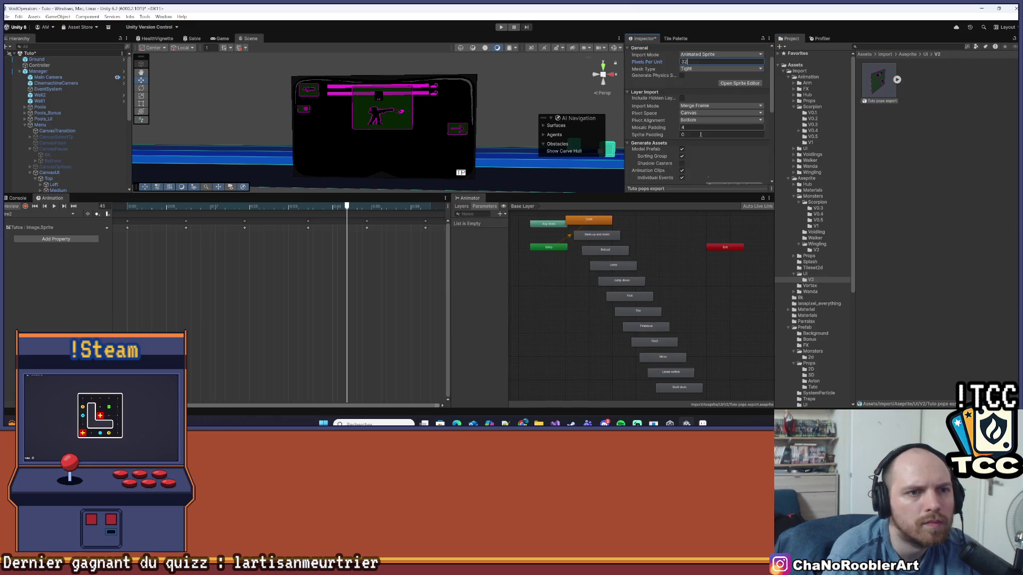
{"action": "scroll", "coordinate": [700, 135], "scroll_direction": "down", "scroll_amount": 1}
{"action": "left_click", "coordinate": [717, 100]}
{"action": "left_click", "coordinate": [698, 106]}
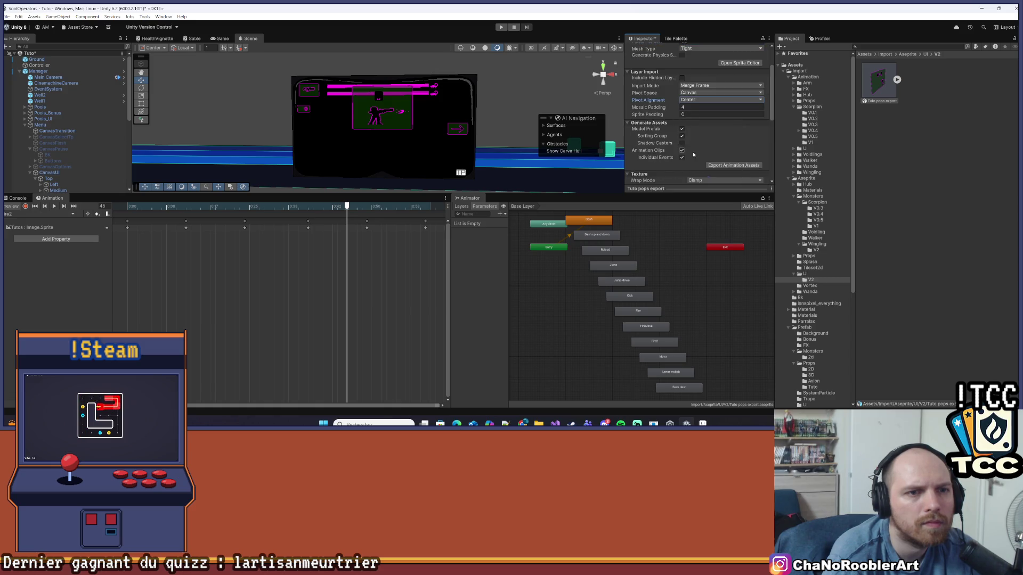
{"action": "scroll", "coordinate": [691, 154], "scroll_direction": "down", "scroll_amount": 5}
{"action": "left_click", "coordinate": [759, 155]}
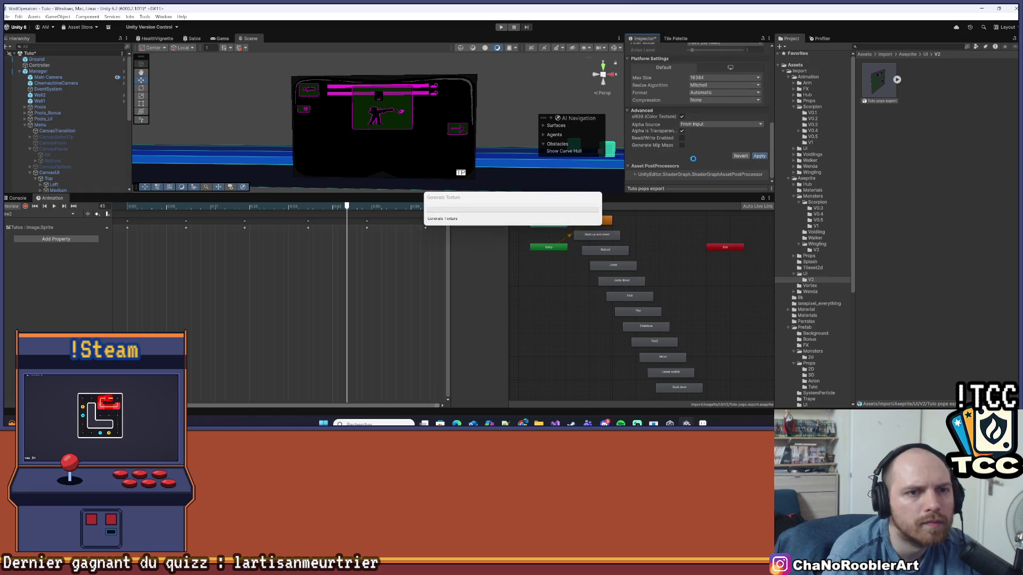
Bring up the Export Animation Assets dialog for Tuto pops export.
{"action": "scroll", "coordinate": [693, 161], "scroll_direction": "up", "scroll_amount": 5}
{"action": "scroll", "coordinate": [698, 149], "scroll_direction": "down", "scroll_amount": 1}
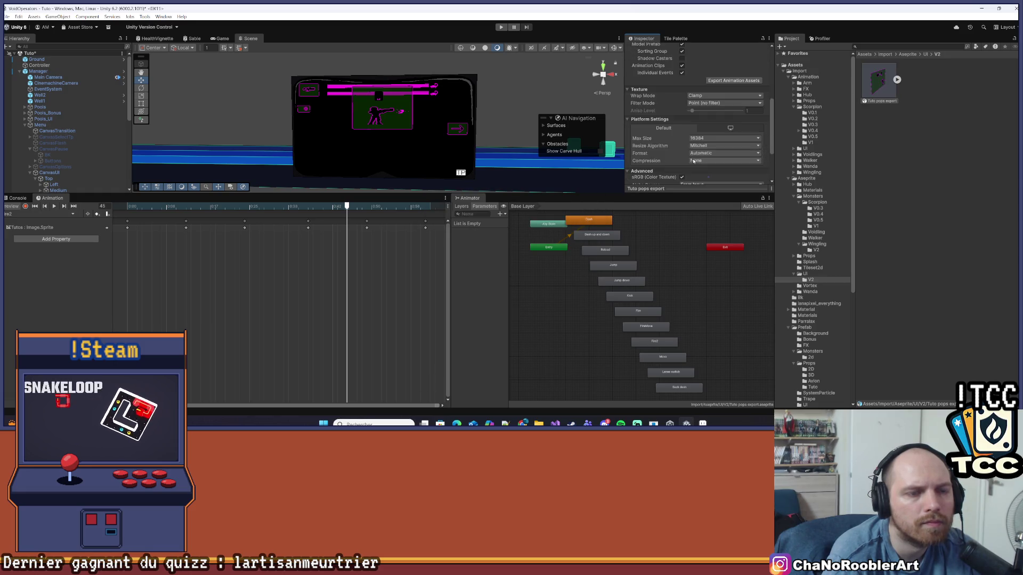
{"action": "scroll", "coordinate": [714, 117], "scroll_direction": "down", "scroll_amount": 1}
{"action": "left_click", "coordinate": [720, 102]}
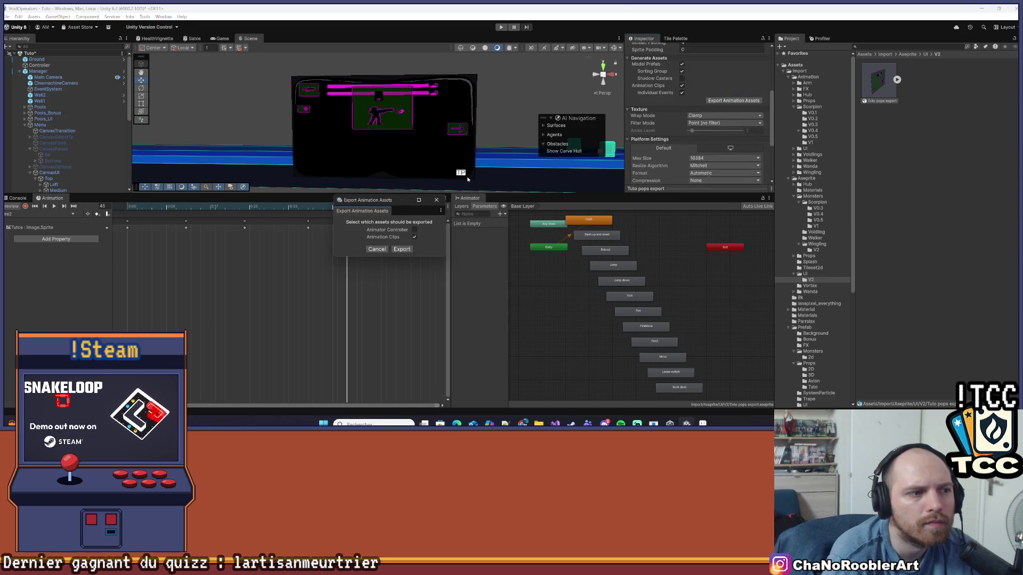
Confirm the animation export and browse to the Animation/UI/Tutos folder.
{"action": "left_click", "coordinate": [401, 249]}
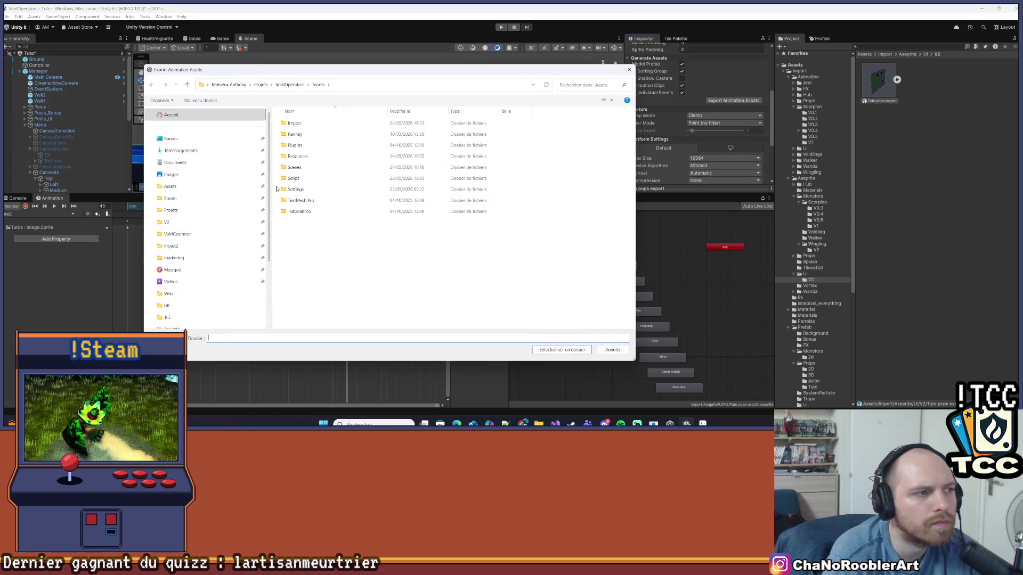
{"action": "double_click", "coordinate": [298, 123]}
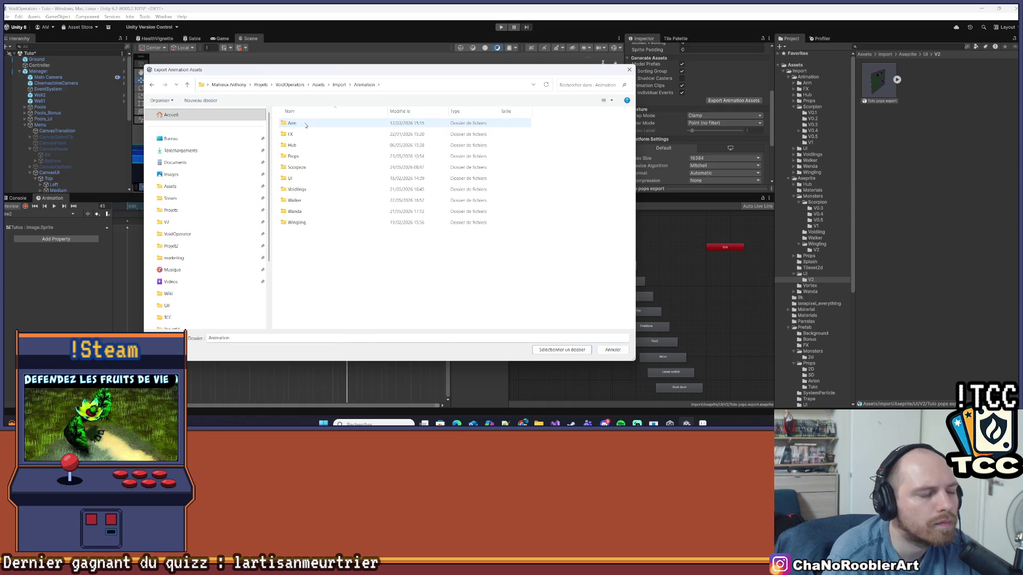
{"action": "double_click", "coordinate": [291, 178]}
{"action": "double_click", "coordinate": [293, 156]}
Create a V2 folder inside Tutos and export the animation clips into it.
{"action": "right_click", "coordinate": [347, 164]}
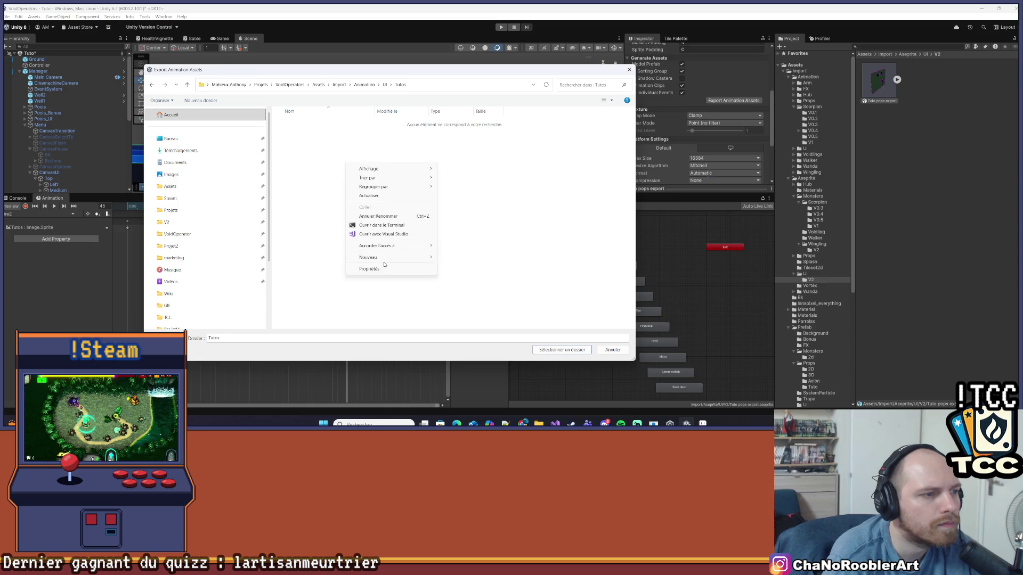
{"action": "mouse_move", "coordinate": [358, 256]}
{"action": "left_click", "coordinate": [458, 258]}
{"action": "type", "text": "V2"}
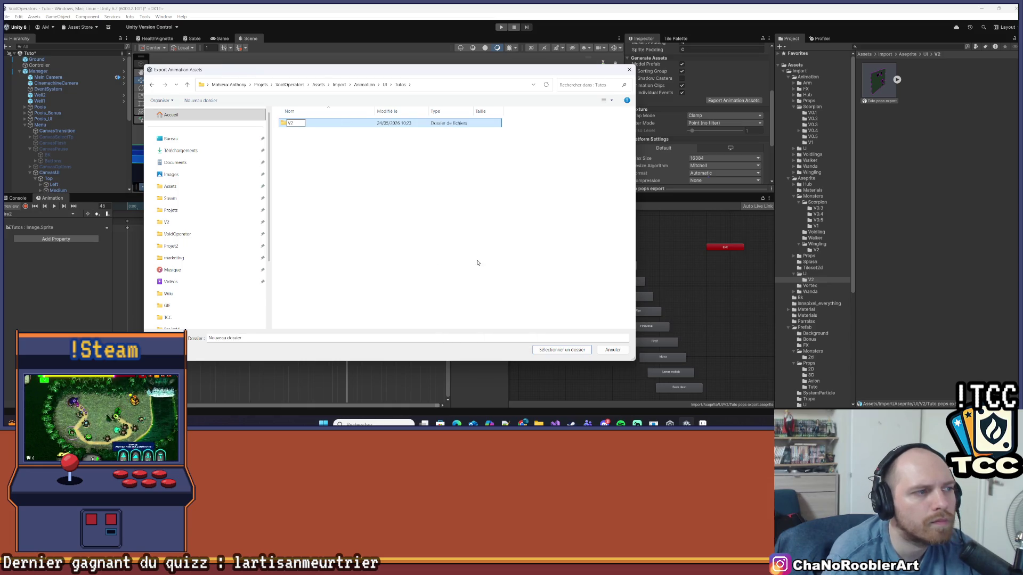
{"action": "left_click", "coordinate": [488, 264]}
{"action": "double_click", "coordinate": [315, 130]}
{"action": "left_click", "coordinate": [582, 349]}
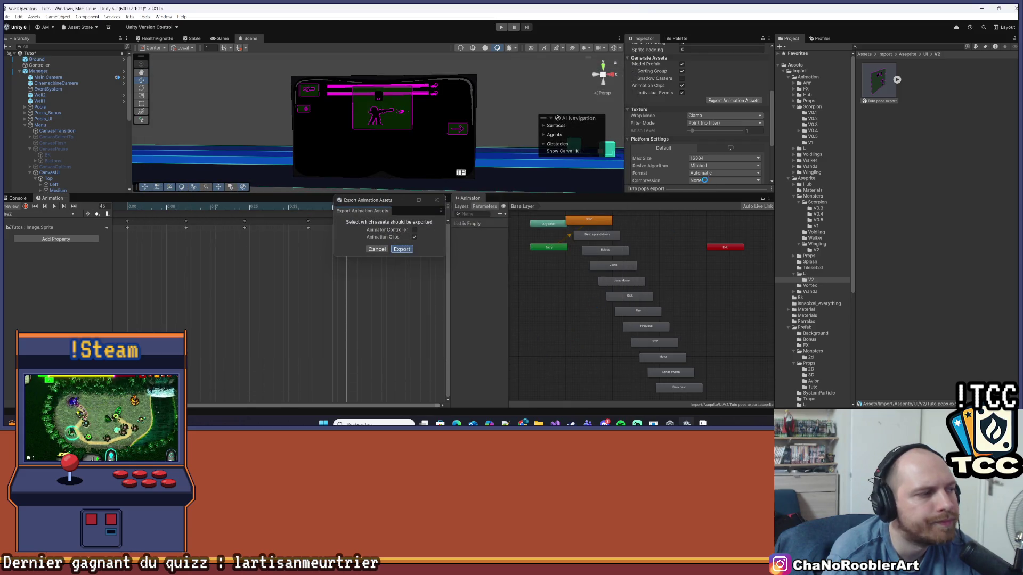
{"action": "key", "text": "Return"}
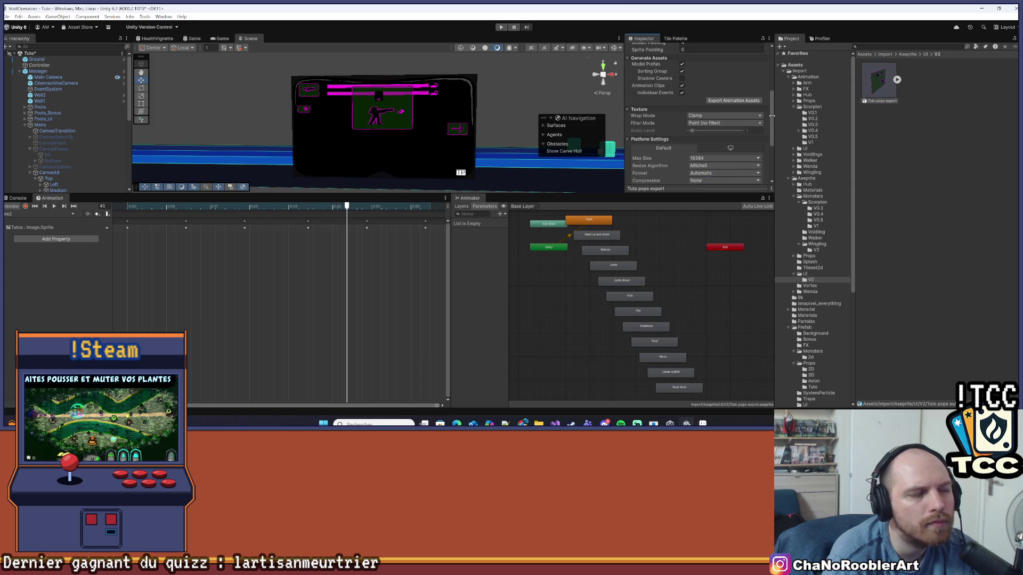
Preview the Dash up and down clip, enlarge the scene view, and select Tutos.
{"action": "left_click", "coordinate": [45, 214]}
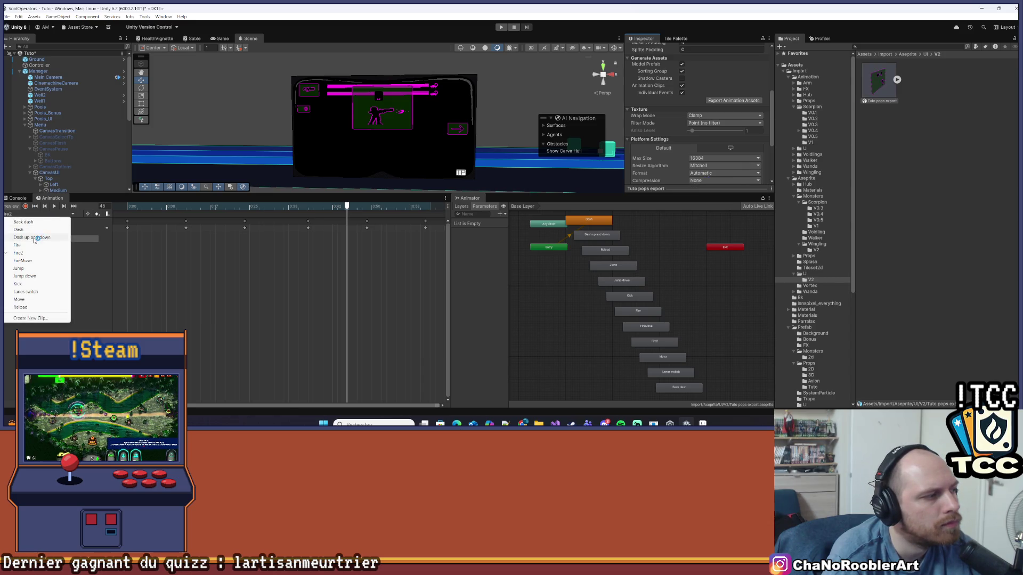
{"action": "left_click", "coordinate": [35, 238]}
{"action": "left_click", "coordinate": [54, 206]}
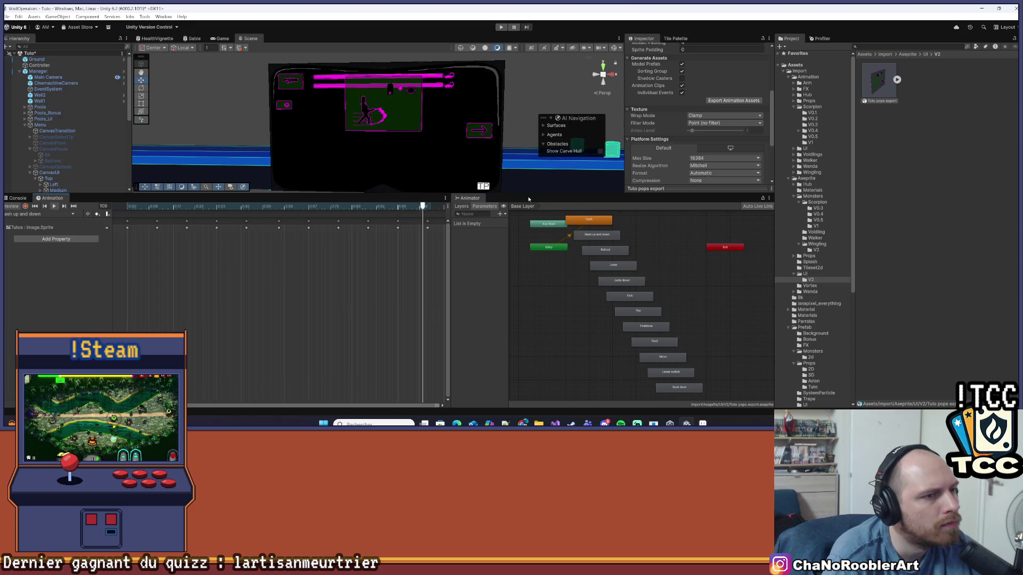
{"action": "left_click_drag", "start_coordinate": [92, 195], "coordinate": [92, 263]}
{"action": "scroll", "coordinate": [91, 176], "scroll_direction": "down", "scroll_amount": 3}
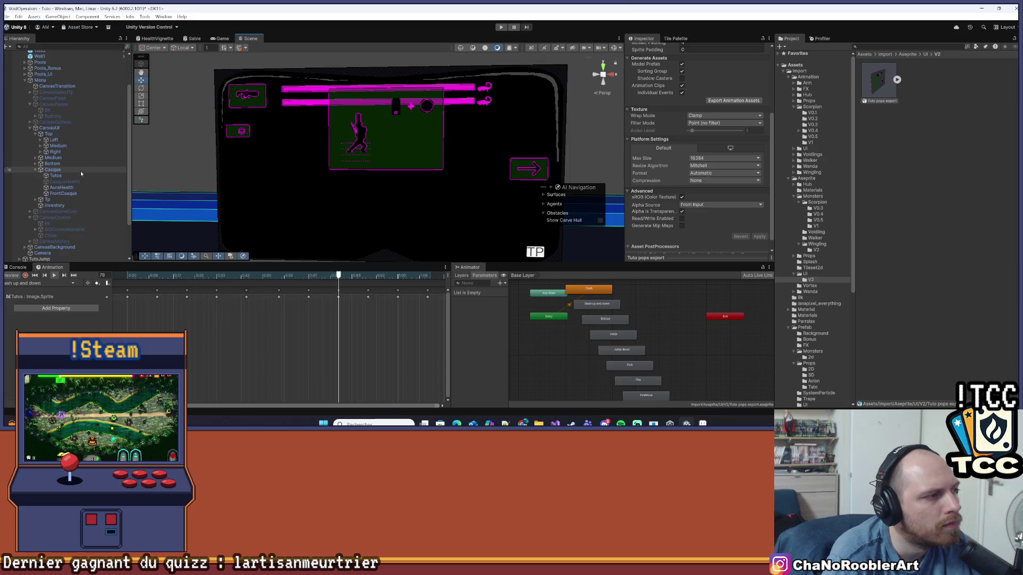
{"action": "left_click", "coordinate": [69, 176]}
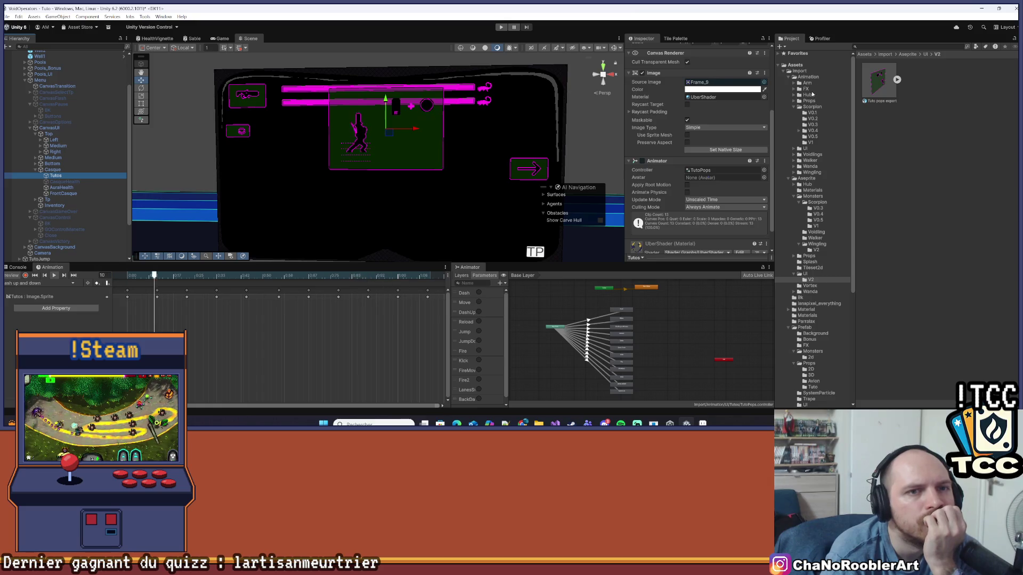
Open the exported Tutos/V2 clips and select the Lanes switch state in the Animator.
{"action": "left_click", "coordinate": [805, 148]}
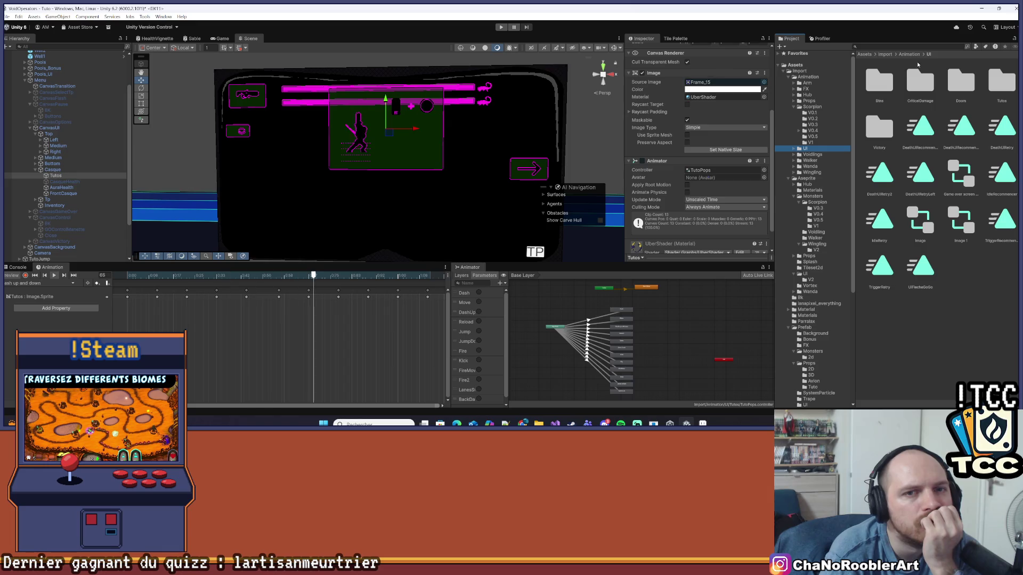
{"action": "double_click", "coordinate": [999, 81]}
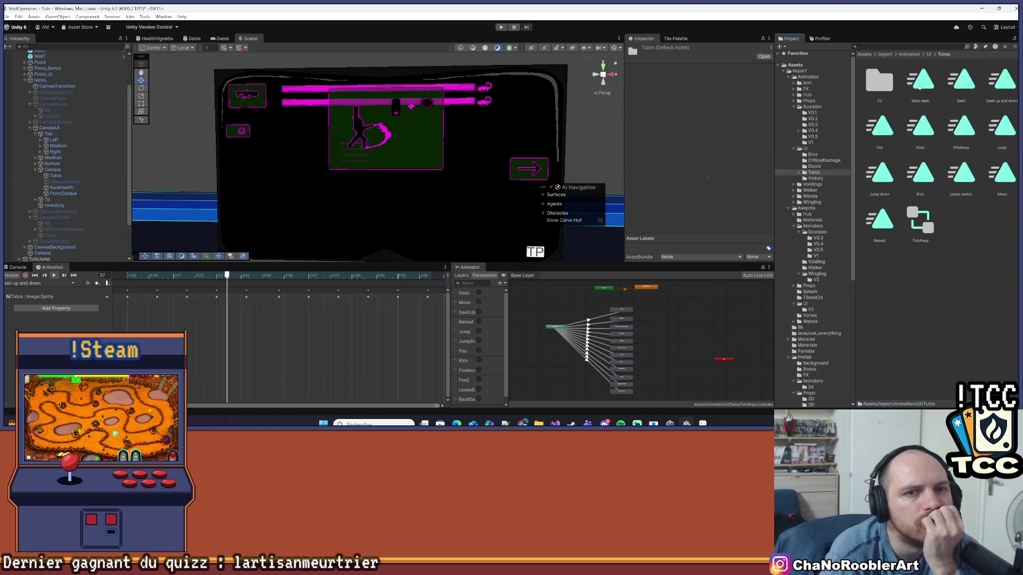
{"action": "double_click", "coordinate": [879, 80]}
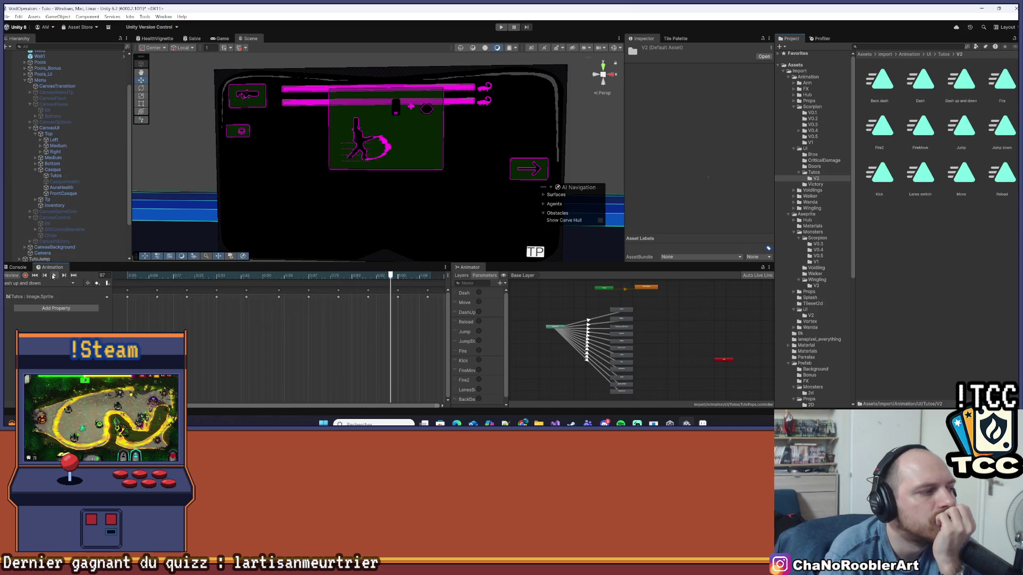
{"action": "scroll", "coordinate": [639, 331], "scroll_direction": "up", "scroll_amount": 3}
{"action": "scroll", "coordinate": [655, 356], "scroll_direction": "up", "scroll_amount": 3}
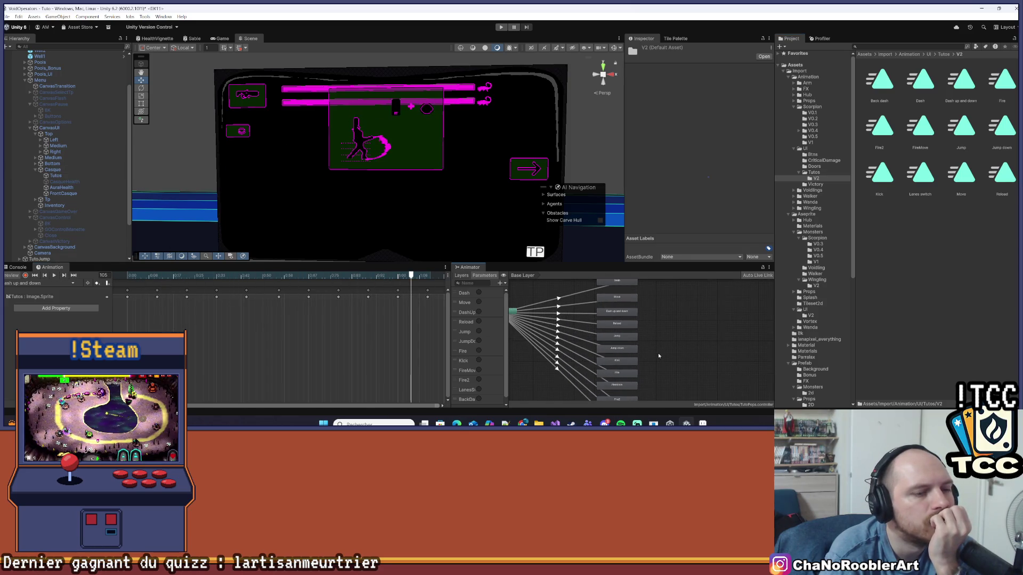
{"action": "left_click_drag", "start_coordinate": [669, 353], "coordinate": [676, 318]}
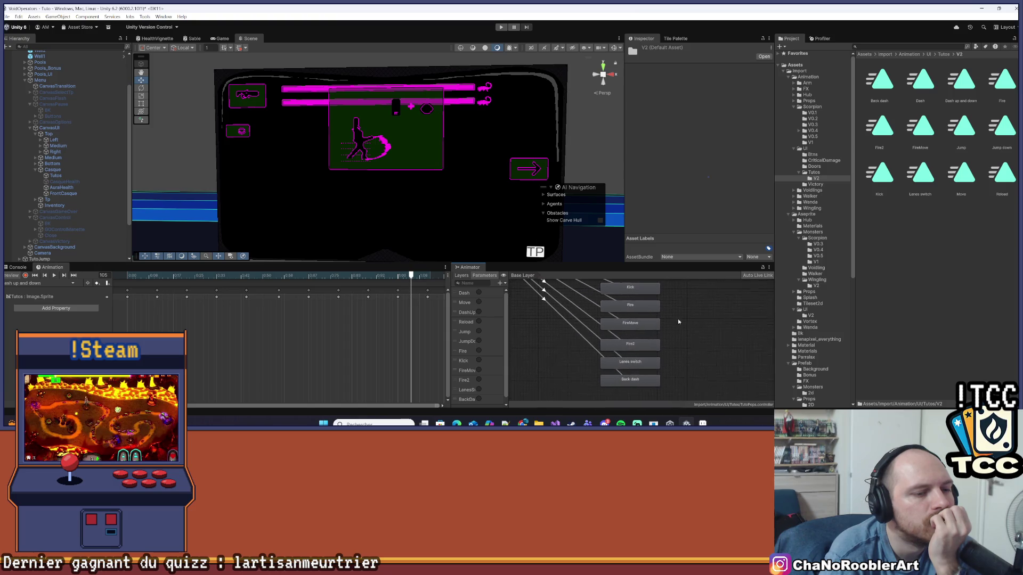
{"action": "left_click", "coordinate": [636, 361]}
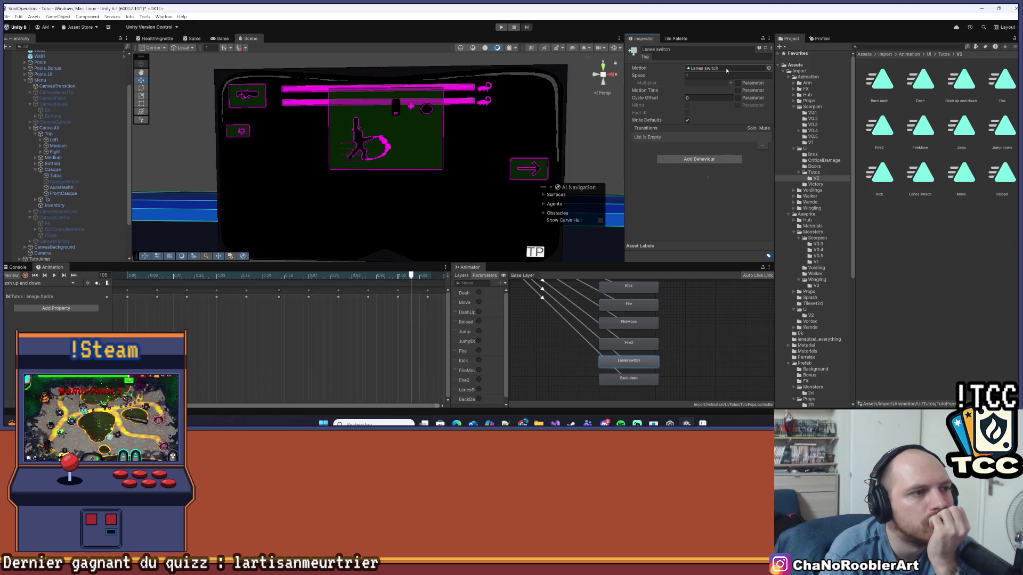
Switch the Animation window to the Lanes switch clip and play it.
{"action": "left_click", "coordinate": [74, 284]}
{"action": "left_click", "coordinate": [32, 361]}
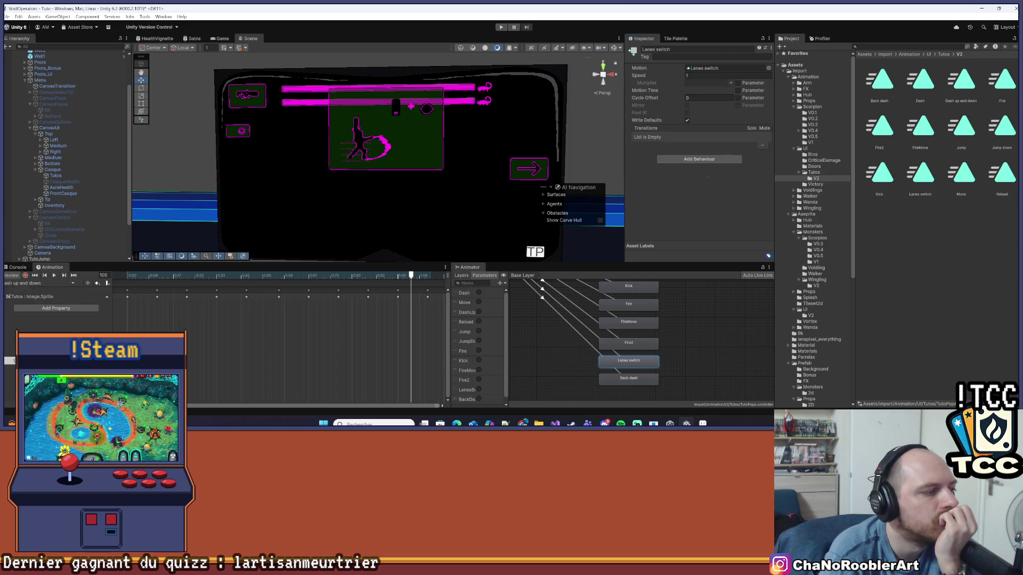
{"action": "left_click", "coordinate": [54, 276]}
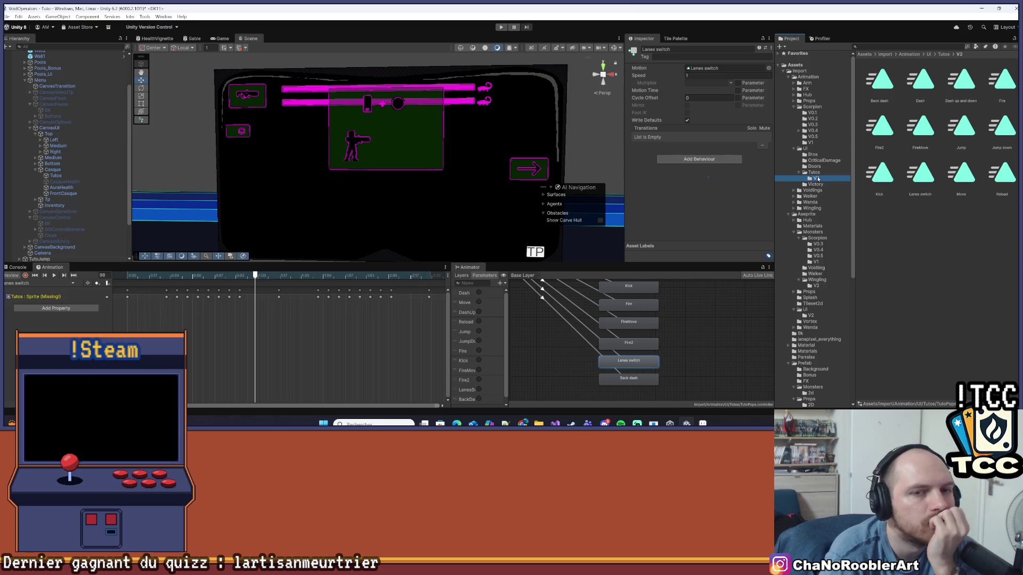
Assign the V2 Lanes switch clip as the state's motion, replay it, and inspect the clip asset.
{"action": "left_click_drag", "start_coordinate": [921, 173], "coordinate": [725, 68]}
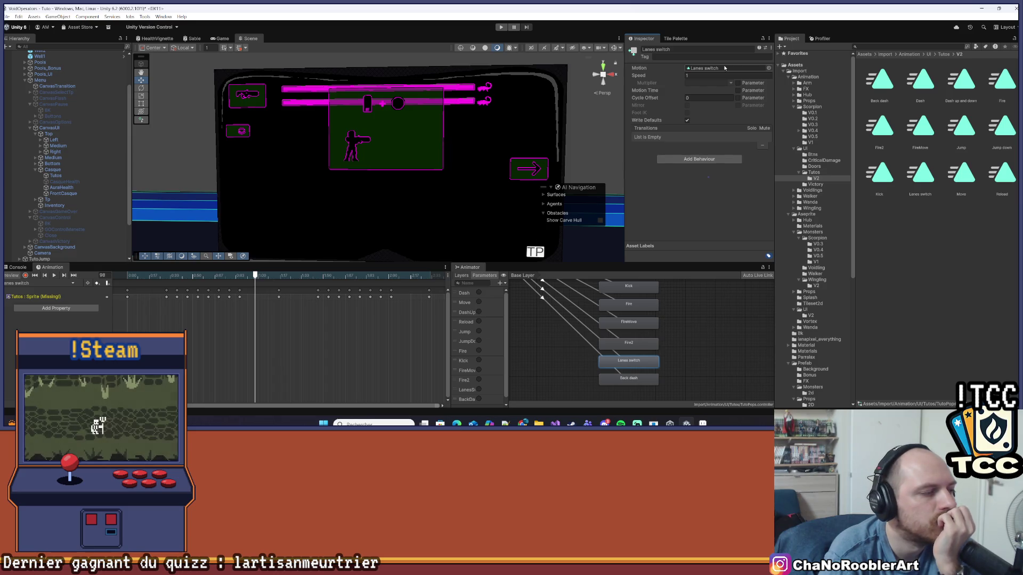
{"action": "left_click", "coordinate": [53, 275]}
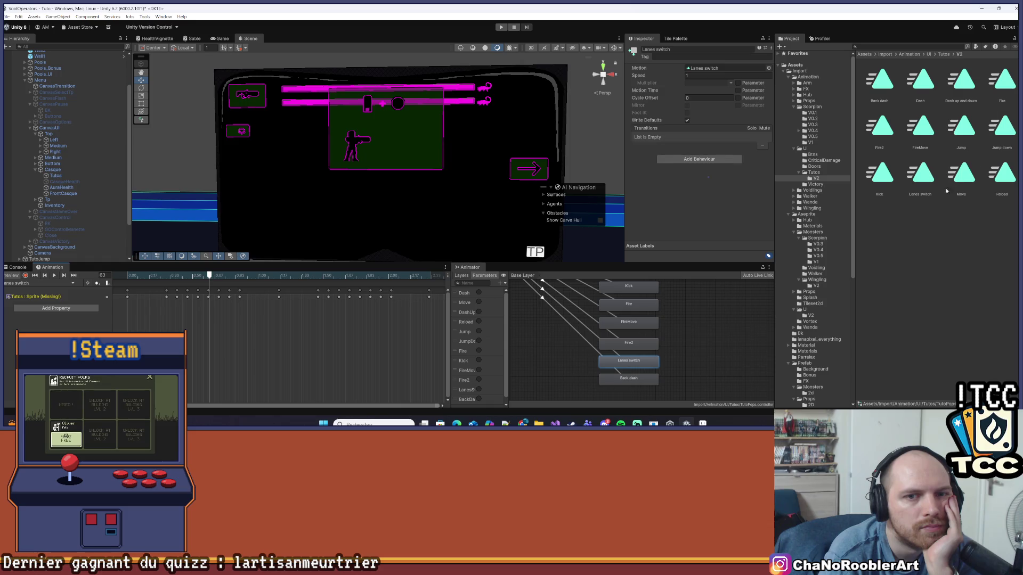
{"action": "left_click", "coordinate": [919, 179]}
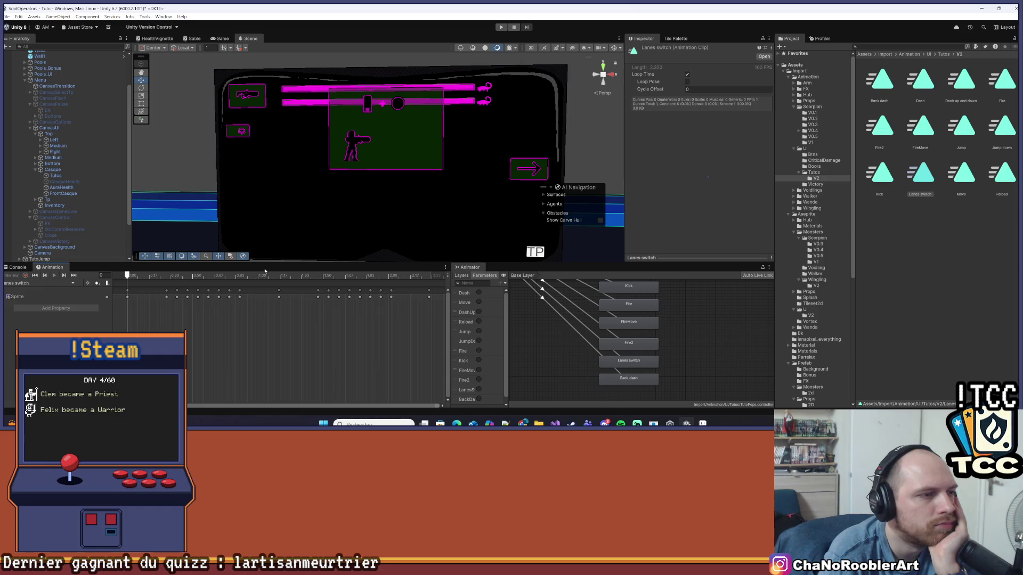
{"action": "left_click", "coordinate": [814, 180]}
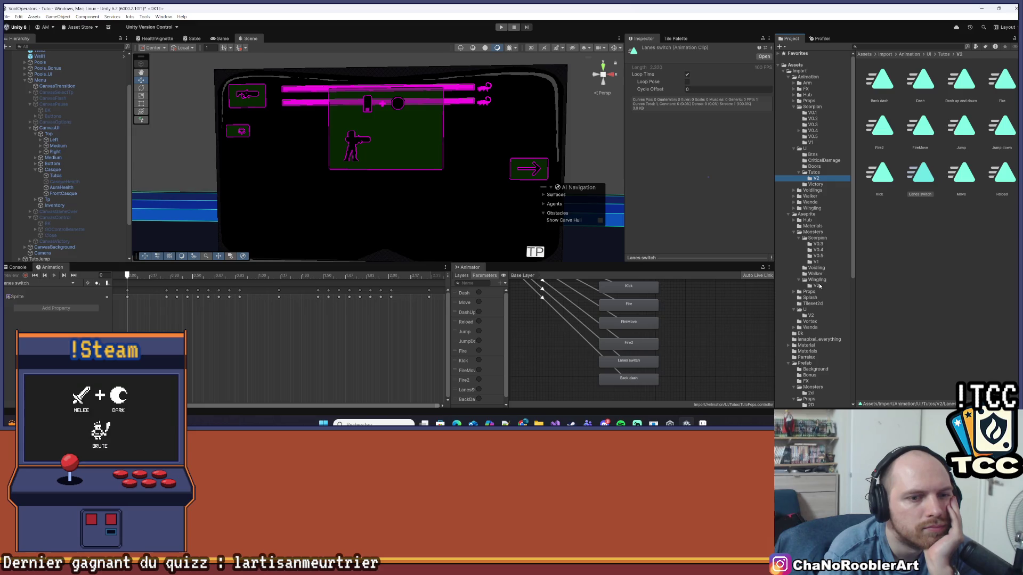
Open Aseprite/UI/V2 and review Tuto pops export's Clamp, Point, uncompressed import settings.
{"action": "left_click", "coordinate": [810, 311]}
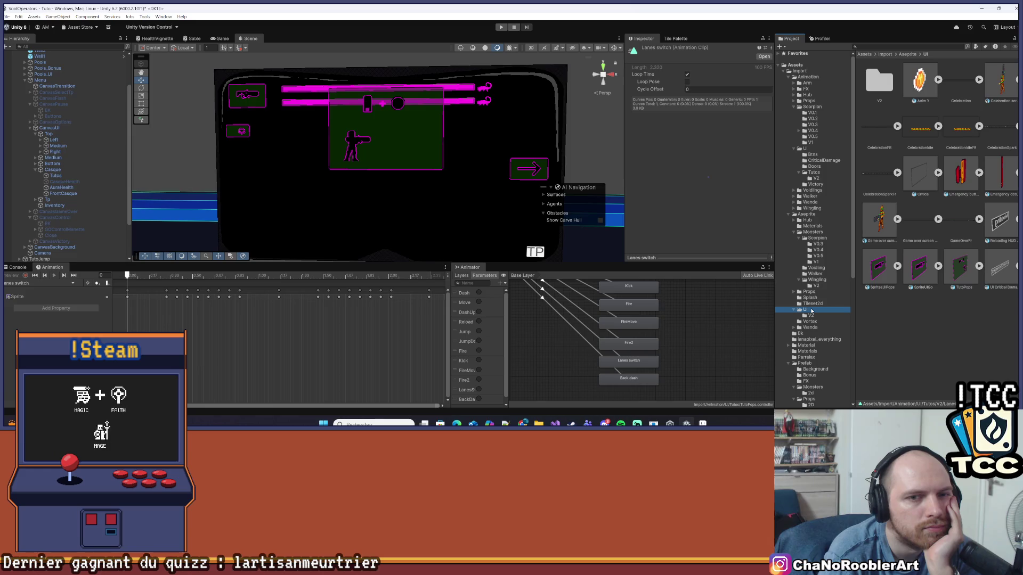
{"action": "double_click", "coordinate": [892, 88]}
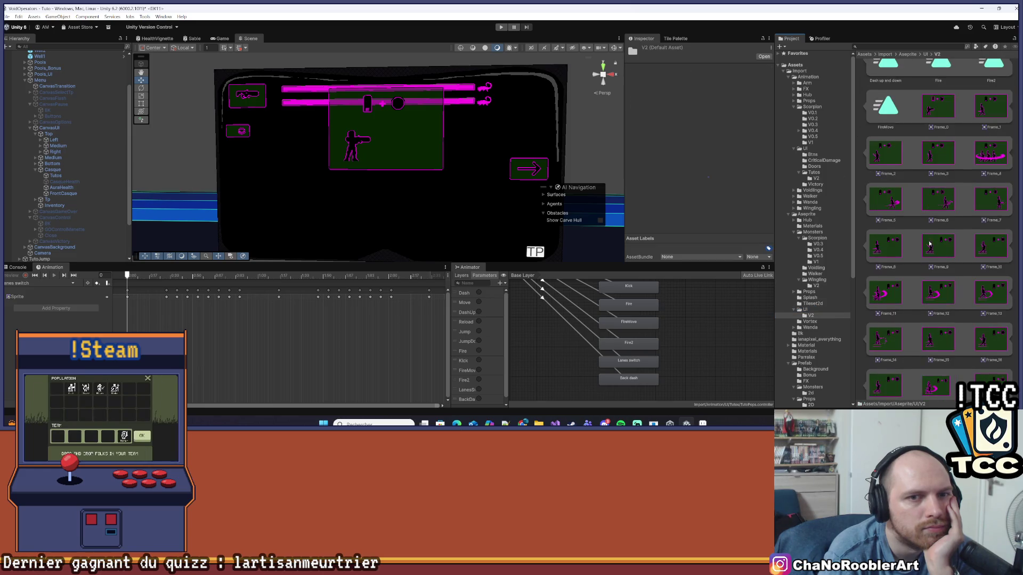
{"action": "left_click", "coordinate": [903, 80]}
{"action": "left_click", "coordinate": [879, 83]}
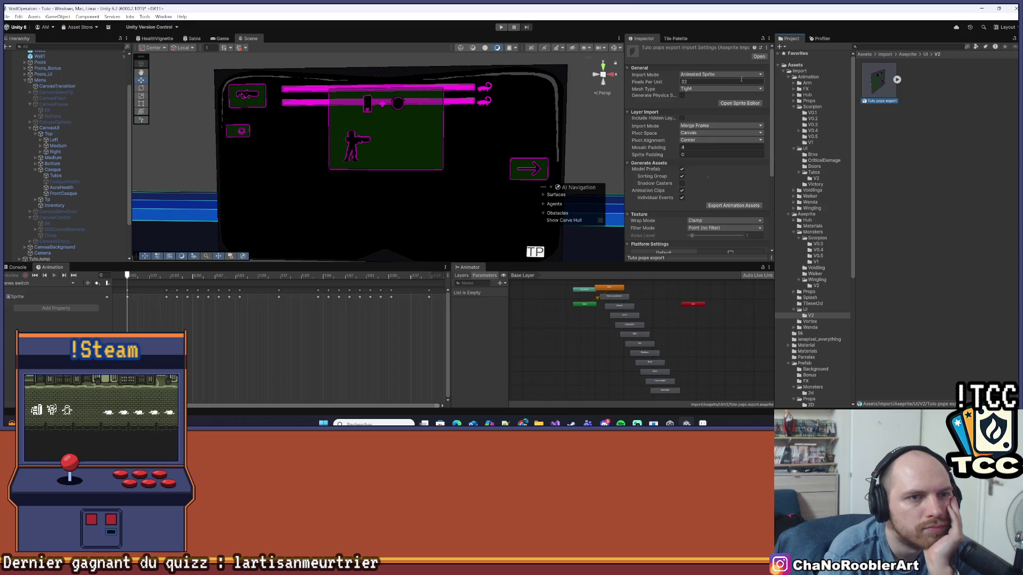
{"action": "scroll", "coordinate": [687, 133], "scroll_direction": "down", "scroll_amount": 5}
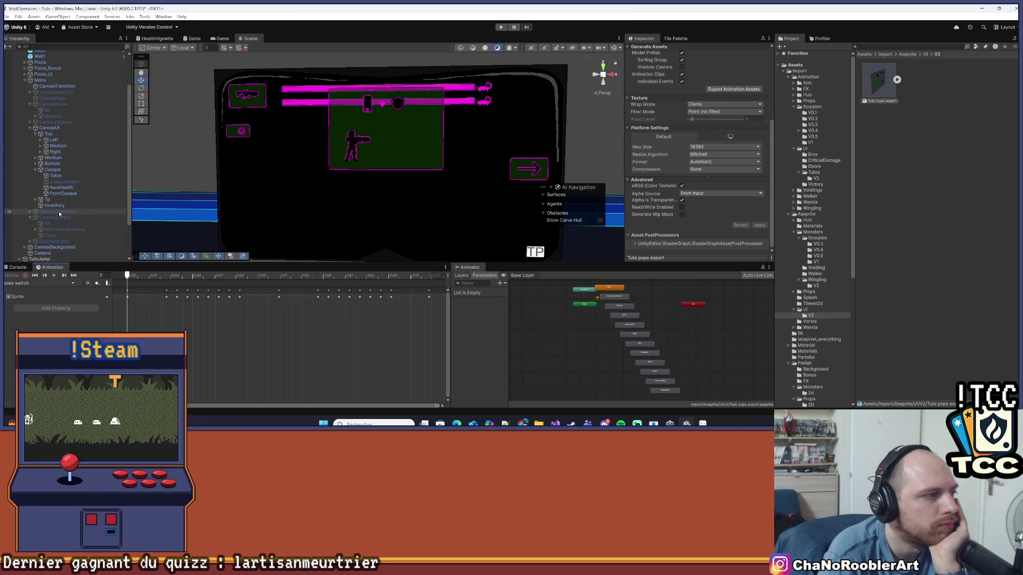
{"action": "scroll", "coordinate": [62, 175], "scroll_direction": "down", "scroll_amount": 3}
{"action": "scroll", "coordinate": [64, 155], "scroll_direction": "down", "scroll_amount": 1}
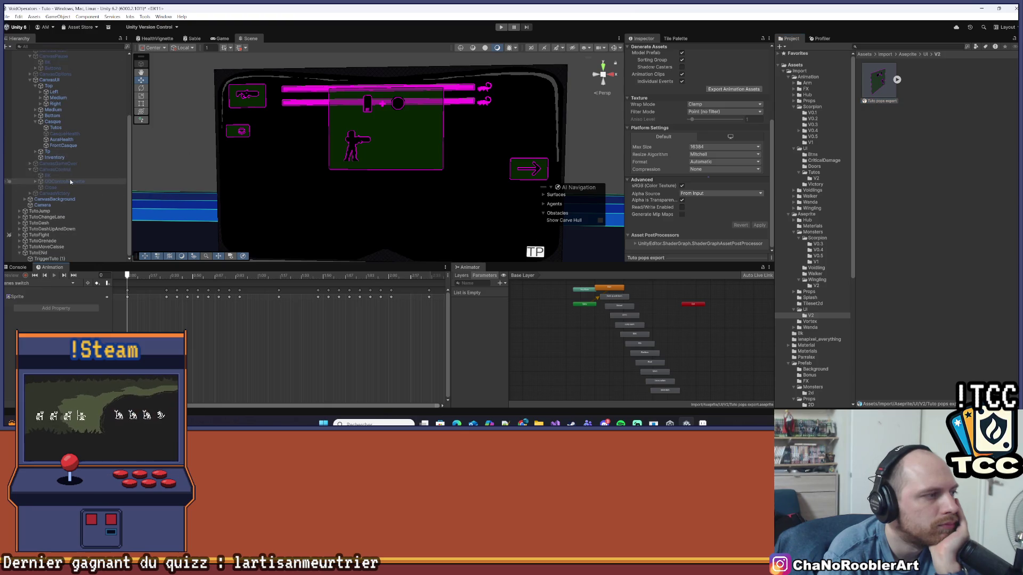
Open Tutos' Lanes switch clip, select its missing sprite track, then show the Tutos/V2 clips.
{"action": "left_click", "coordinate": [55, 128]}
{"action": "left_click", "coordinate": [73, 286]}
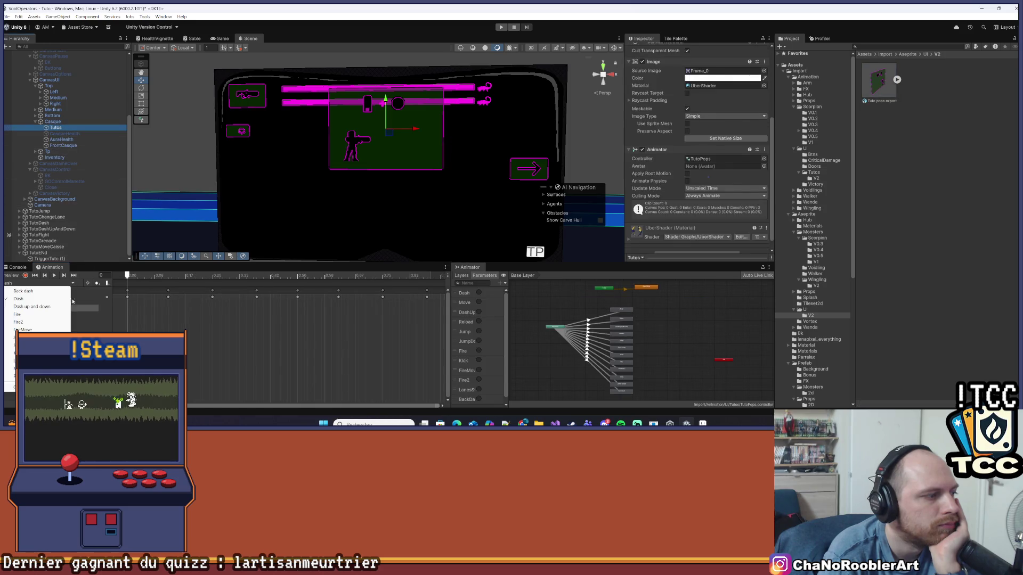
{"action": "left_click", "coordinate": [32, 361]}
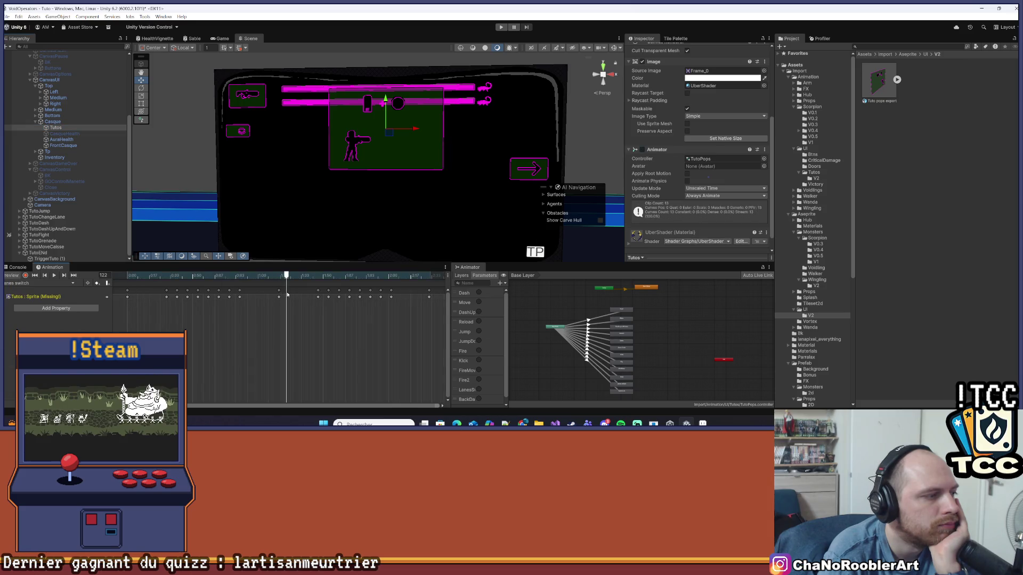
{"action": "left_click", "coordinate": [6, 298]}
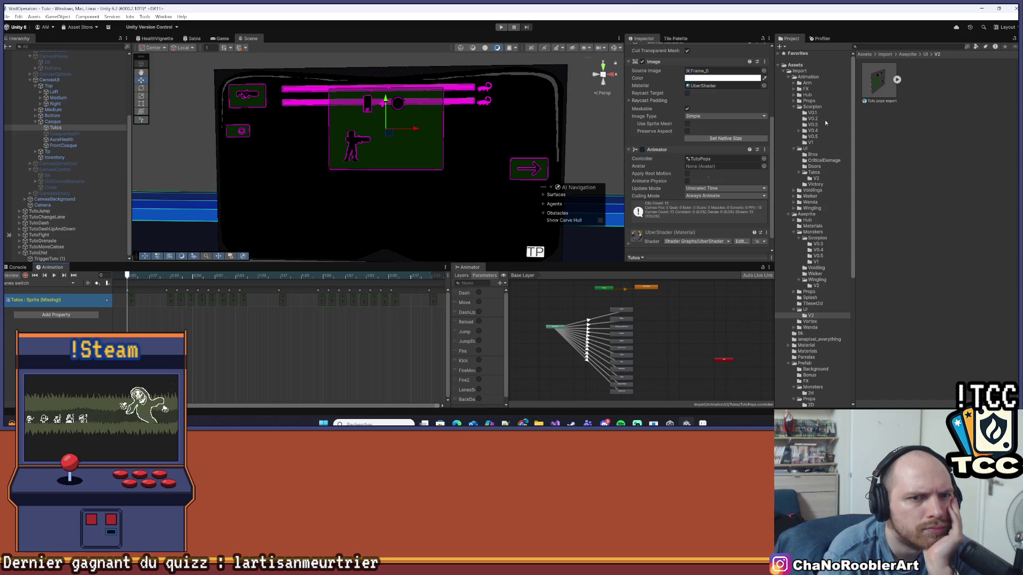
{"action": "left_click", "coordinate": [816, 179]}
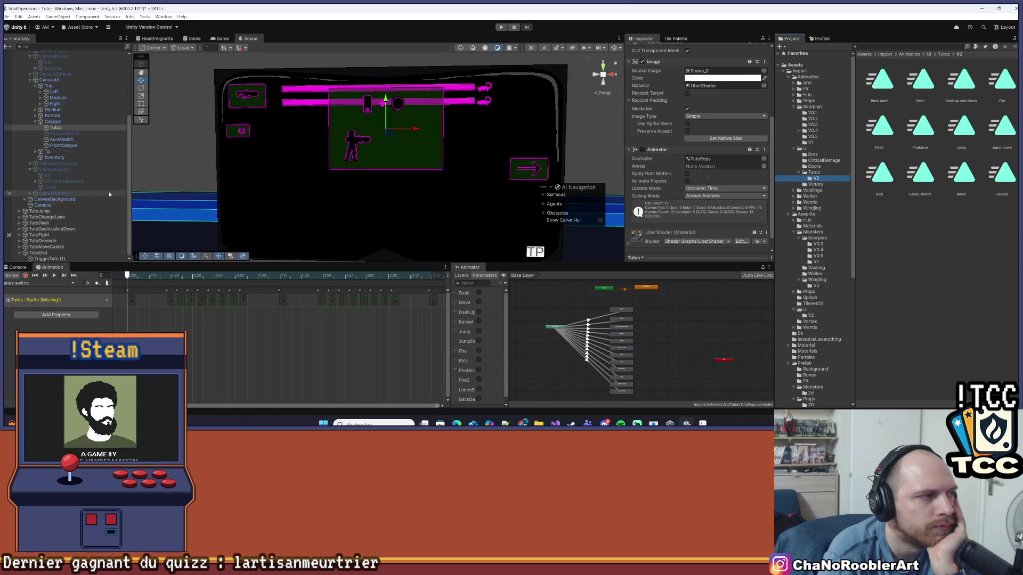
{"action": "scroll", "coordinate": [675, 178], "scroll_direction": "up", "scroll_amount": 2}
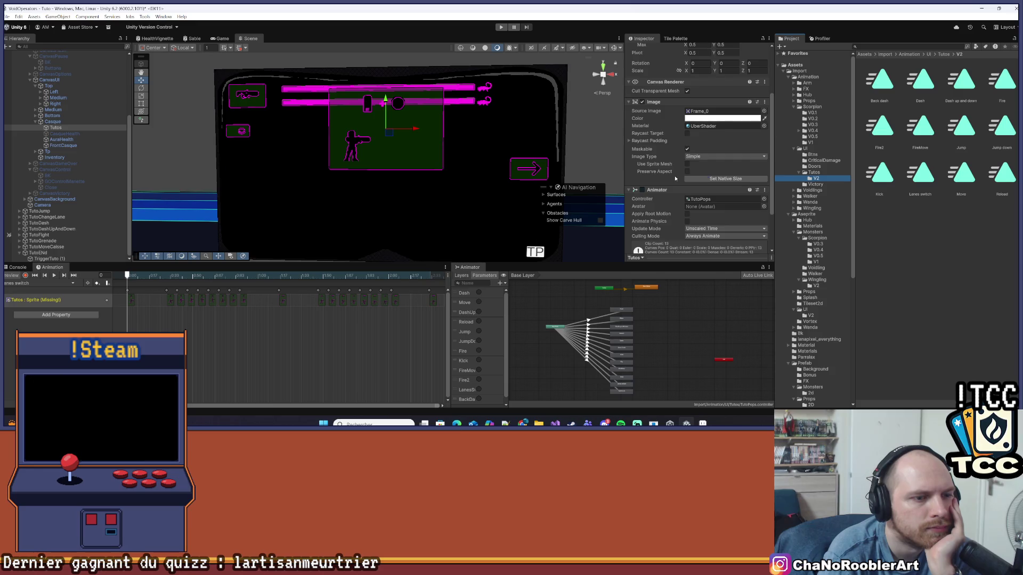
Select the Lanes switch state in the tutorial Animator graph.
{"action": "scroll", "coordinate": [675, 178], "scroll_direction": "down", "scroll_amount": 2}
{"action": "scroll", "coordinate": [645, 346], "scroll_direction": "up", "scroll_amount": 2}
{"action": "scroll", "coordinate": [653, 341], "scroll_direction": "up", "scroll_amount": 3}
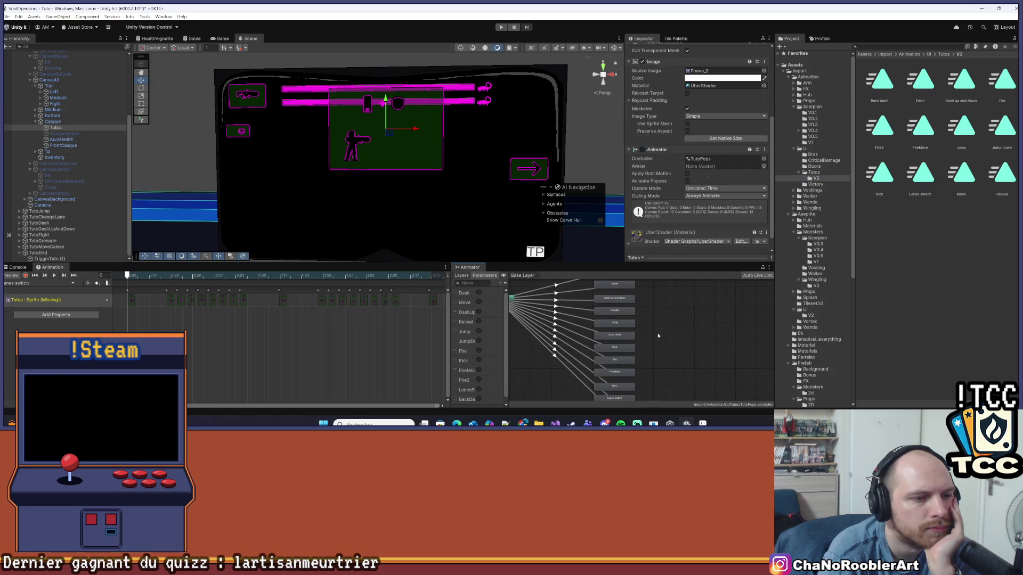
{"action": "scroll", "coordinate": [657, 332], "scroll_direction": "down", "scroll_amount": 2}
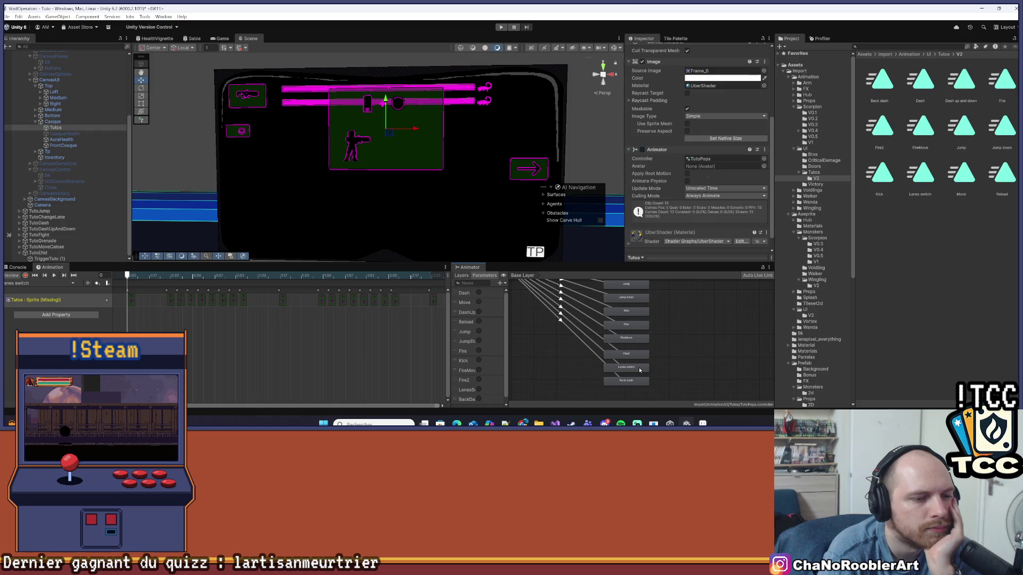
{"action": "left_click", "coordinate": [638, 368]}
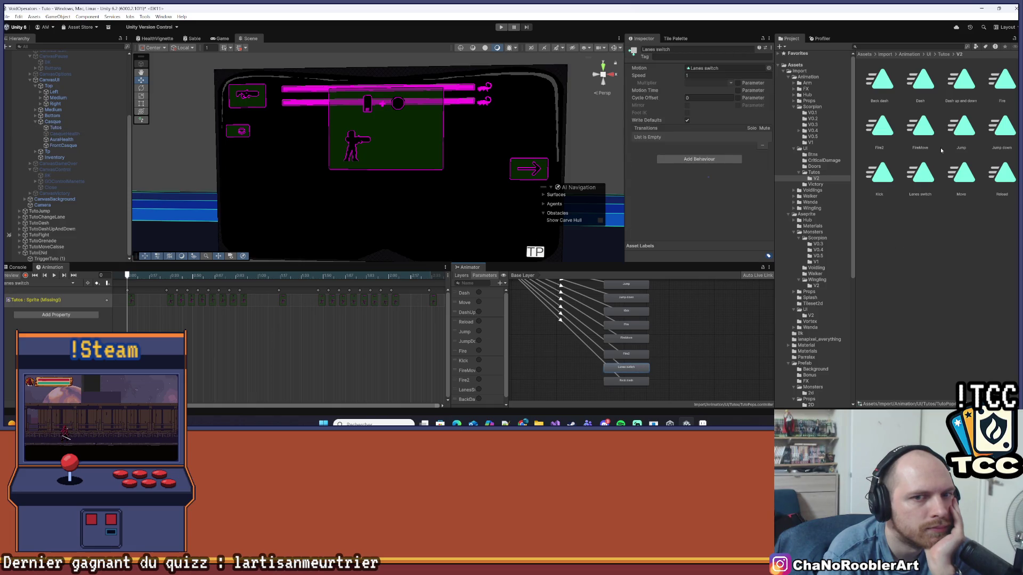
Locate the state's Lanes switch clip asset in the Project window.
{"action": "left_click", "coordinate": [725, 68]}
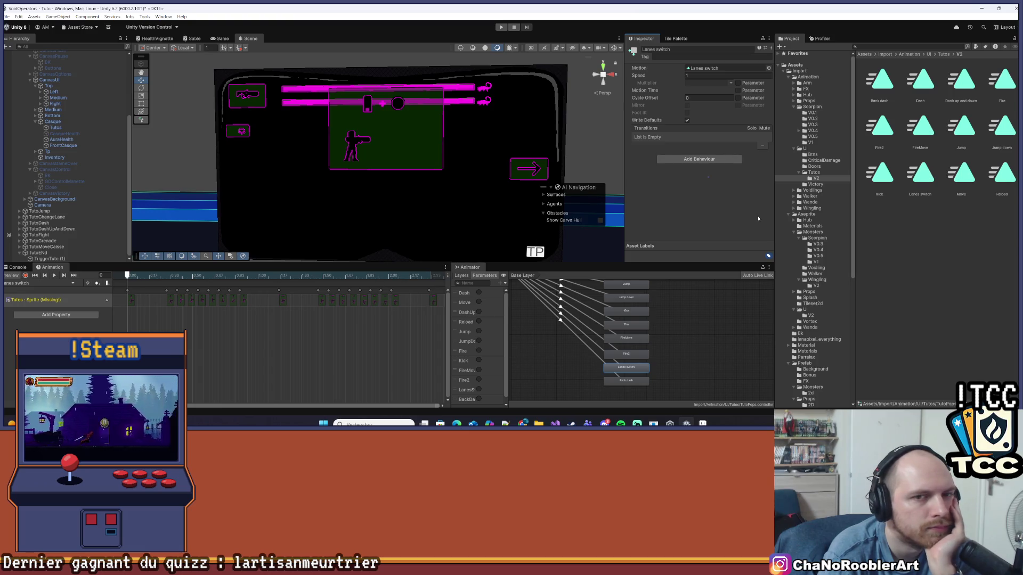
{"action": "scroll", "coordinate": [336, 325], "scroll_direction": "down", "scroll_amount": 2}
{"action": "scroll", "coordinate": [825, 206], "scroll_direction": "down", "scroll_amount": 2}
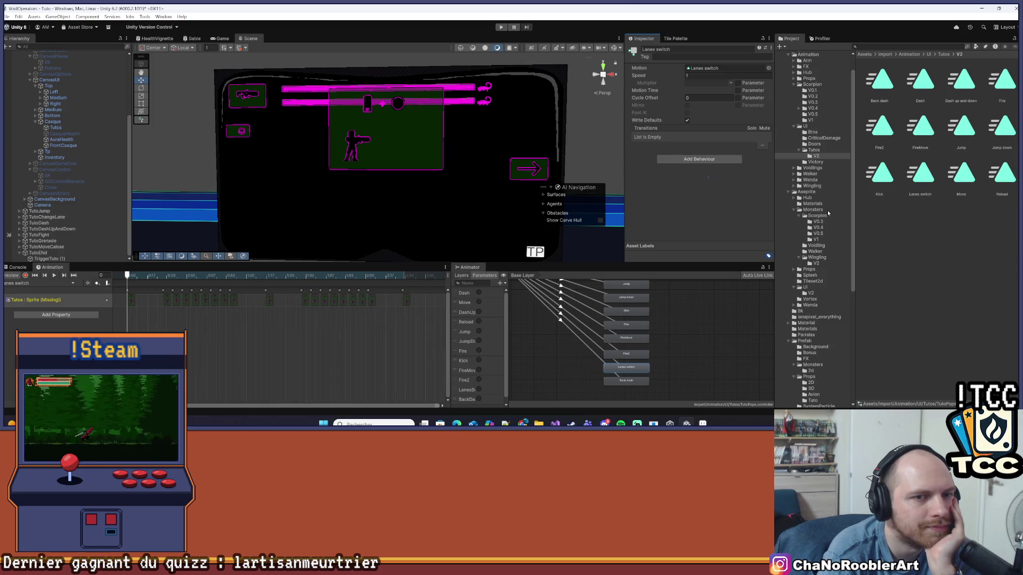
{"action": "scroll", "coordinate": [829, 208], "scroll_direction": "down", "scroll_amount": 4}
{"action": "scroll", "coordinate": [830, 204], "scroll_direction": "down", "scroll_amount": 2}
{"action": "scroll", "coordinate": [819, 283], "scroll_direction": "down", "scroll_amount": 10}
{"action": "scroll", "coordinate": [822, 282], "scroll_direction": "up", "scroll_amount": 14}
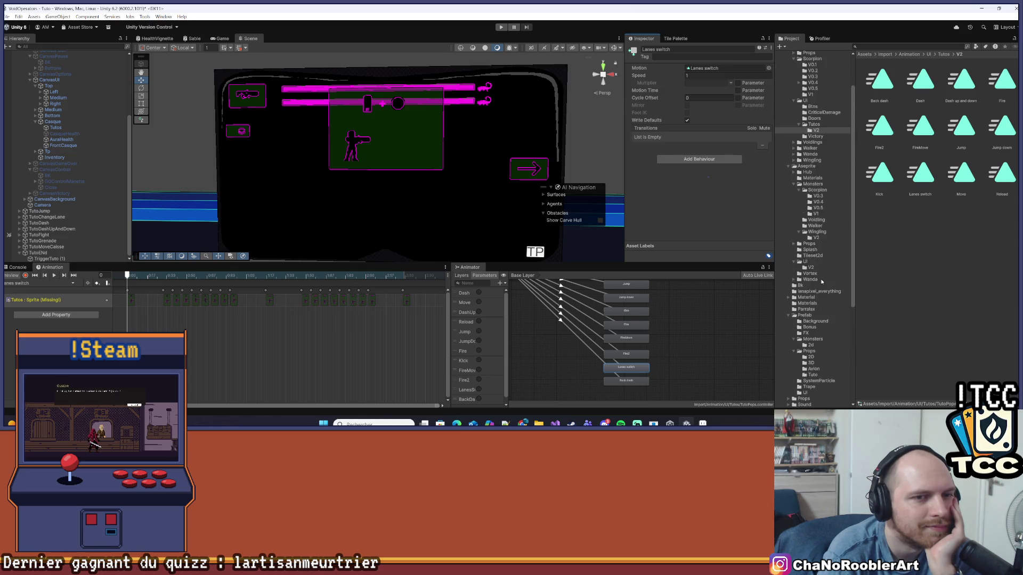
{"action": "scroll", "coordinate": [821, 282], "scroll_direction": "up", "scroll_amount": 5}
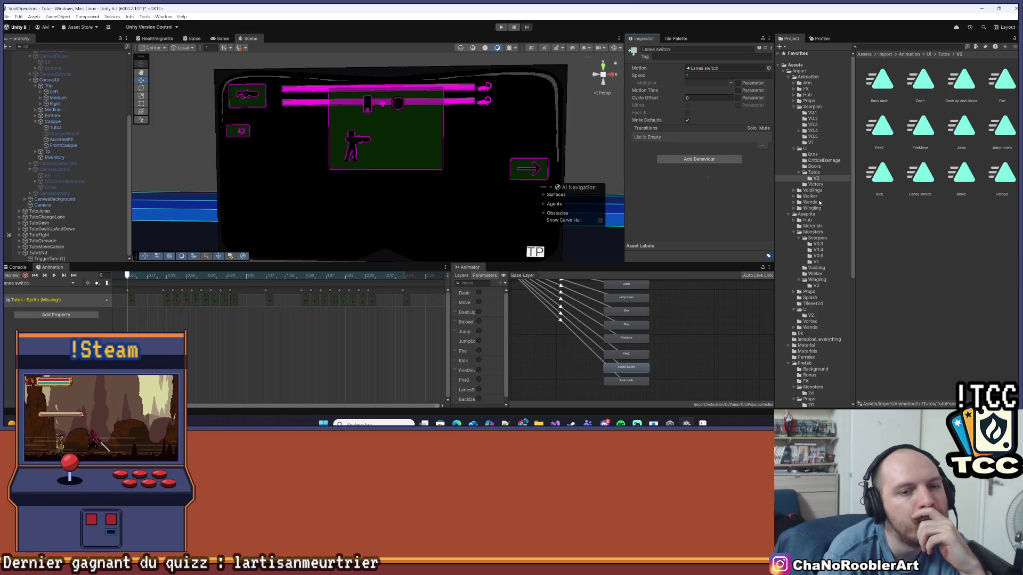
Open Aseprite/UI/V2 and expand Tuto pops export to show its frame sprites.
{"action": "left_click", "coordinate": [811, 315]}
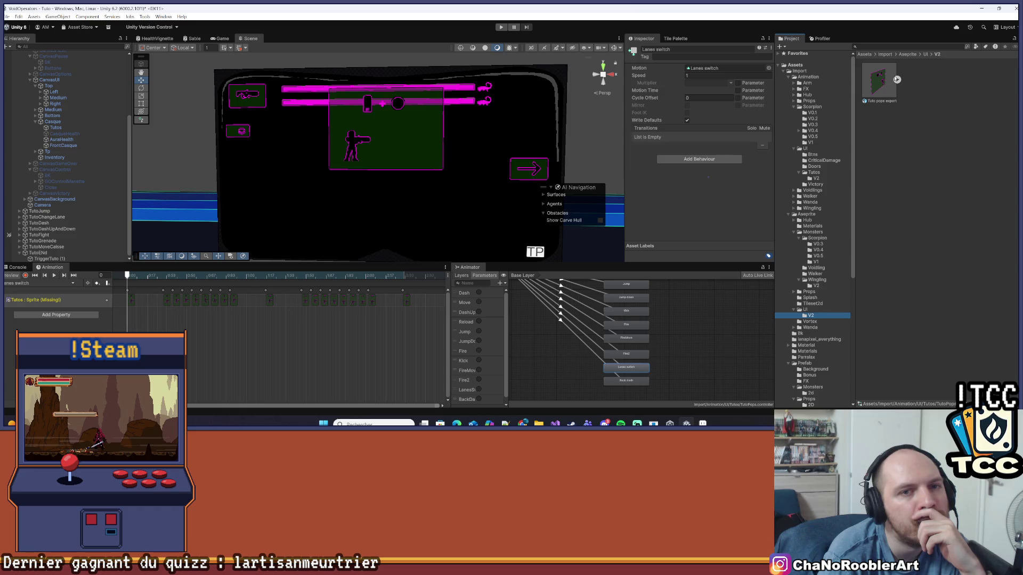
{"action": "left_click", "coordinate": [897, 79]}
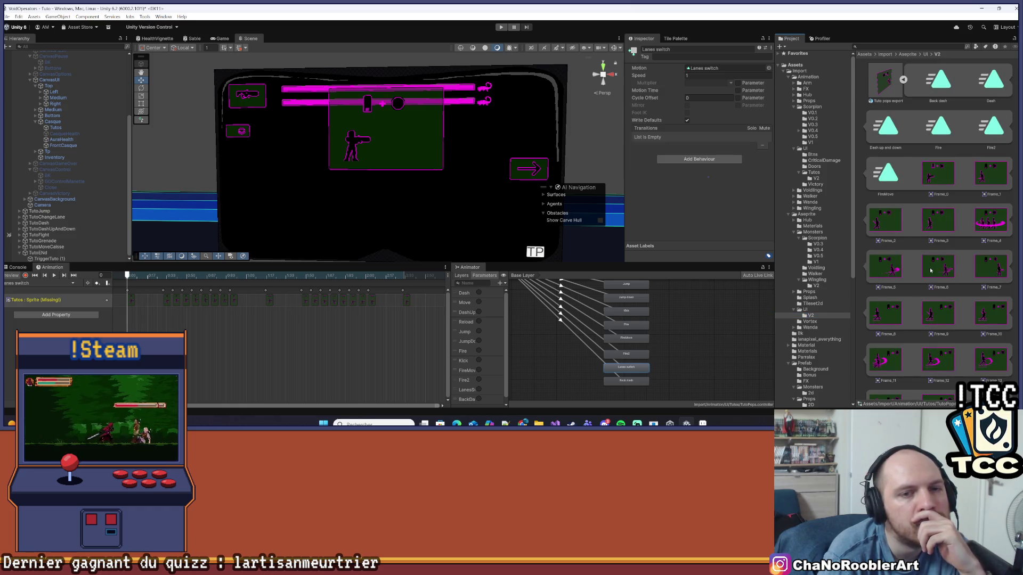
{"action": "scroll", "coordinate": [930, 271], "scroll_direction": "down", "scroll_amount": 8}
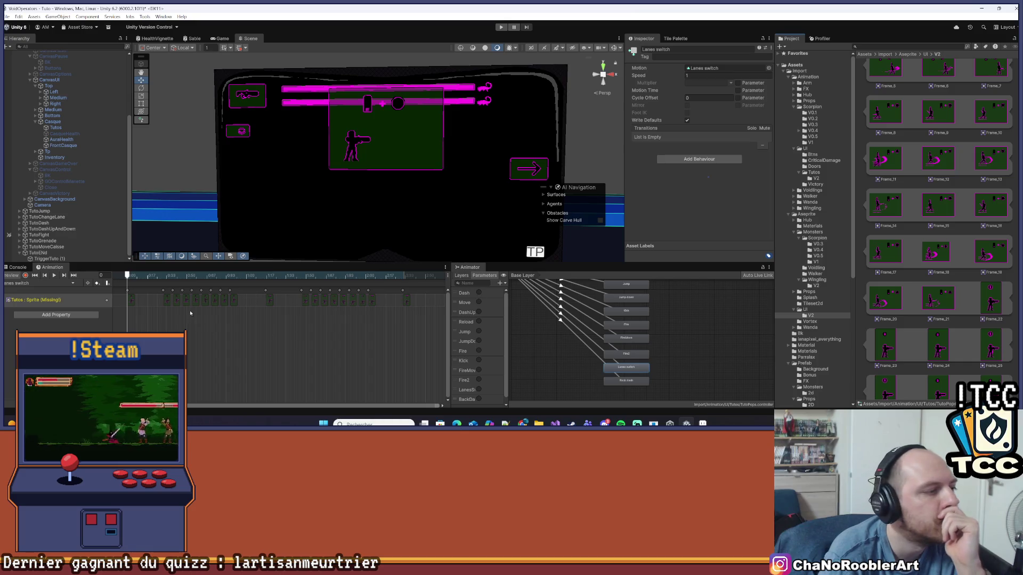
Reselect Tutos, open its Lanes switch clip and select the missing sprite track.
{"action": "left_click", "coordinate": [128, 293]}
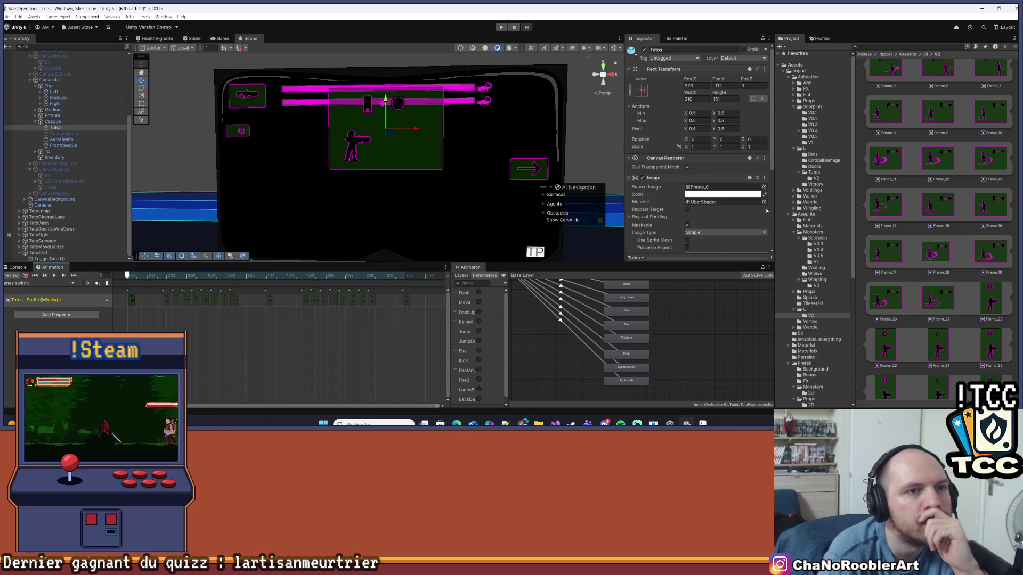
{"action": "scroll", "coordinate": [958, 228], "scroll_direction": "up", "scroll_amount": 5}
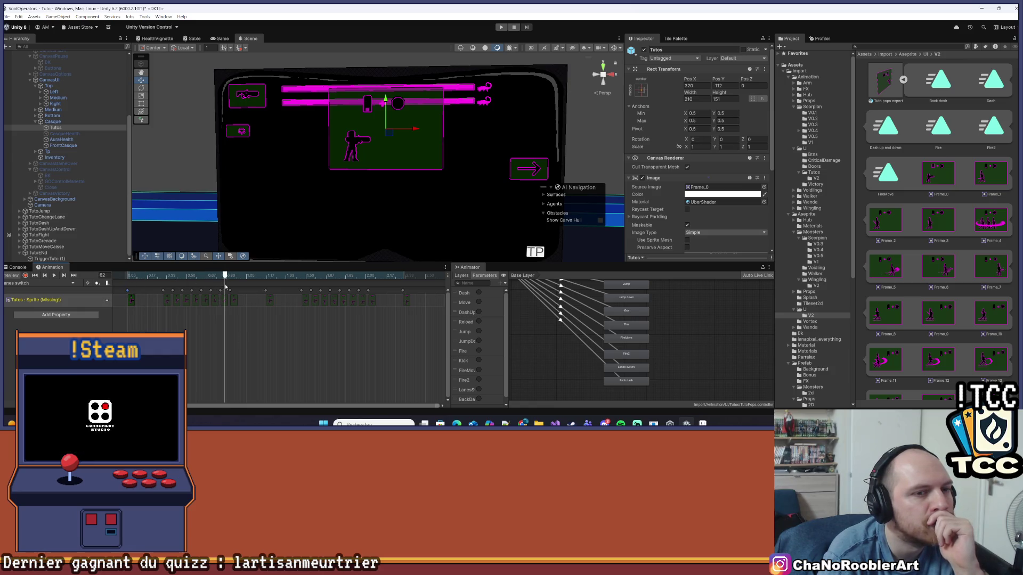
{"action": "left_click", "coordinate": [61, 139]}
{"action": "left_click", "coordinate": [55, 128]}
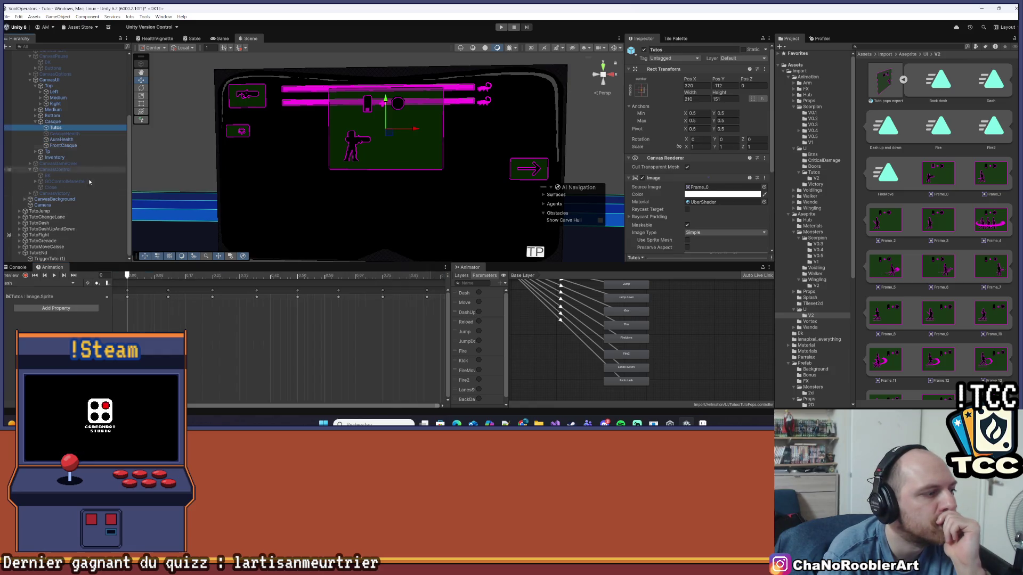
{"action": "left_click", "coordinate": [70, 283]}
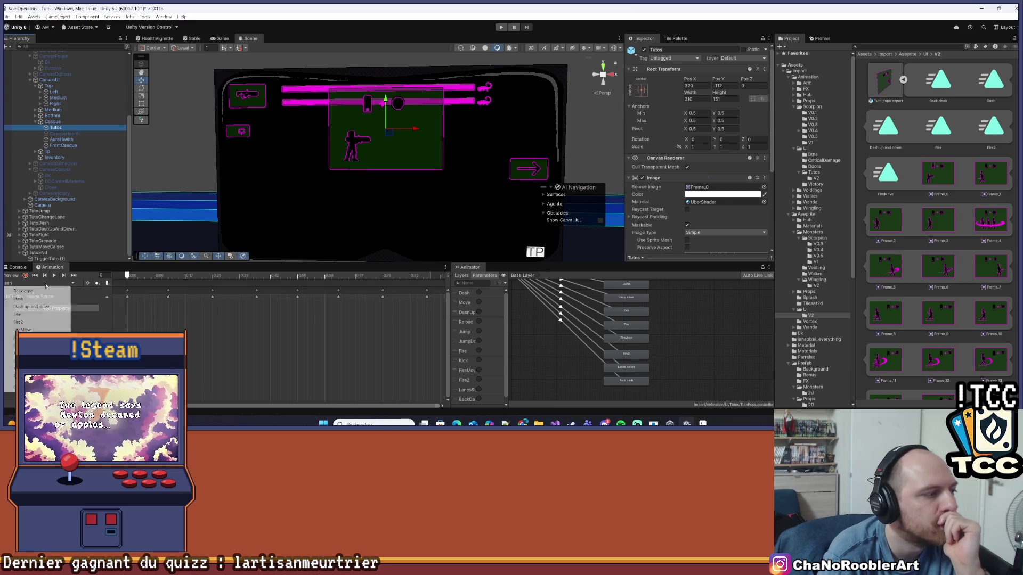
{"action": "left_click", "coordinate": [21, 361]}
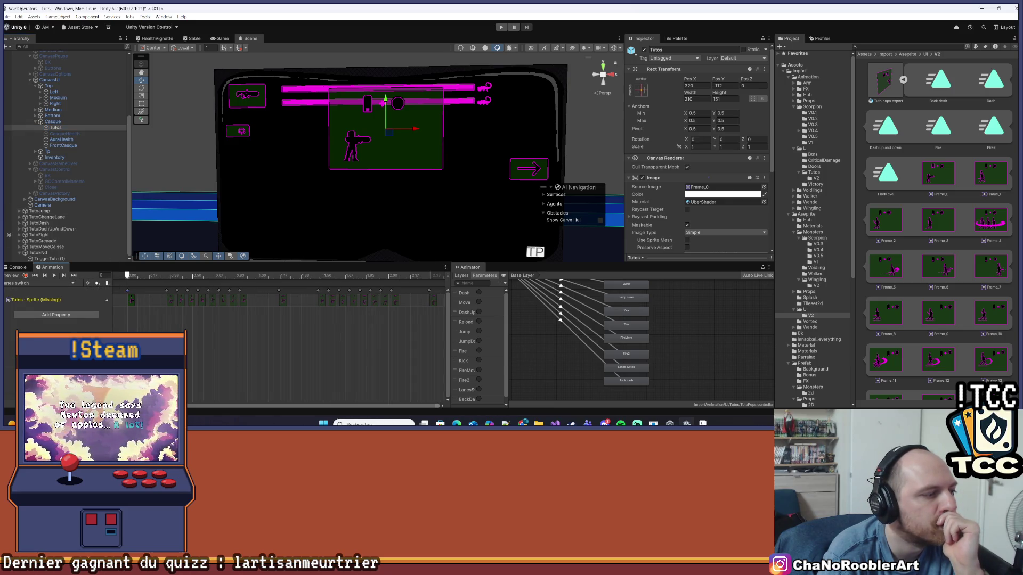
{"action": "left_click", "coordinate": [37, 299]}
Scroll the Project grid through the sprite frames from Frame_0 past Frame_200.
{"action": "scroll", "coordinate": [936, 217], "scroll_direction": "down", "scroll_amount": 2}
{"action": "scroll", "coordinate": [936, 216], "scroll_direction": "down", "scroll_amount": 10}
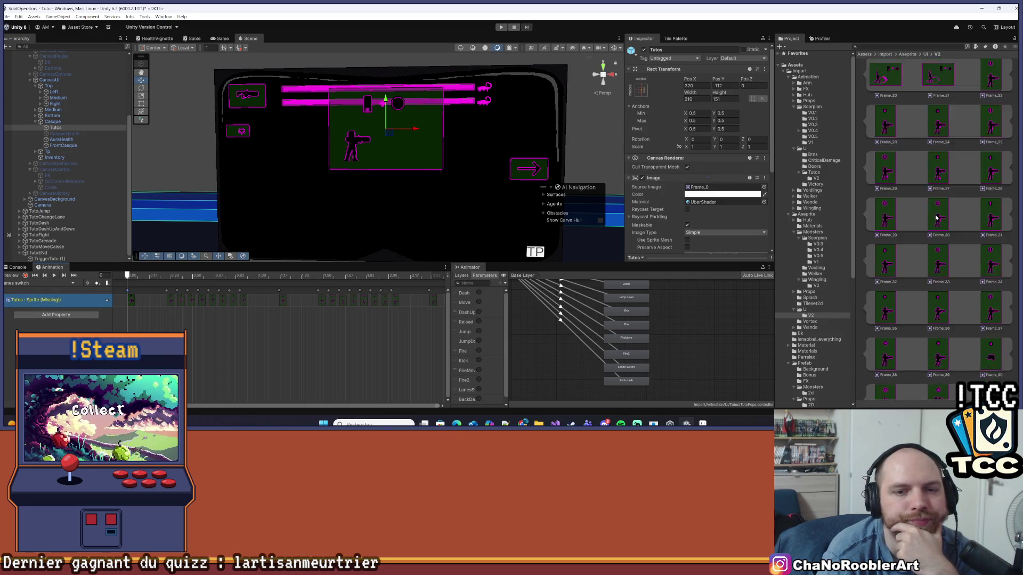
{"action": "scroll", "coordinate": [936, 217], "scroll_direction": "down", "scroll_amount": 20}
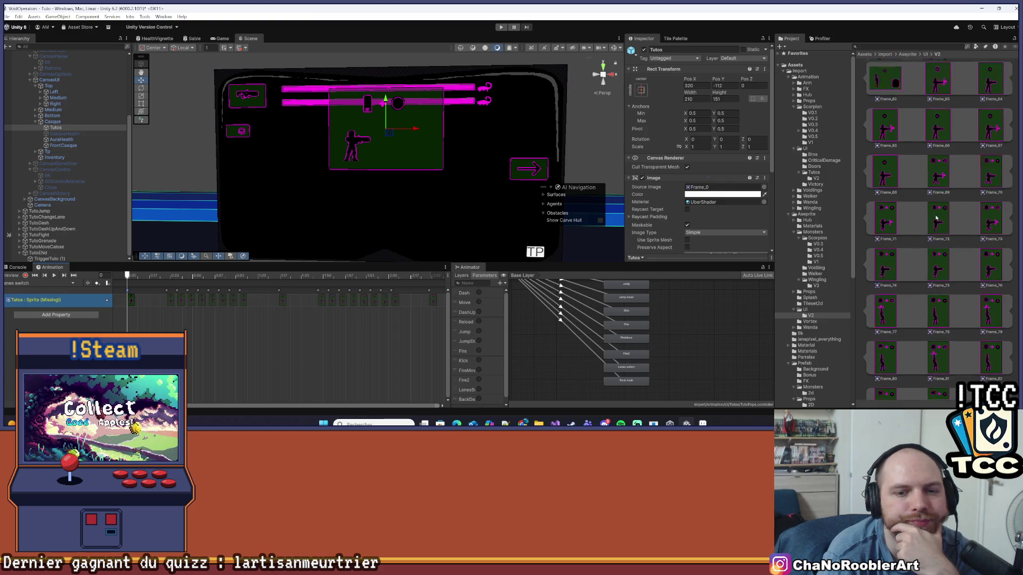
{"action": "scroll", "coordinate": [936, 217], "scroll_direction": "down", "scroll_amount": 20}
{"action": "scroll", "coordinate": [933, 220], "scroll_direction": "down", "scroll_amount": 11}
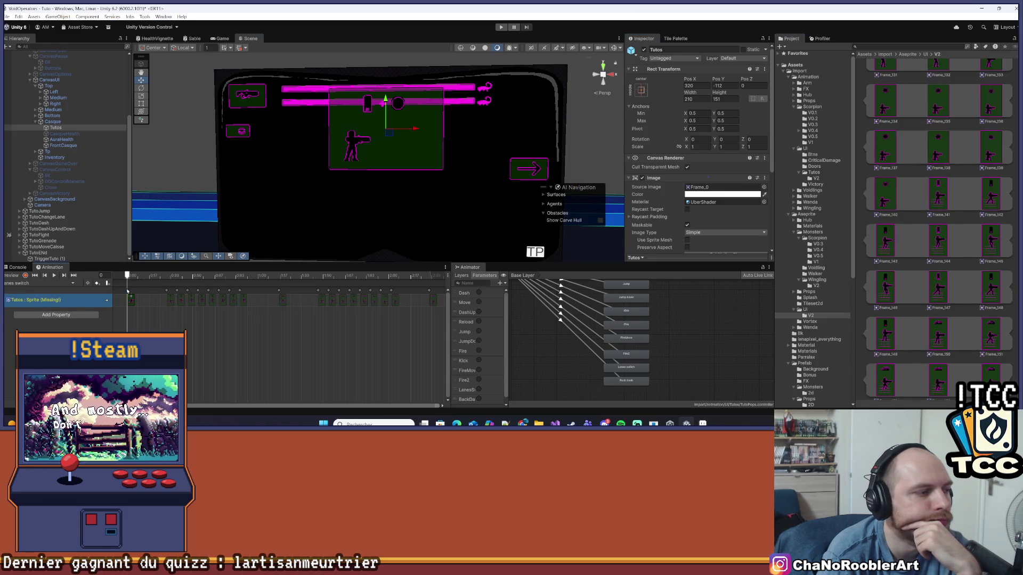
Test keying a new sprite at frame 0, then remove that trial Image.Sprite track, keeping the missing one.
{"action": "left_click_drag", "start_coordinate": [128, 291], "coordinate": [128, 290]}
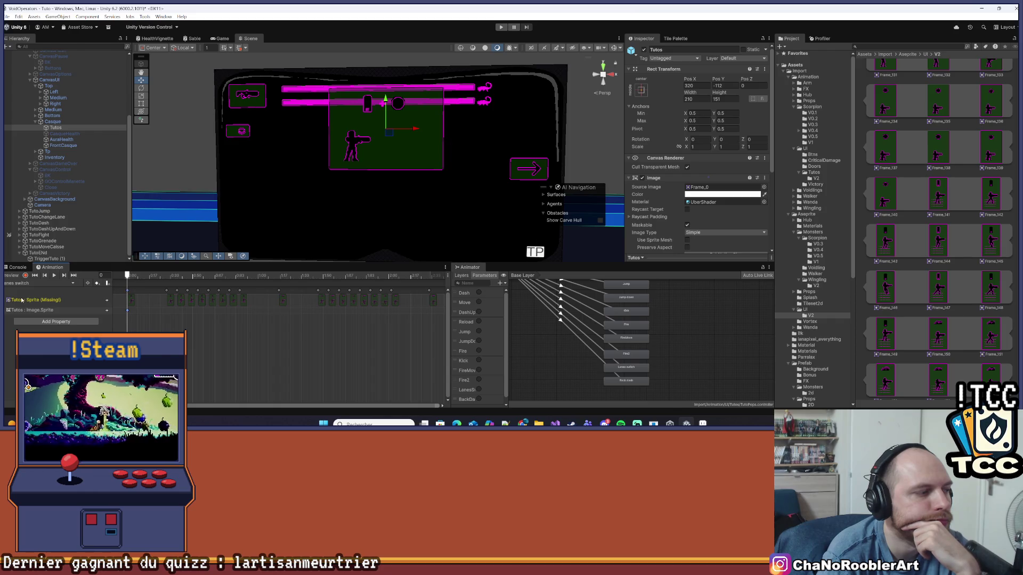
{"action": "left_click", "coordinate": [21, 300]}
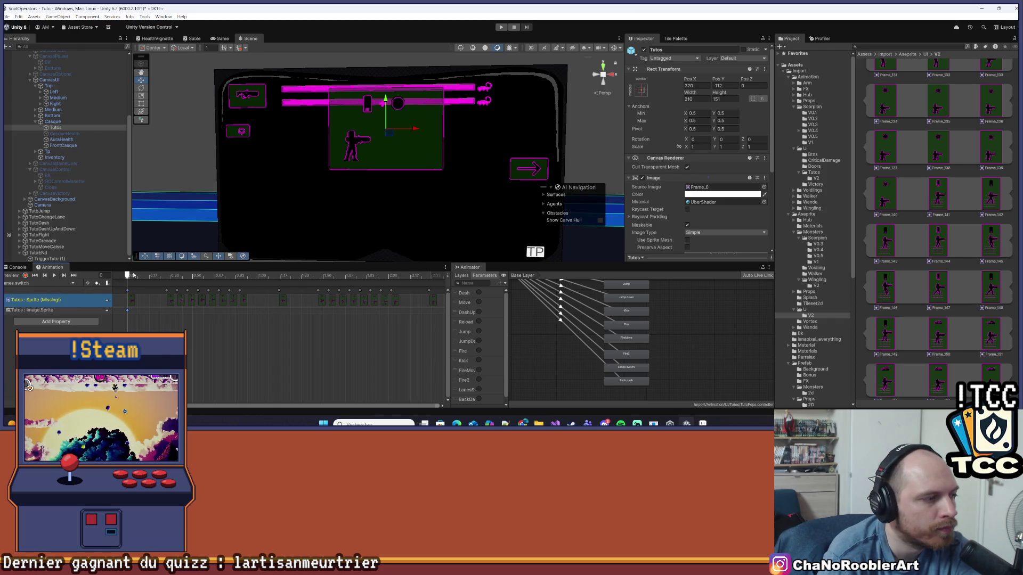
{"action": "key", "text": "Delete"}
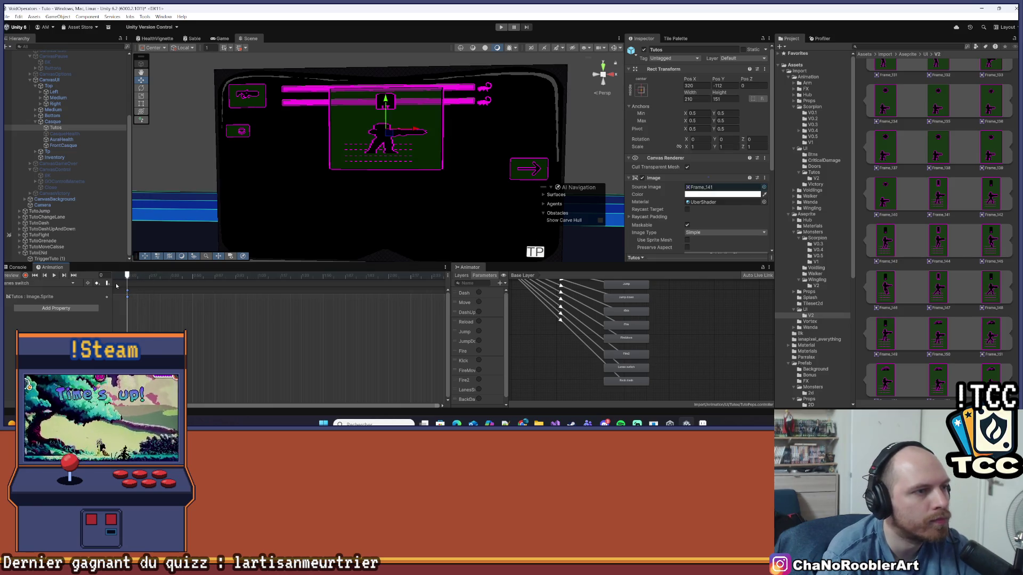
{"action": "key", "text": "ctrl+z"}
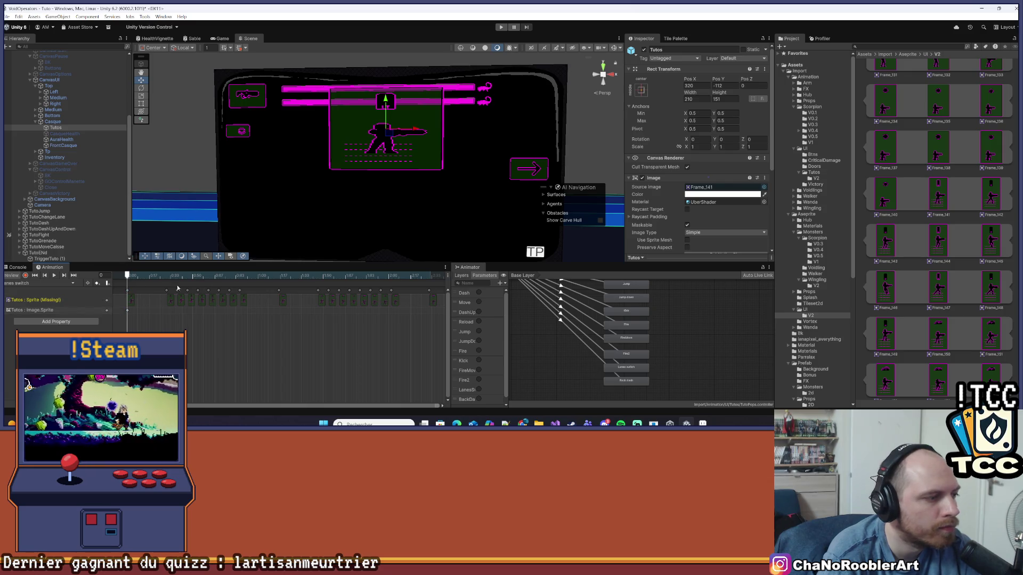
{"action": "left_click", "coordinate": [129, 293]}
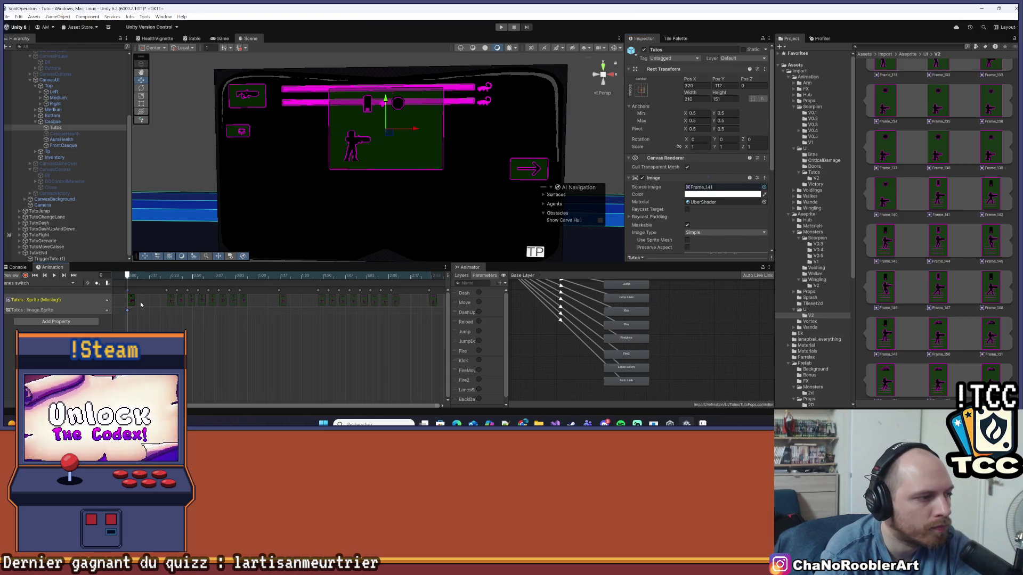
{"action": "left_click", "coordinate": [40, 310]}
{"action": "key", "text": "Delete"}
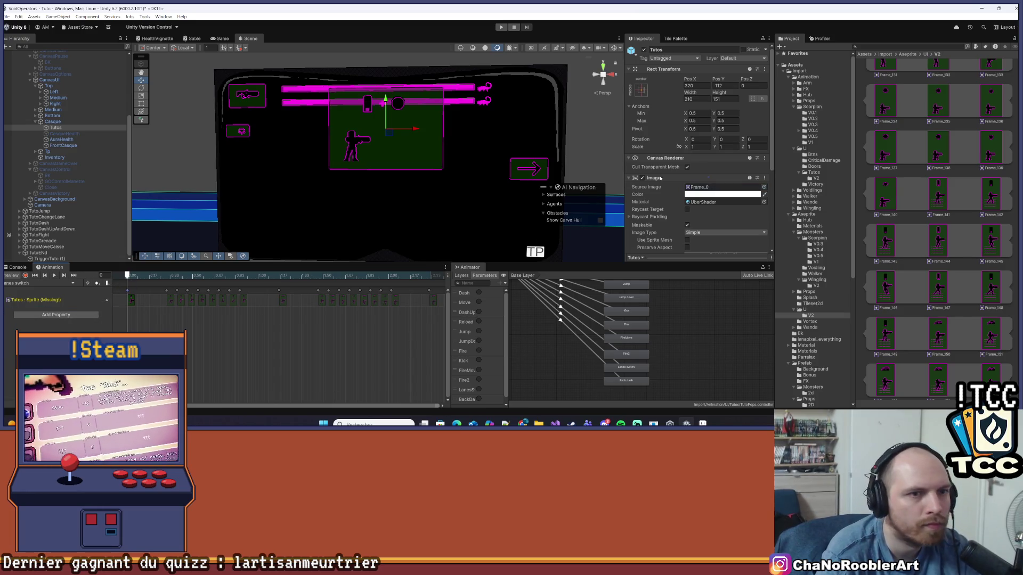
Set the Tutos image's Source Image to Frame_141, Frame_142, Frame_143, then Frame_144.
{"action": "left_click_drag", "start_coordinate": [772, 209], "coordinate": [723, 187]}
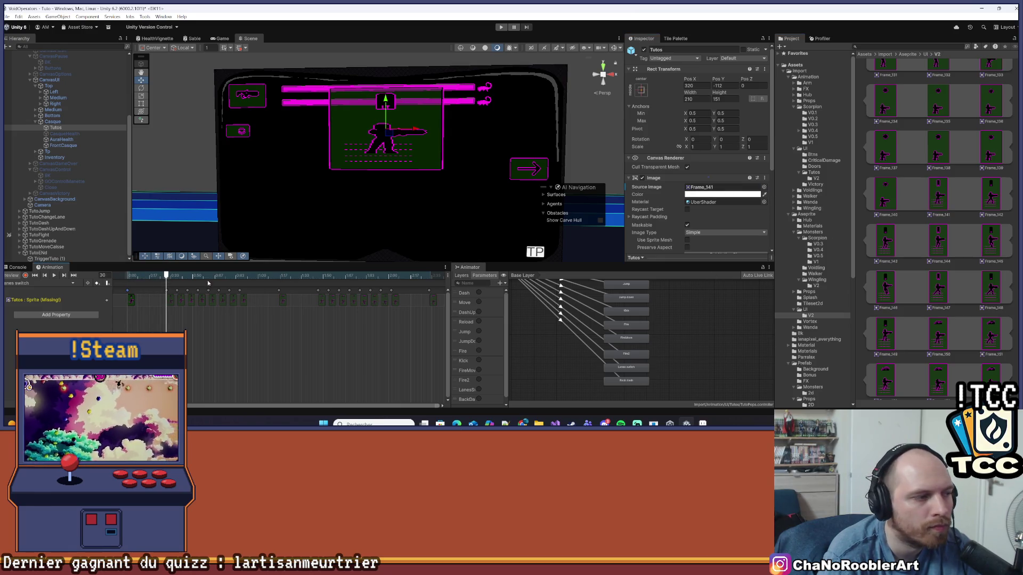
{"action": "left_click", "coordinate": [167, 293]}
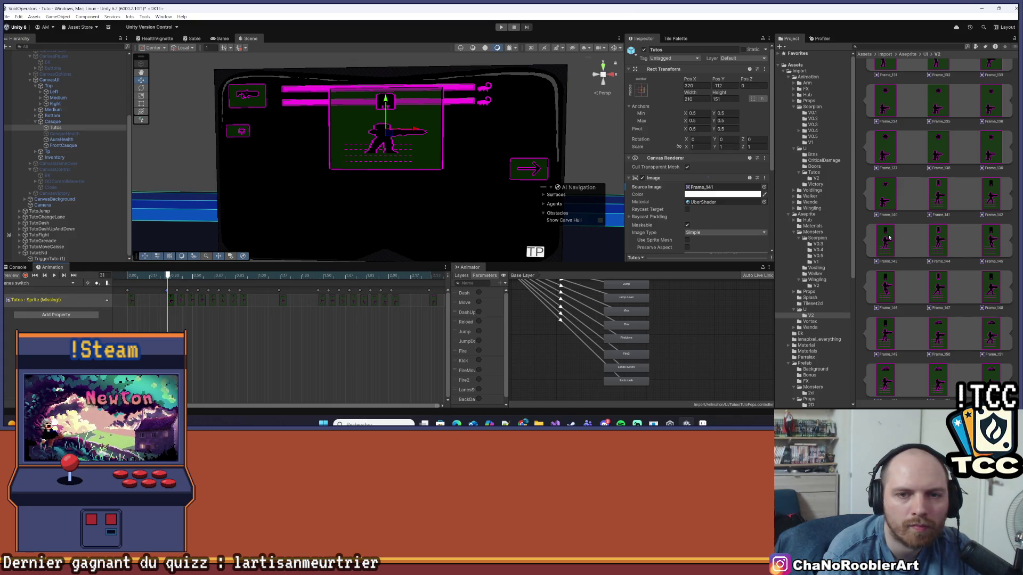
{"action": "left_click_drag", "start_coordinate": [681, 190], "coordinate": [697, 191]}
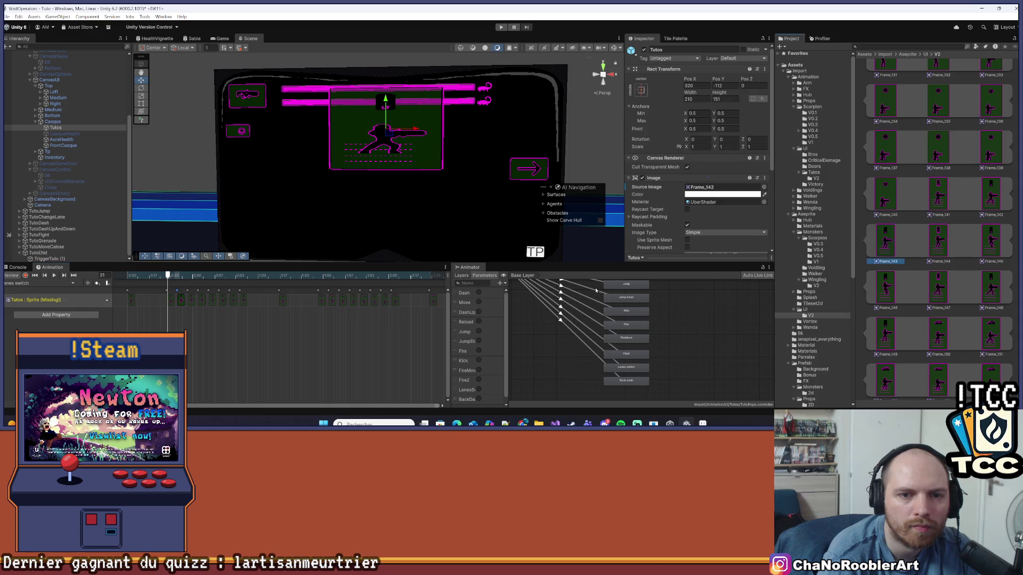
{"action": "left_click_drag", "start_coordinate": [575, 207], "coordinate": [706, 189]}
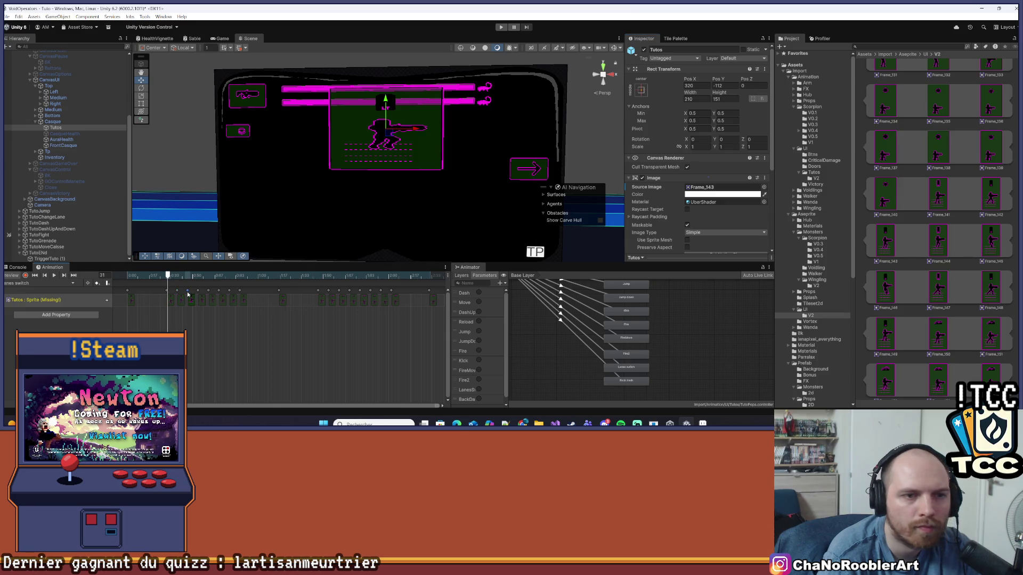
{"action": "left_click_drag", "start_coordinate": [738, 259], "coordinate": [711, 147]}
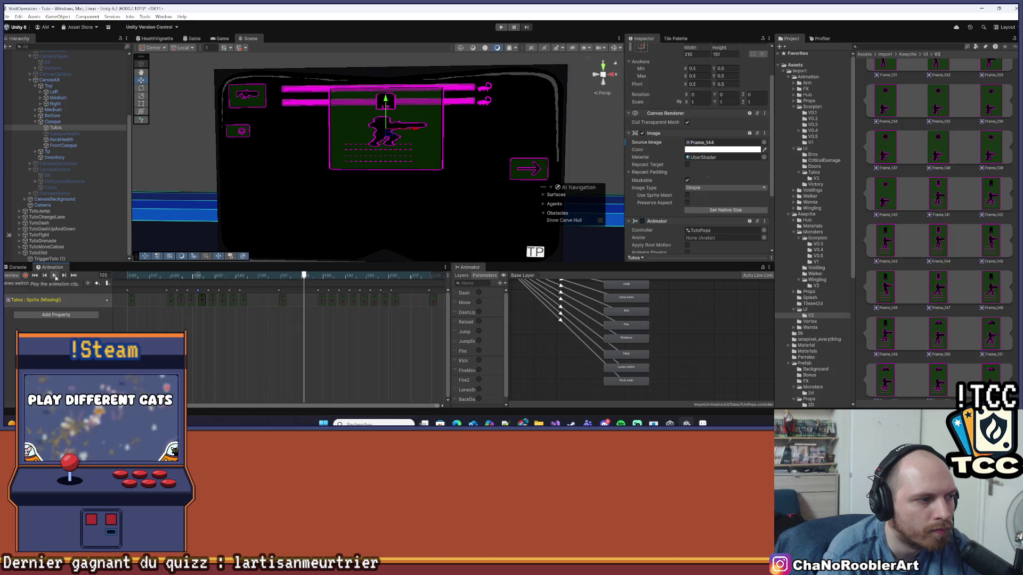
{"action": "left_click", "coordinate": [51, 303]}
Delete the missing sprite track and key sprites Frame_141–Frame_158 onto the Lanes switch timeline.
{"action": "key", "text": "Delete"}
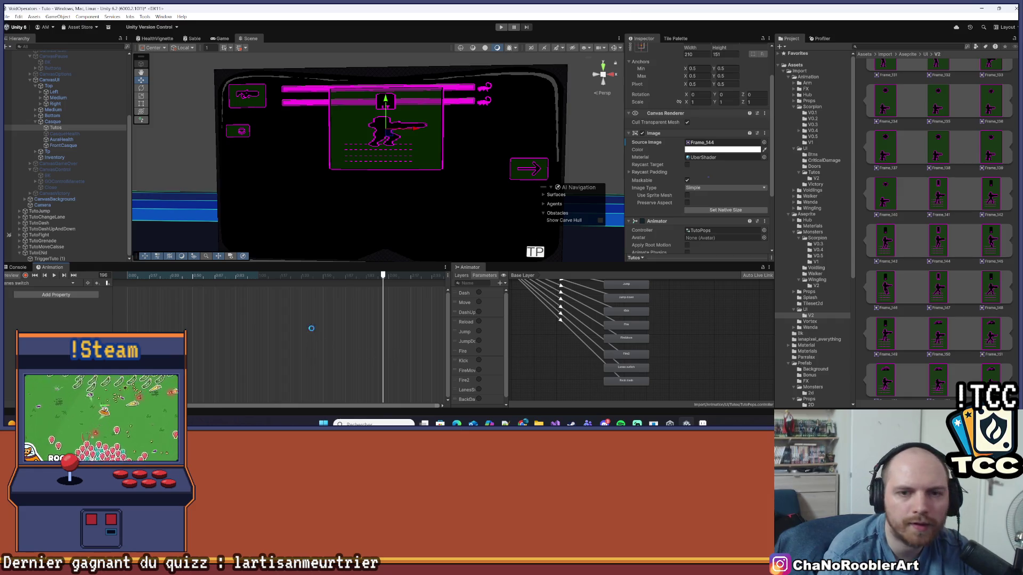
{"action": "left_click", "coordinate": [938, 198]}
{"action": "scroll", "coordinate": [937, 238], "scroll_direction": "down", "scroll_amount": 5}
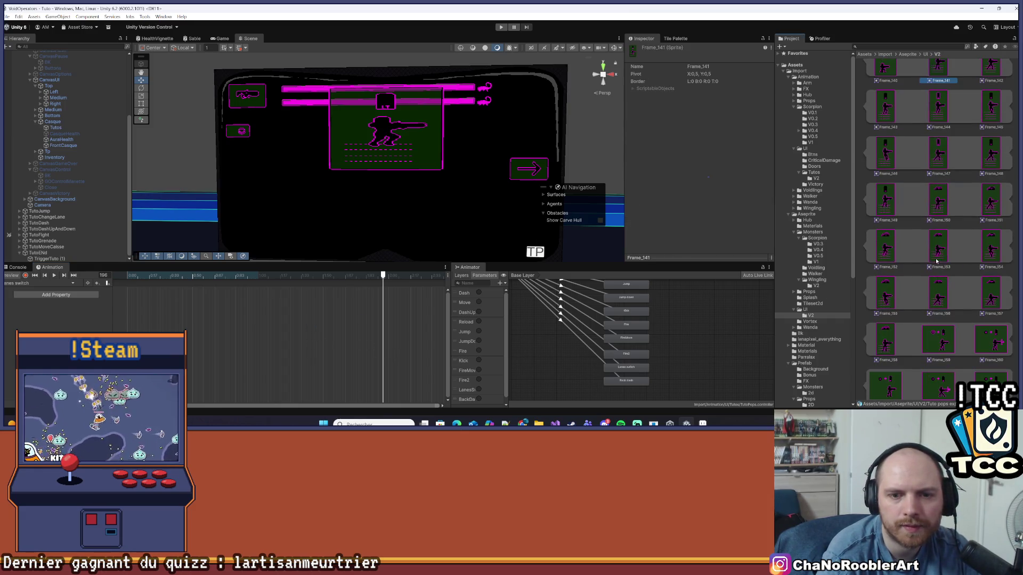
{"action": "left_click", "coordinate": [884, 339], "text": "shift"}
{"action": "scroll", "coordinate": [916, 213], "scroll_direction": "up", "scroll_amount": 3}
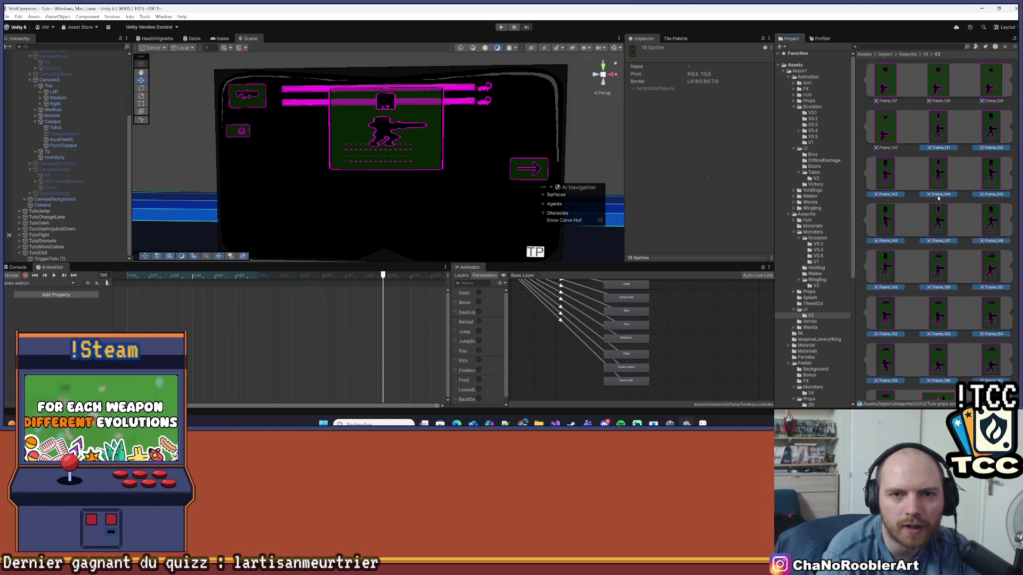
{"action": "mouse_move", "coordinate": [935, 146]}
{"action": "left_mouse_down"}
{"action": "mouse_move", "coordinate": [130, 300]}
{"action": "mouse_move", "coordinate": [152, 296]}
{"action": "left_mouse_up"}
Preview the new sprite animation, inspecting its later keyframes, then select the Tutos object.
{"action": "left_click", "coordinate": [54, 275]}
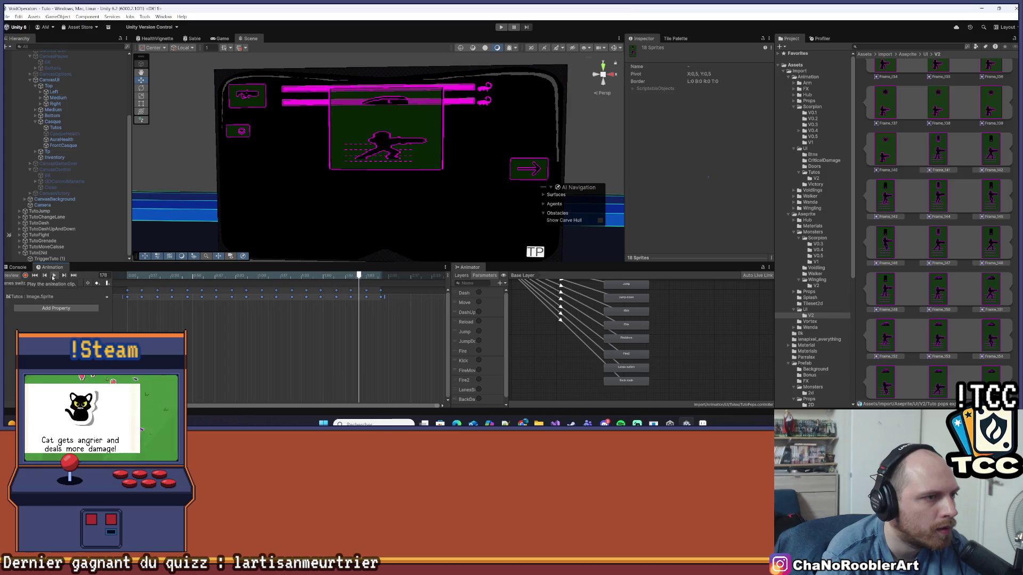
{"action": "mouse_move", "coordinate": [242, 276]}
{"action": "left_mouse_down"}
{"action": "mouse_move", "coordinate": [127, 279]}
{"action": "mouse_move", "coordinate": [261, 296]}
{"action": "mouse_move", "coordinate": [246, 296]}
{"action": "left_mouse_up"}
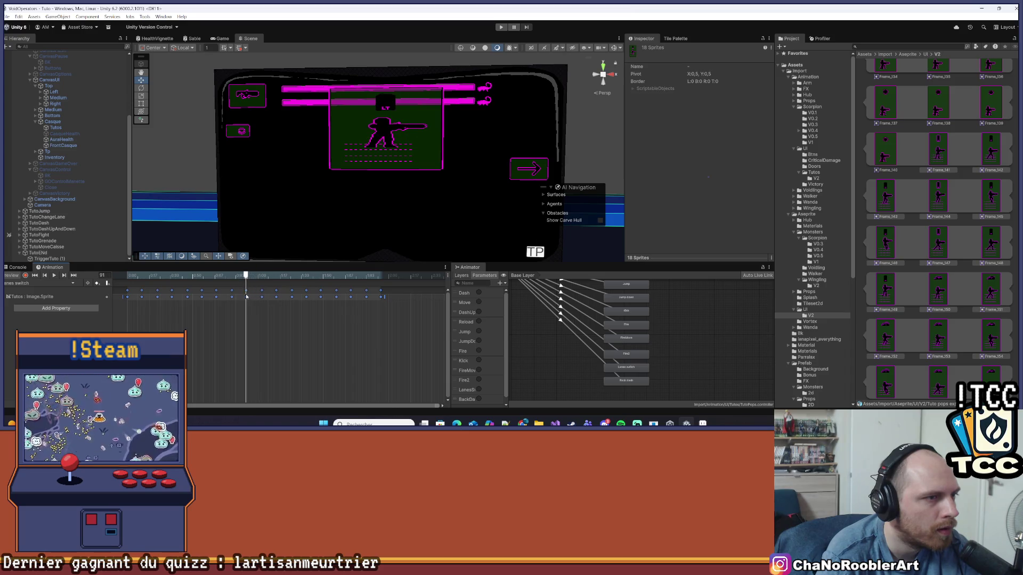
{"action": "mouse_move", "coordinate": [410, 333]}
{"action": "left_mouse_down"}
{"action": "mouse_move", "coordinate": [264, 286]}
{"action": "mouse_move", "coordinate": [327, 295]}
{"action": "left_mouse_up"}
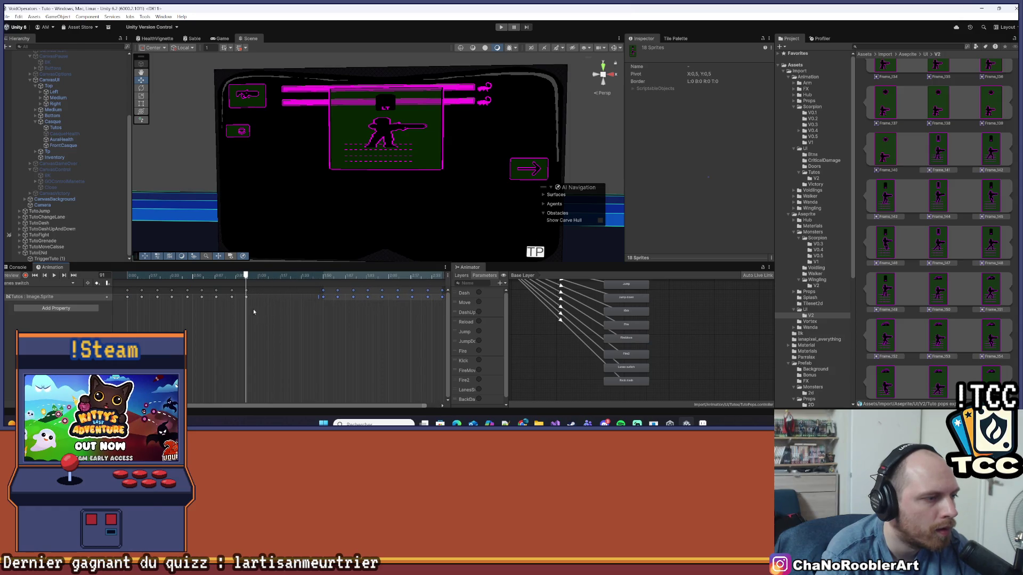
{"action": "left_click", "coordinate": [55, 275]}
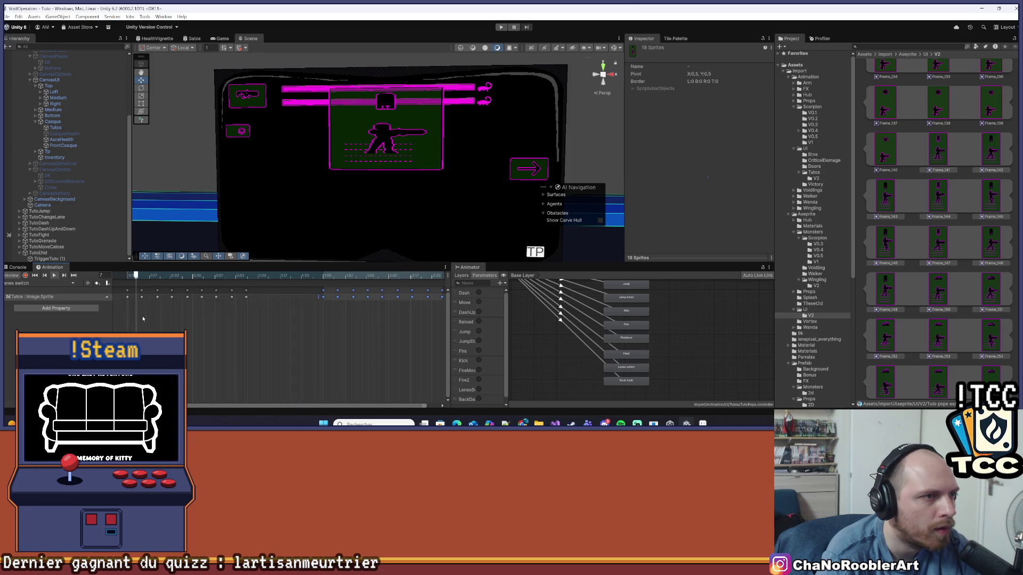
{"action": "scroll", "coordinate": [305, 344], "scroll_direction": "down", "scroll_amount": 2}
{"action": "scroll", "coordinate": [305, 344], "scroll_direction": "down", "scroll_amount": 3}
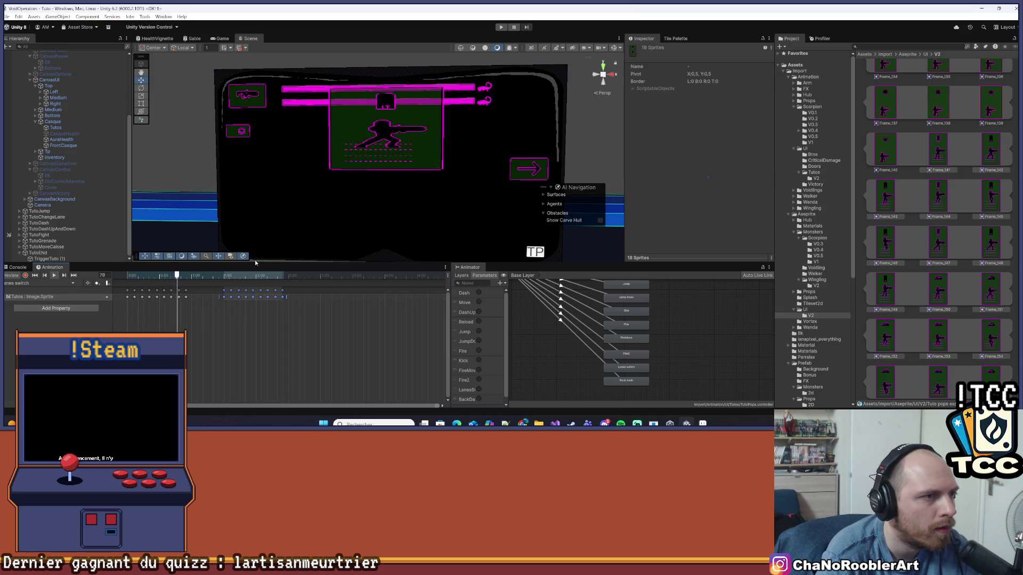
{"action": "left_click", "coordinate": [55, 276]}
{"action": "left_click", "coordinate": [189, 305]}
{"action": "left_click", "coordinate": [128, 300]}
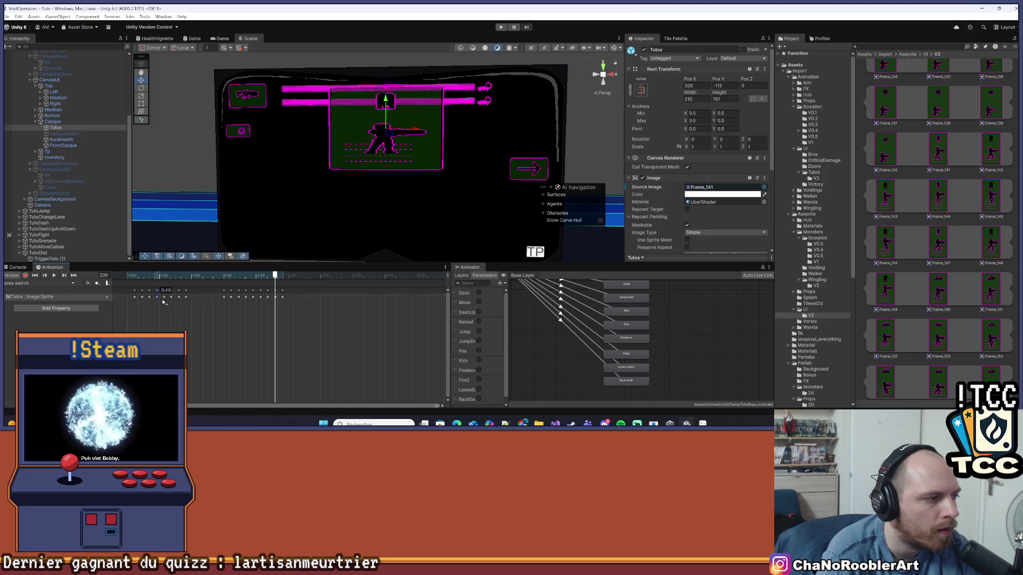
Replay the clip, delete its last keyframe, and add a Frame_158 key at the end.
{"action": "scroll", "coordinate": [953, 218], "scroll_direction": "up", "scroll_amount": 1}
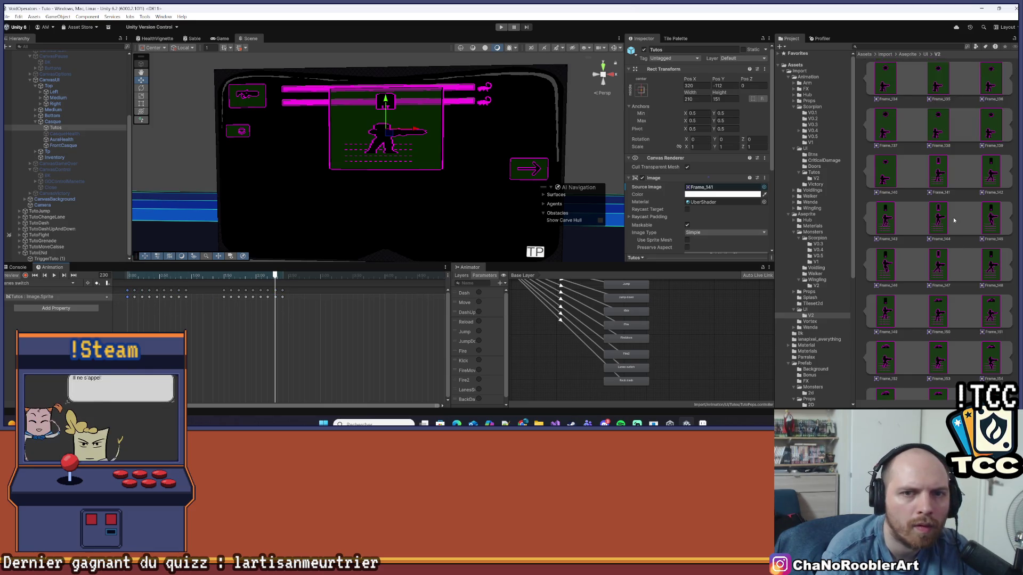
{"action": "mouse_move", "coordinate": [951, 180]}
{"action": "left_mouse_down"}
{"action": "mouse_move", "coordinate": [732, 250]}
{"action": "mouse_move", "coordinate": [533, 283]}
{"action": "mouse_move", "coordinate": [320, 297]}
{"action": "mouse_move", "coordinate": [128, 275]}
{"action": "left_mouse_up"}
{"action": "key", "text": "space"}
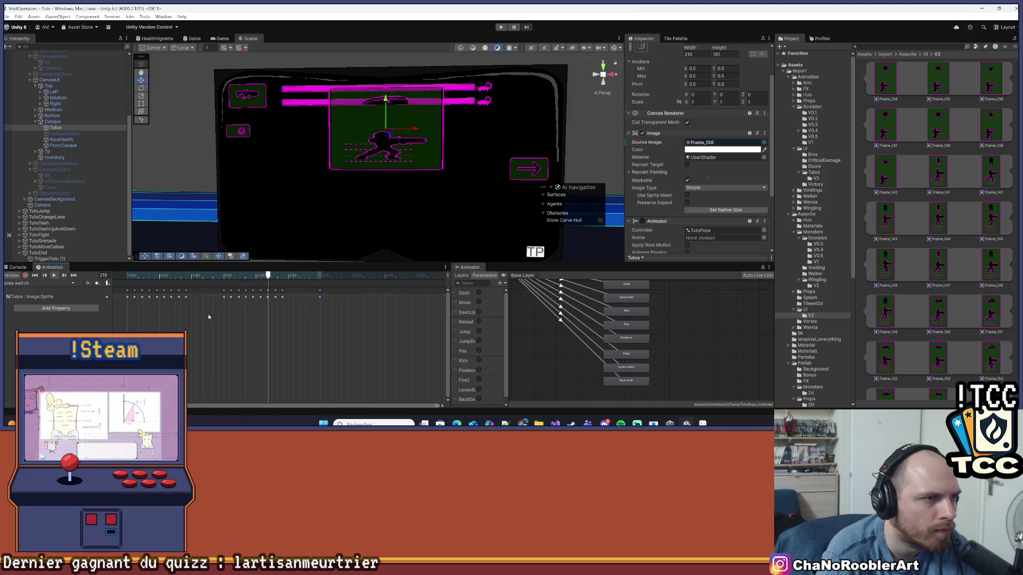
{"action": "left_click", "coordinate": [55, 275]}
{"action": "key", "text": "Delete"}
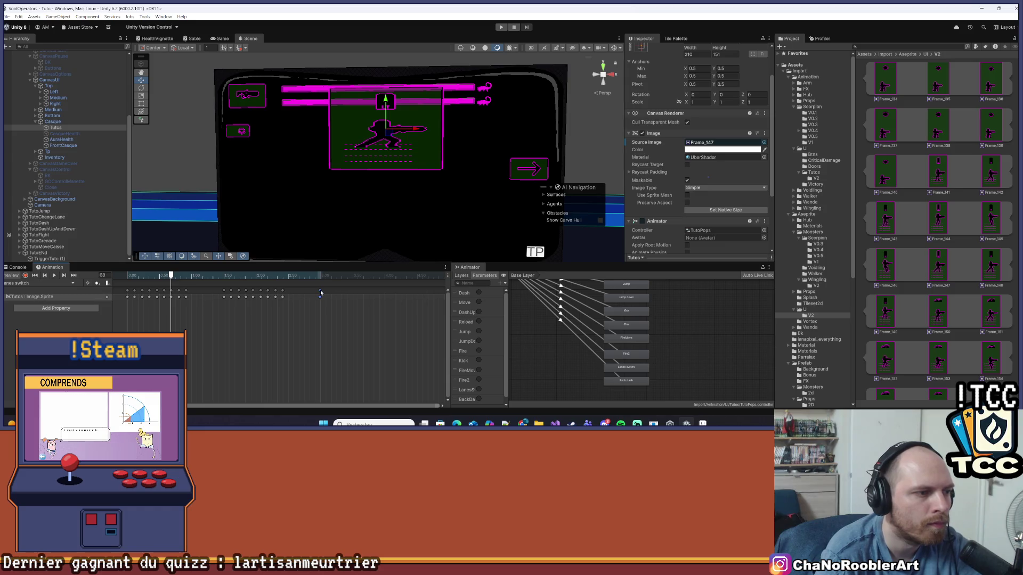
{"action": "scroll", "coordinate": [941, 277], "scroll_direction": "down", "scroll_amount": 2}
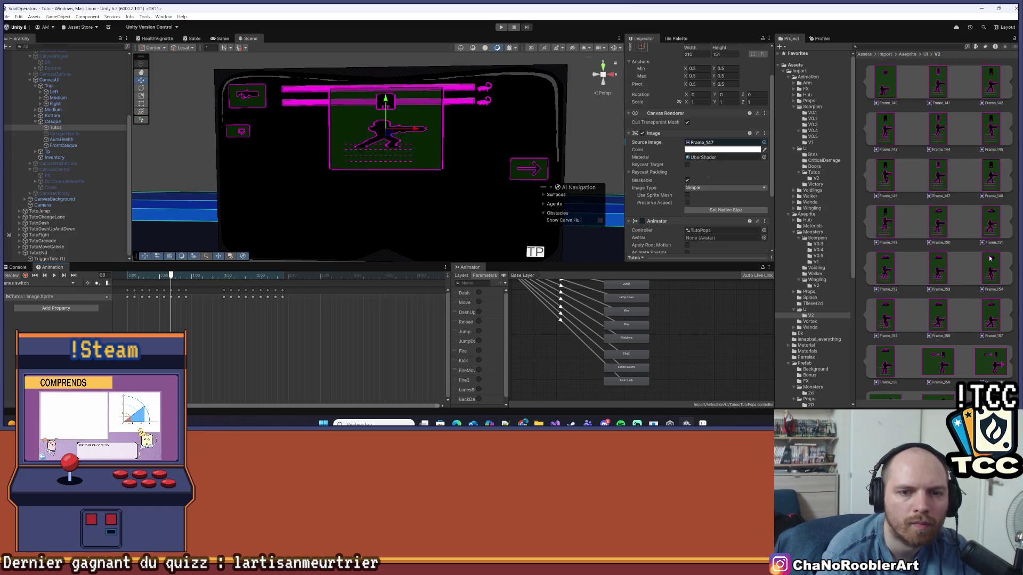
{"action": "scroll", "coordinate": [987, 260], "scroll_direction": "down", "scroll_amount": 1}
{"action": "left_click_drag", "start_coordinate": [886, 311], "coordinate": [321, 295]}
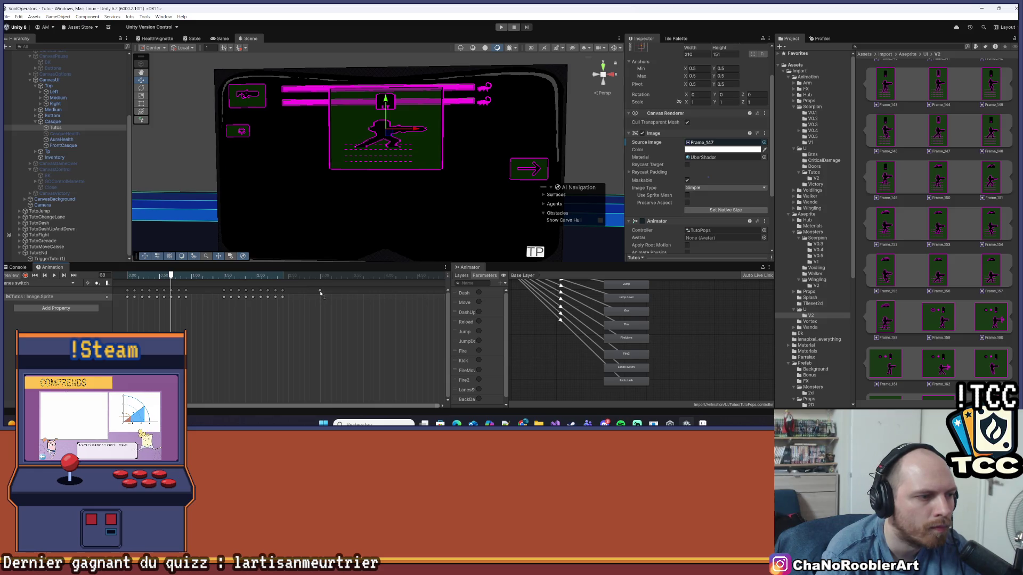
{"action": "left_click", "coordinate": [320, 290]}
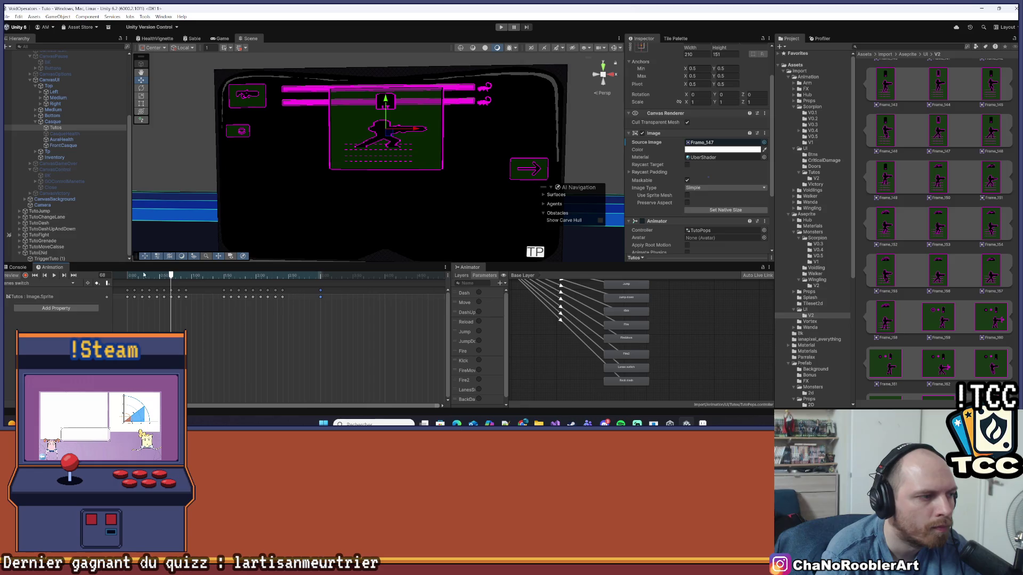
Scrub the timeline, remove the clip's final sprite keyframe, and select Frame_157.
{"action": "left_click", "coordinate": [139, 275]}
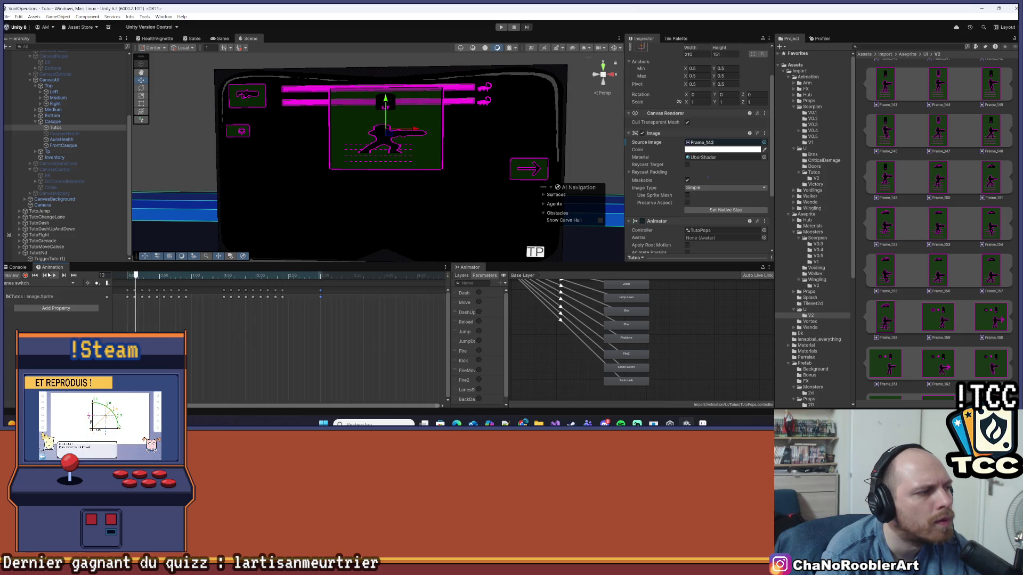
{"action": "mouse_move", "coordinate": [286, 289]}
{"action": "left_mouse_down"}
{"action": "mouse_move", "coordinate": [265, 292]}
{"action": "mouse_move", "coordinate": [276, 294]}
{"action": "left_mouse_up"}
{"action": "left_click", "coordinate": [283, 295]}
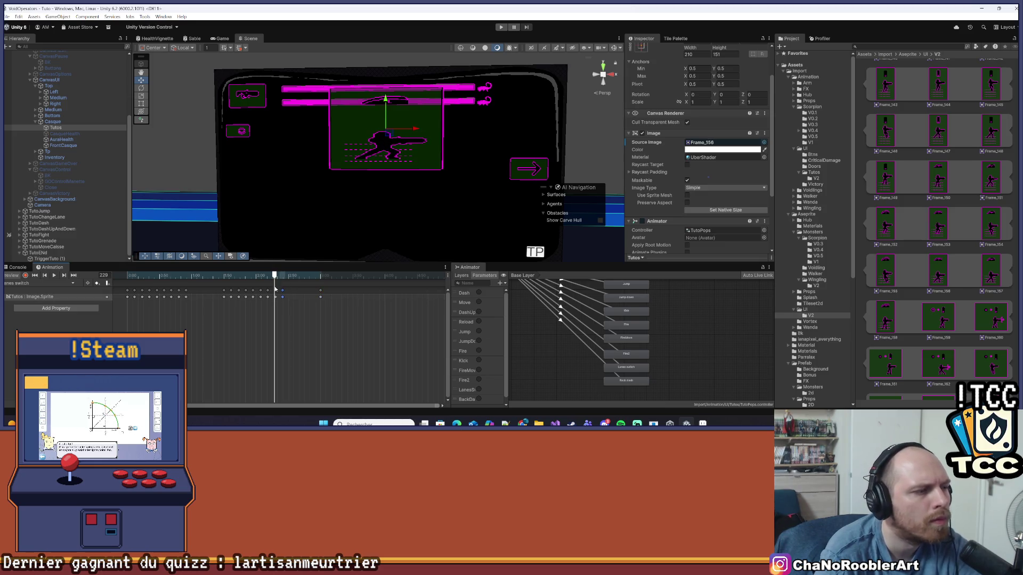
{"action": "mouse_move", "coordinate": [274, 283]}
{"action": "left_mouse_down"}
{"action": "mouse_move", "coordinate": [225, 283]}
{"action": "mouse_move", "coordinate": [294, 287]}
{"action": "left_mouse_up"}
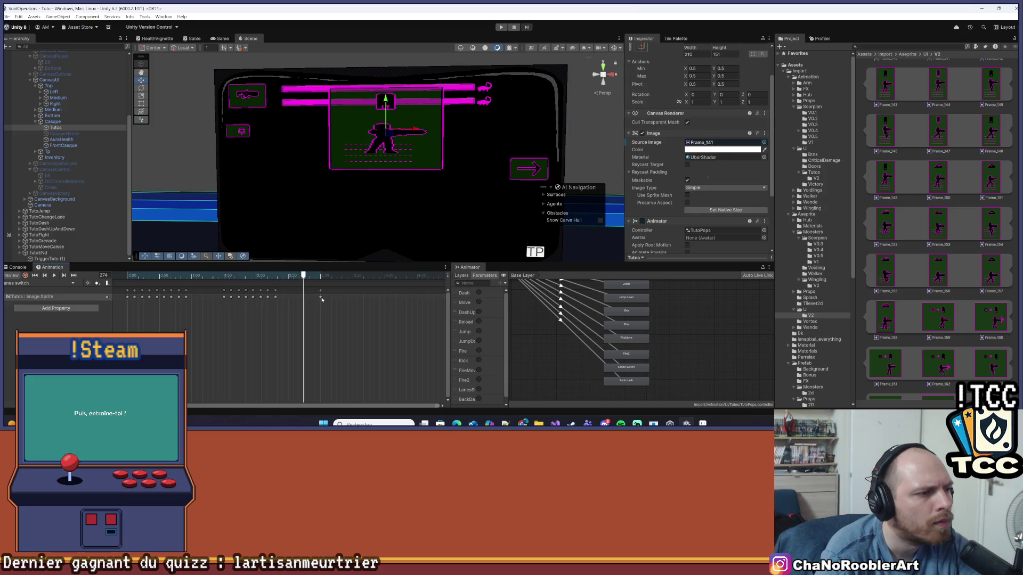
{"action": "key", "text": "Delete"}
{"action": "mouse_move", "coordinate": [303, 275]}
{"action": "left_mouse_down"}
{"action": "mouse_move", "coordinate": [245, 294]}
{"action": "mouse_move", "coordinate": [283, 296]}
{"action": "mouse_move", "coordinate": [269, 297]}
{"action": "left_mouse_up"}
{"action": "left_click", "coordinate": [276, 296]}
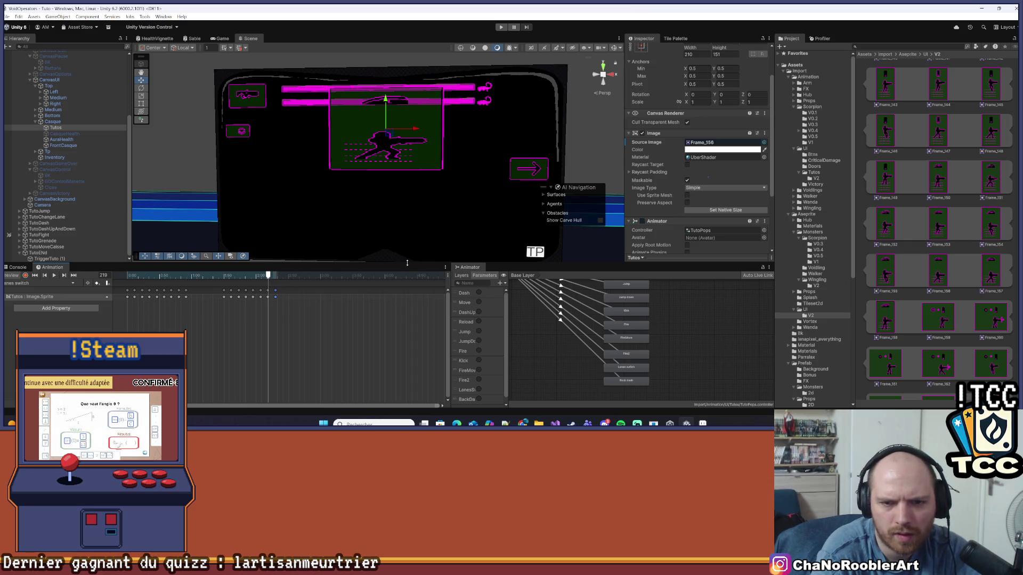
{"action": "mouse_move", "coordinate": [268, 275]}
{"action": "left_mouse_down"}
{"action": "mouse_move", "coordinate": [200, 284]}
{"action": "mouse_move", "coordinate": [276, 288]}
{"action": "mouse_move", "coordinate": [271, 295]}
{"action": "mouse_move", "coordinate": [259, 290]}
{"action": "mouse_move", "coordinate": [275, 288]}
{"action": "mouse_move", "coordinate": [250, 282]}
{"action": "mouse_move", "coordinate": [268, 284]}
{"action": "left_mouse_up"}
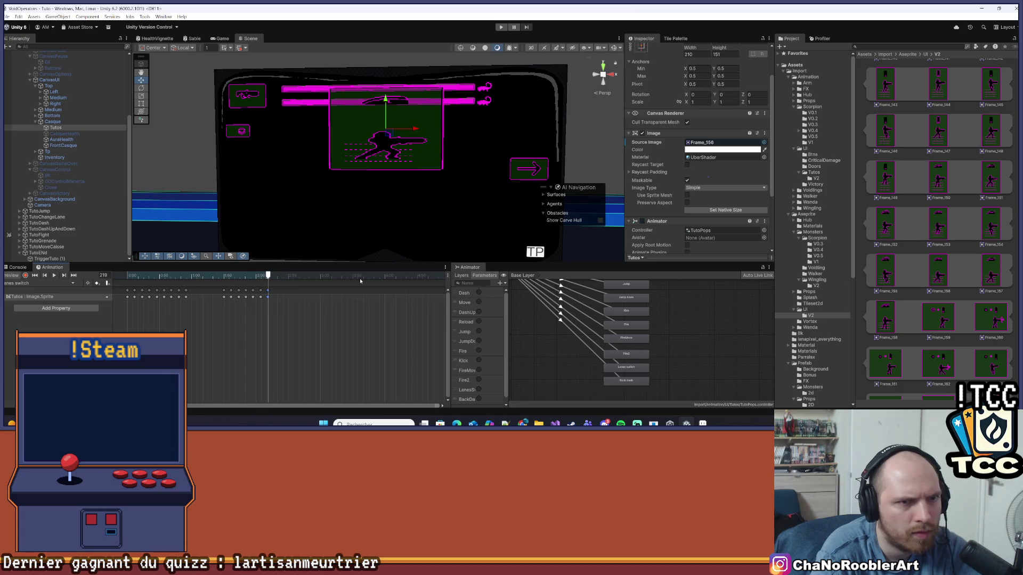
{"action": "left_click", "coordinate": [991, 276]}
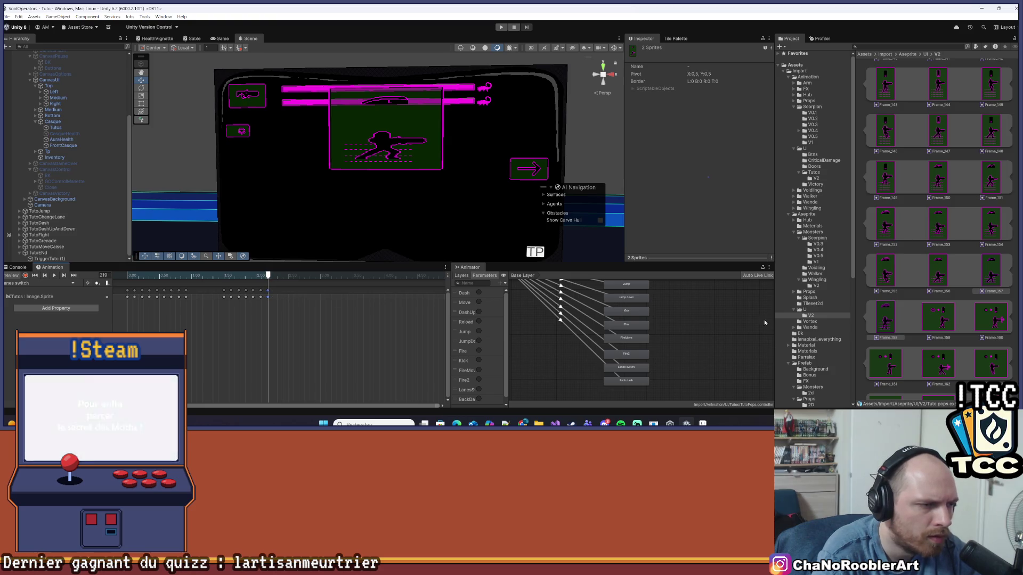
Add Frame_157 and Frame_158 sprite keyframes at the end of the Lanes switch timeline.
{"action": "left_click_drag", "start_coordinate": [990, 267], "coordinate": [275, 298]}
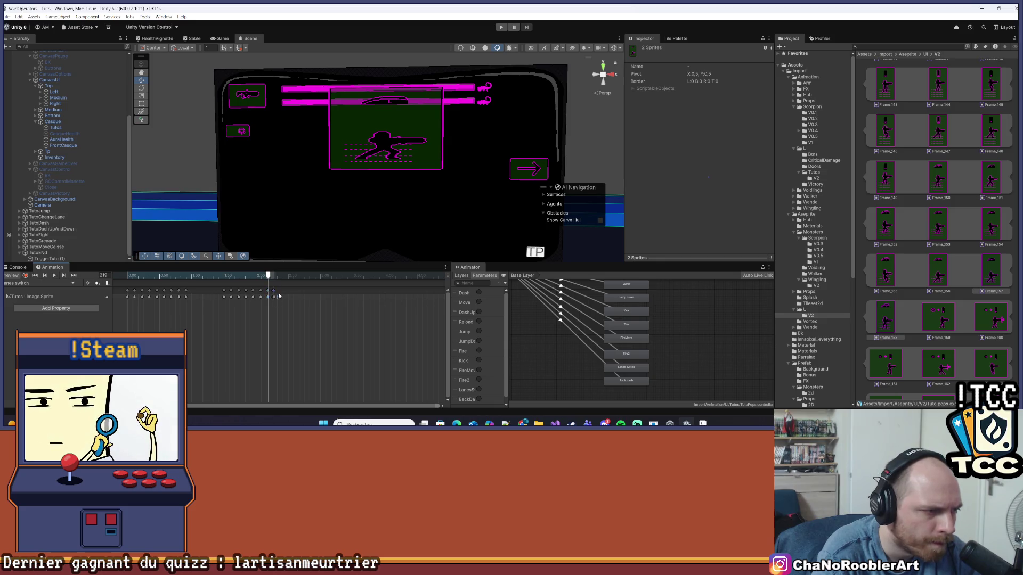
{"action": "mouse_move", "coordinate": [885, 318]}
{"action": "left_mouse_down"}
{"action": "mouse_move", "coordinate": [282, 302]}
{"action": "mouse_move", "coordinate": [263, 276]}
{"action": "mouse_move", "coordinate": [248, 275]}
{"action": "left_mouse_up"}
{"action": "left_click", "coordinate": [288, 276]}
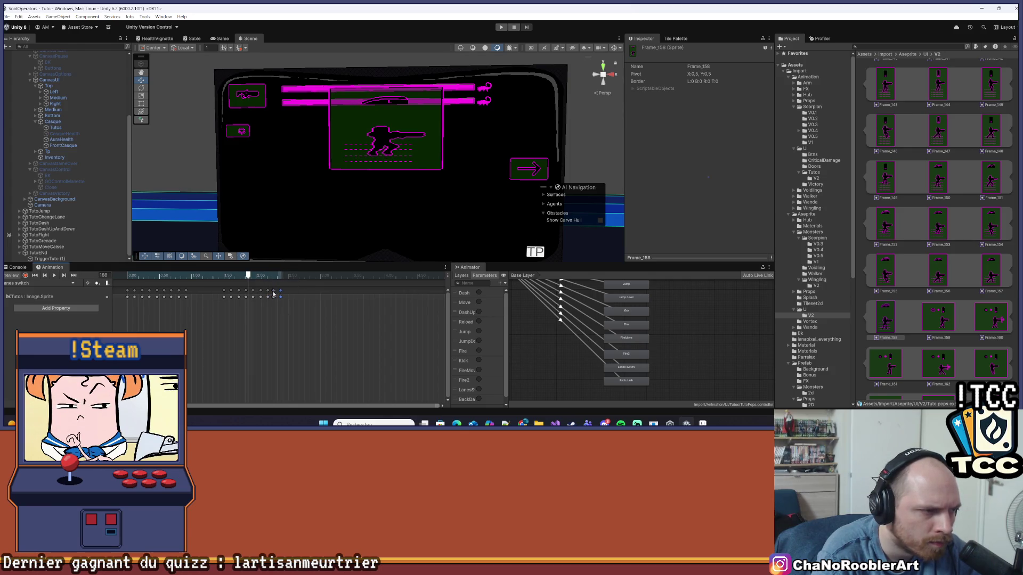
{"action": "left_click", "coordinate": [268, 297]}
{"action": "left_click", "coordinate": [271, 286]}
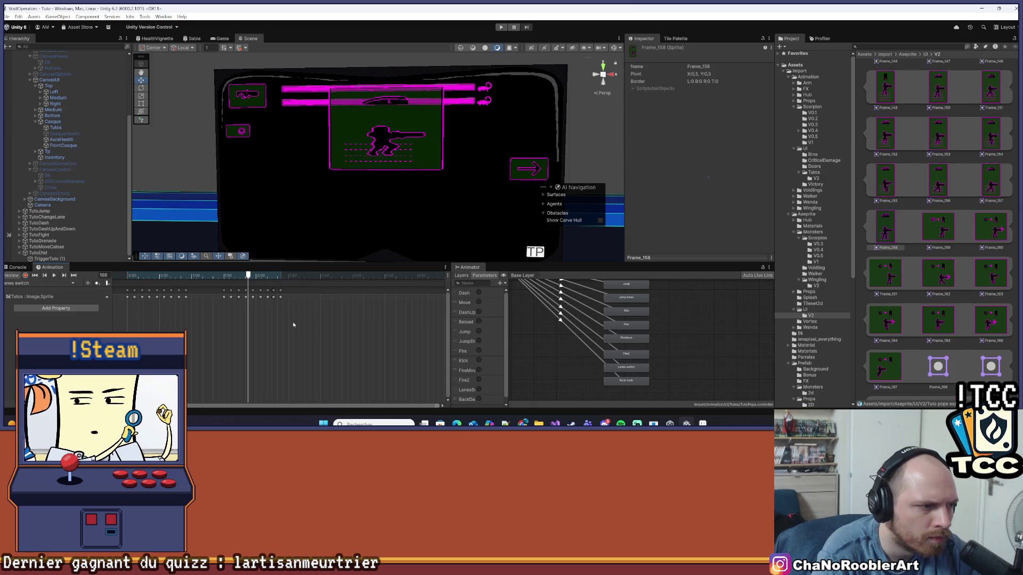
{"action": "left_click", "coordinate": [279, 292]}
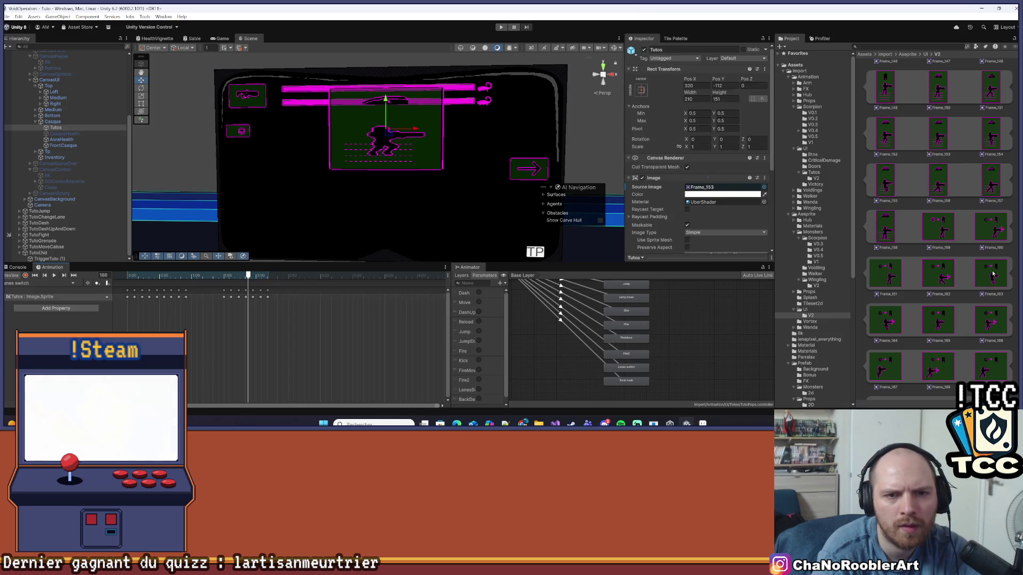
{"action": "mouse_move", "coordinate": [995, 184]}
{"action": "left_mouse_down"}
{"action": "mouse_move", "coordinate": [527, 213]}
{"action": "mouse_move", "coordinate": [280, 285]}
{"action": "left_mouse_up"}
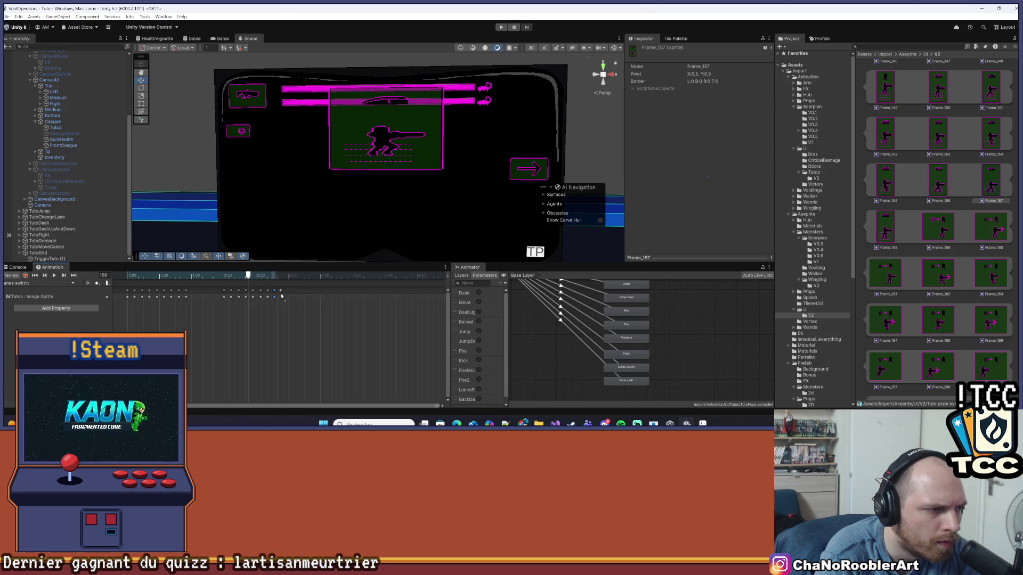
{"action": "left_click_drag", "start_coordinate": [867, 228], "coordinate": [317, 289]}
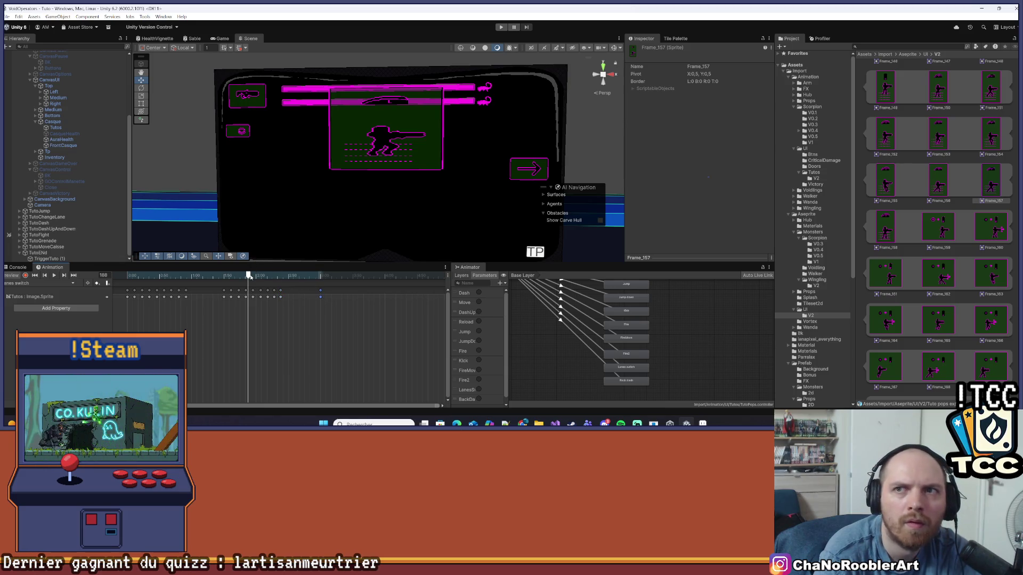
Rewind the clip to frame 0 and play the preview to check it.
{"action": "left_click_drag", "start_coordinate": [248, 277], "coordinate": [64, 277]}
{"action": "left_click", "coordinate": [54, 275]}
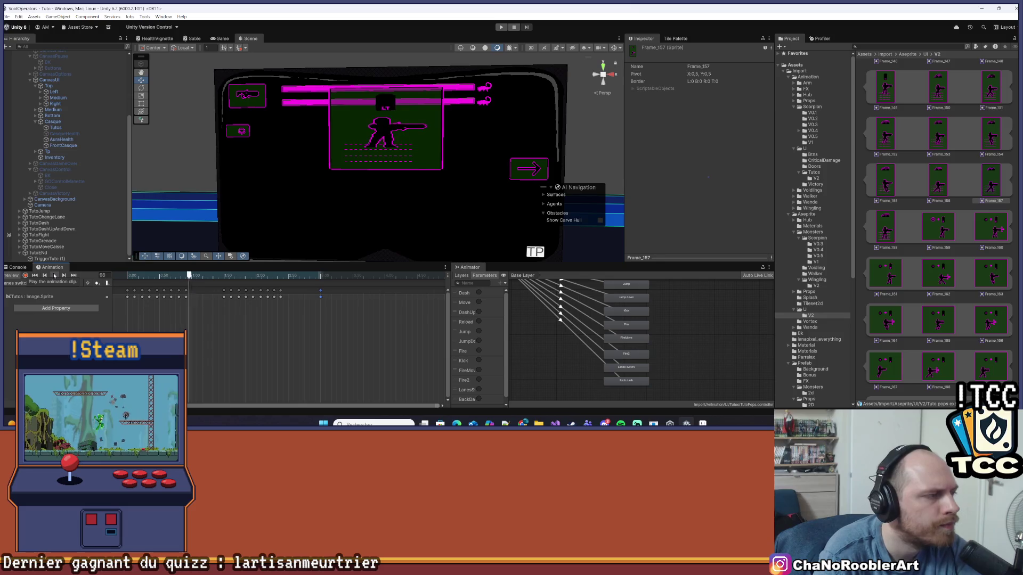
{"action": "left_click", "coordinate": [54, 275]}
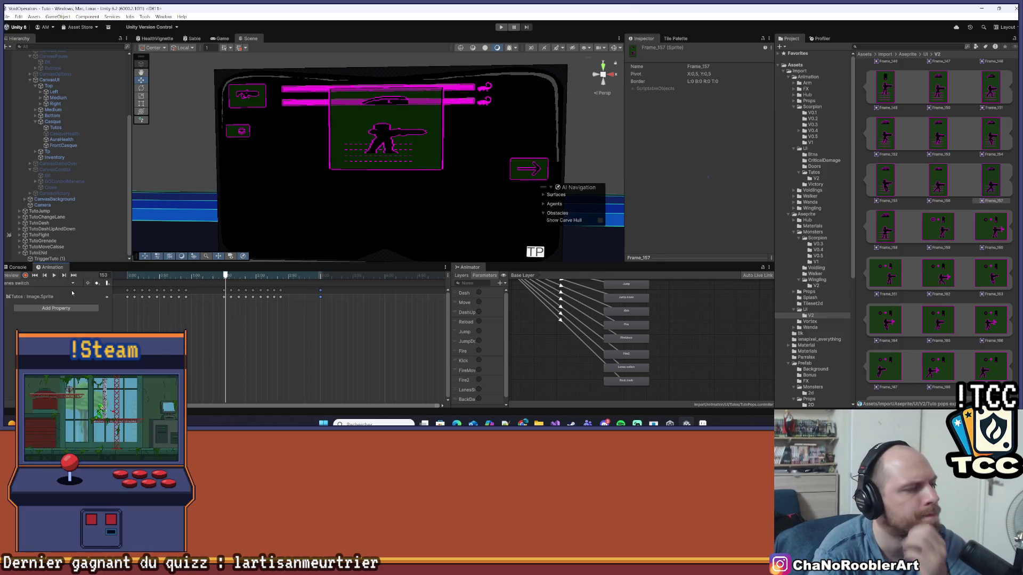
{"action": "left_click", "coordinate": [59, 285]}
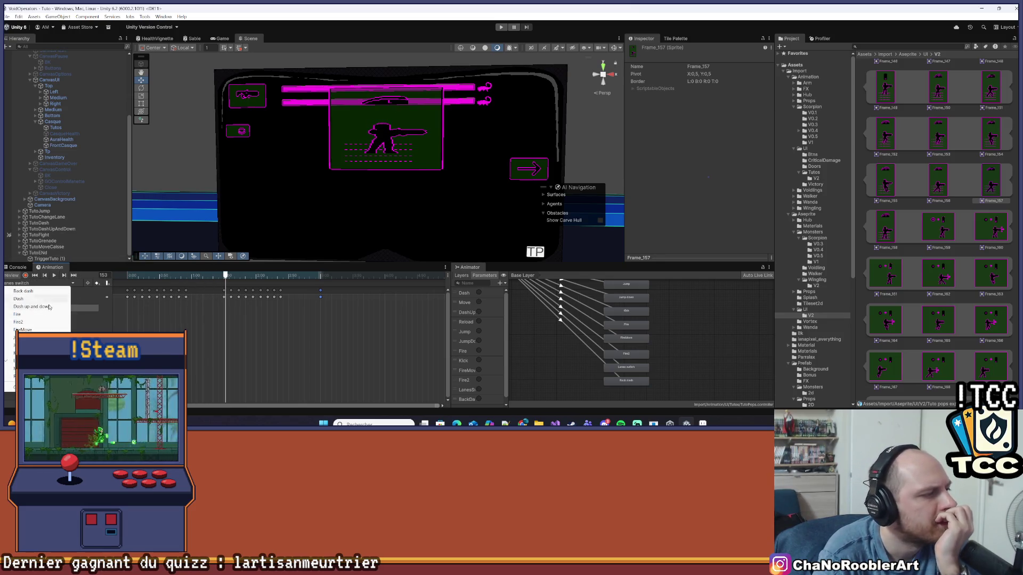
Switch to the Fire2 clip, preview it, and delete all its old keyframes.
{"action": "left_click", "coordinate": [32, 322]}
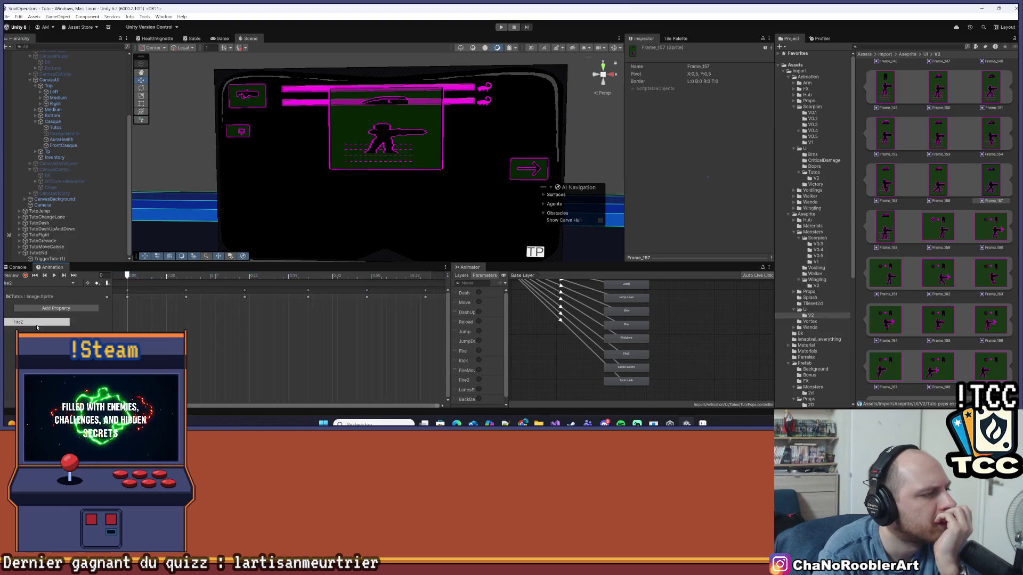
{"action": "left_click", "coordinate": [54, 275]}
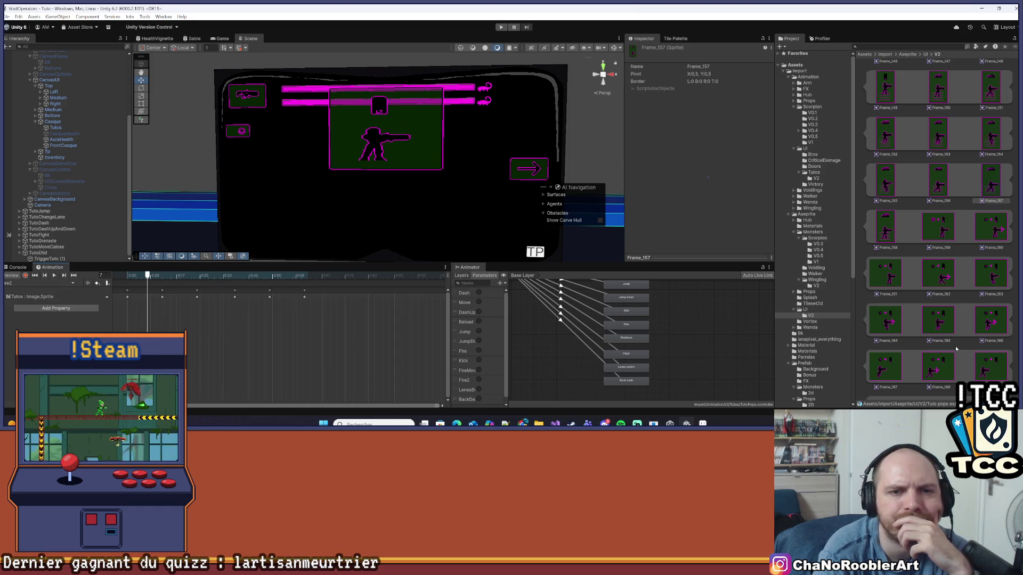
{"action": "scroll", "coordinate": [954, 361], "scroll_direction": "up", "scroll_amount": 5}
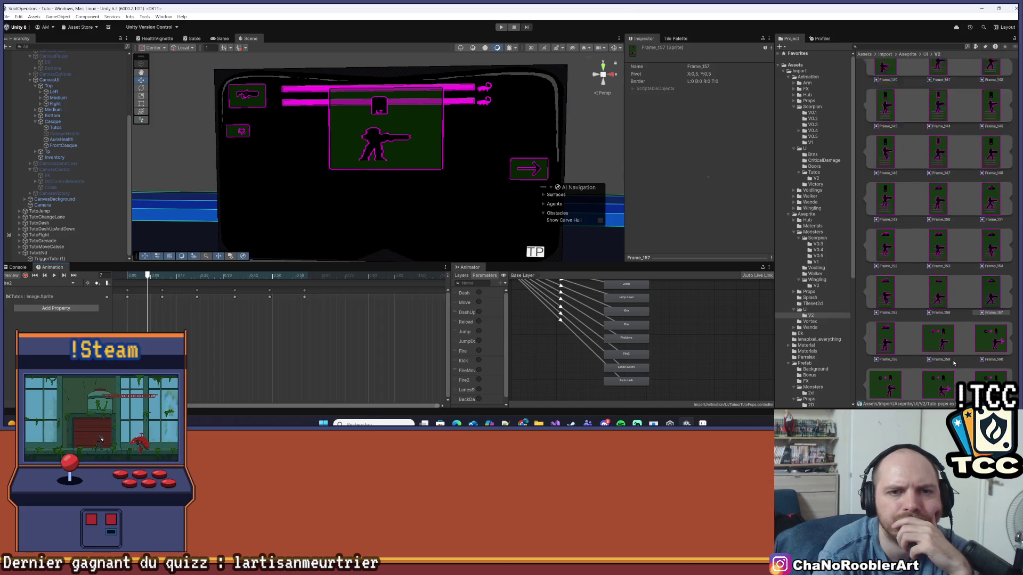
{"action": "scroll", "coordinate": [953, 361], "scroll_direction": "up", "scroll_amount": 10}
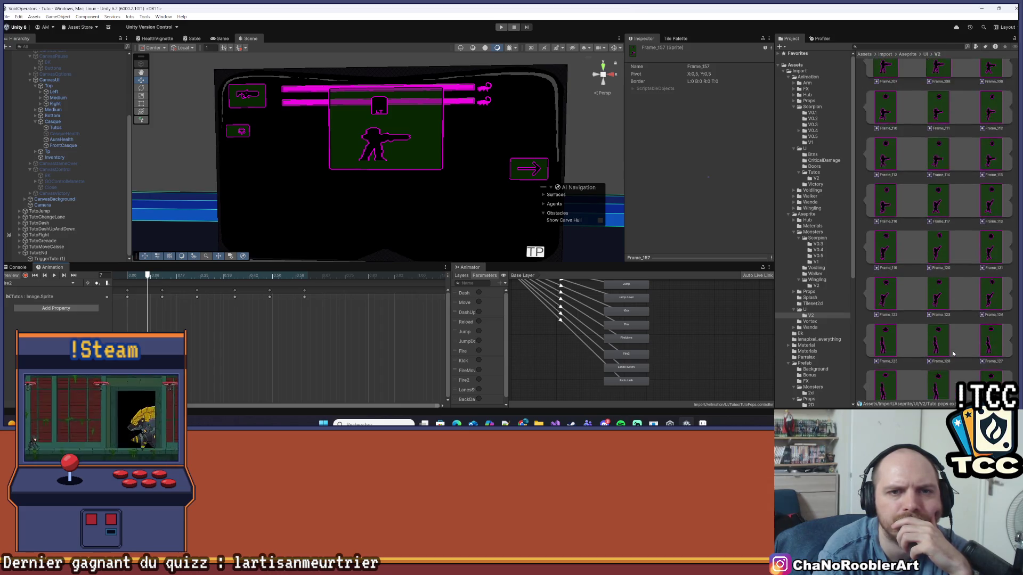
{"action": "scroll", "coordinate": [954, 353], "scroll_direction": "up", "scroll_amount": 3}
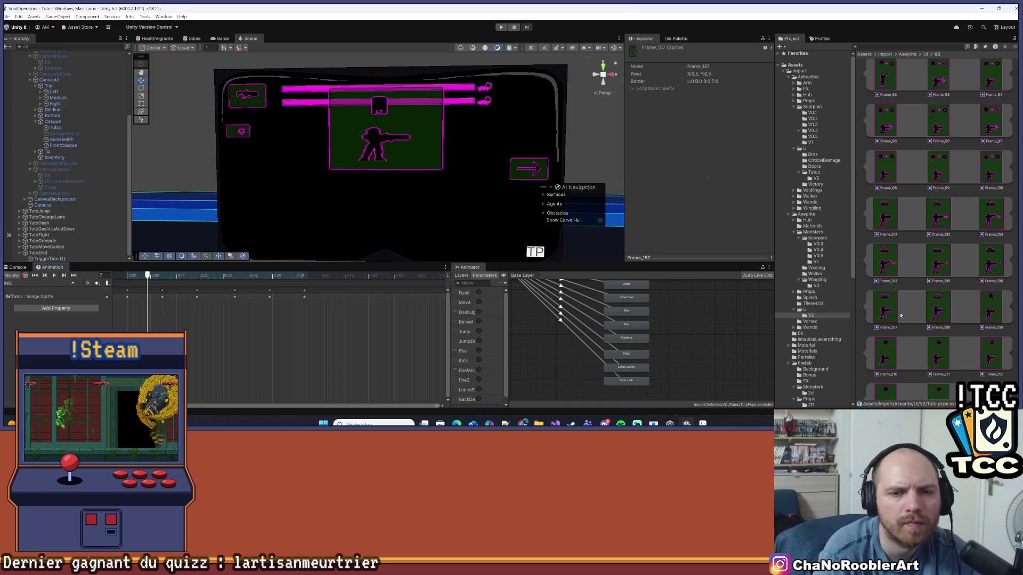
{"action": "key", "text": "ctrl+a"}
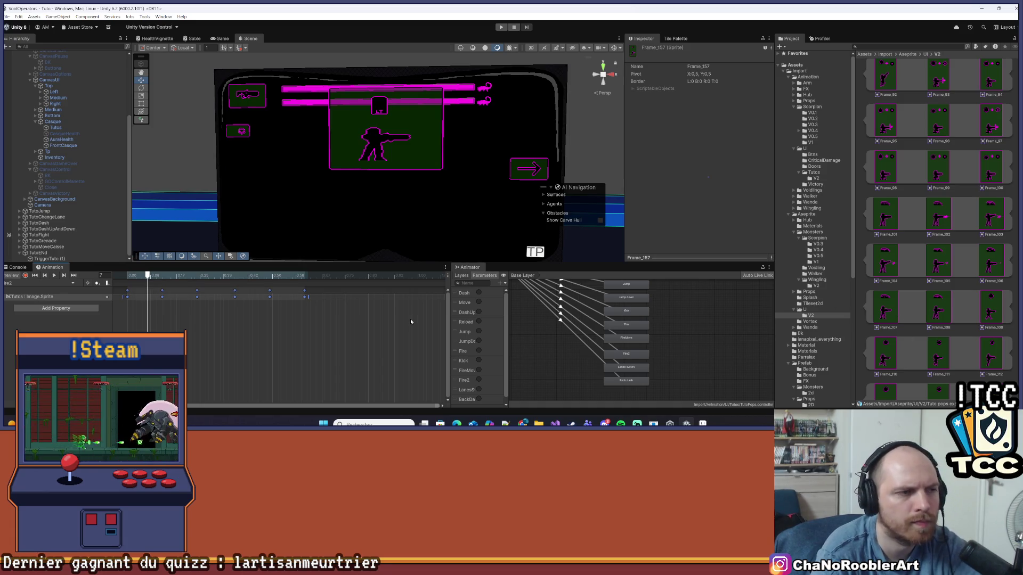
{"action": "key", "text": "Delete"}
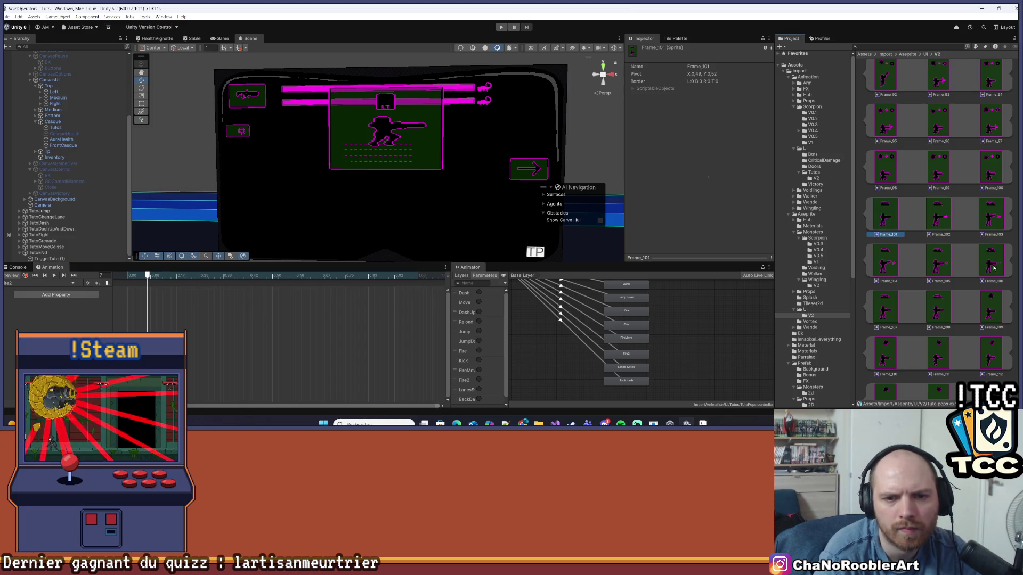
Key sprites Frame_101–Frame_108 into the Fire2 clip.
{"action": "left_click", "coordinate": [936, 312], "text": "shift"}
{"action": "mouse_move", "coordinate": [936, 312]}
{"action": "left_mouse_down"}
{"action": "mouse_move", "coordinate": [133, 298]}
{"action": "mouse_move", "coordinate": [424, 313]}
{"action": "left_mouse_up"}
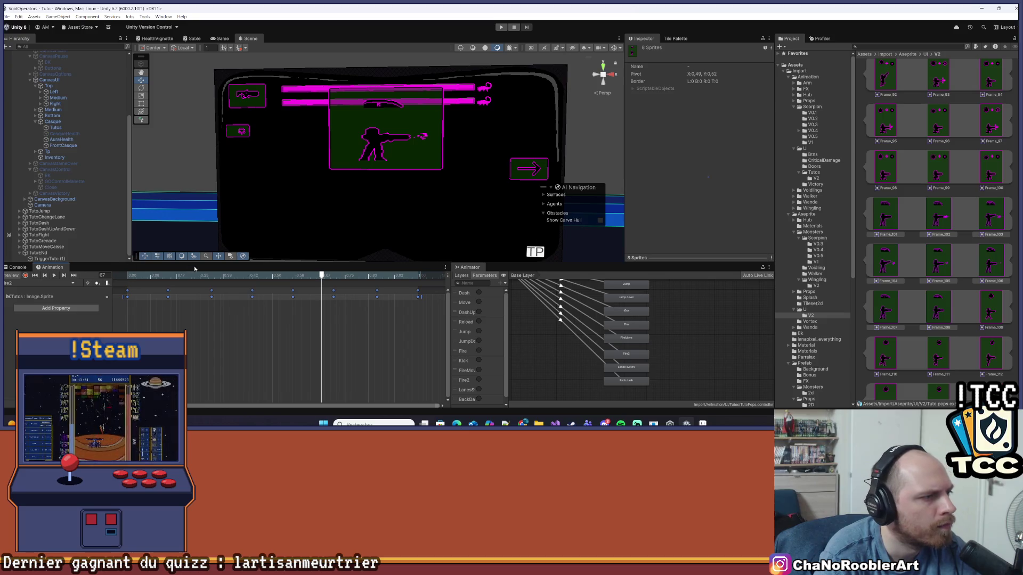
{"action": "left_click_drag", "start_coordinate": [198, 264], "coordinate": [190, 317]}
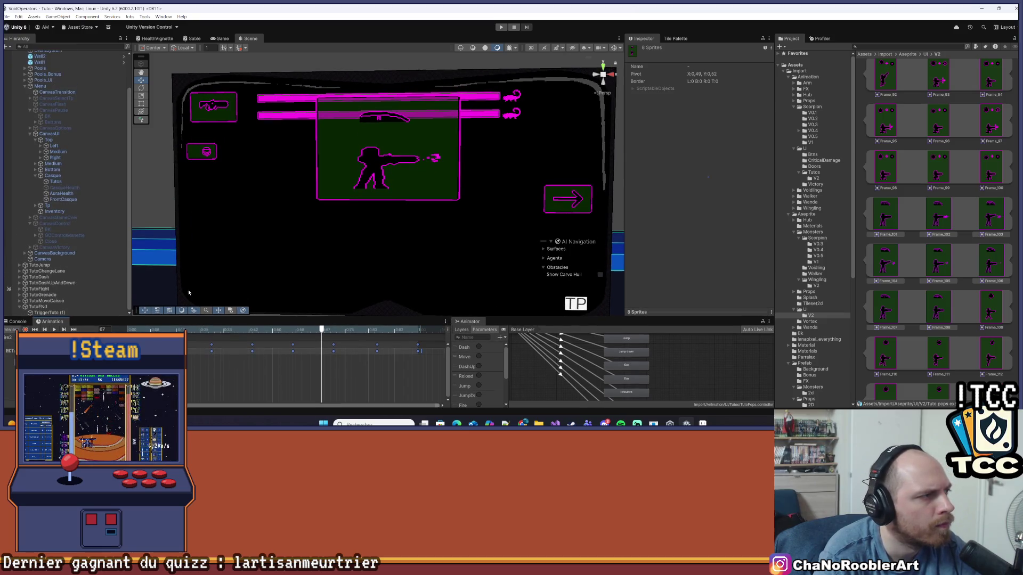
Collapse and deselect CanvasUI, then start the game in Play mode.
{"action": "left_click", "coordinate": [28, 135]}
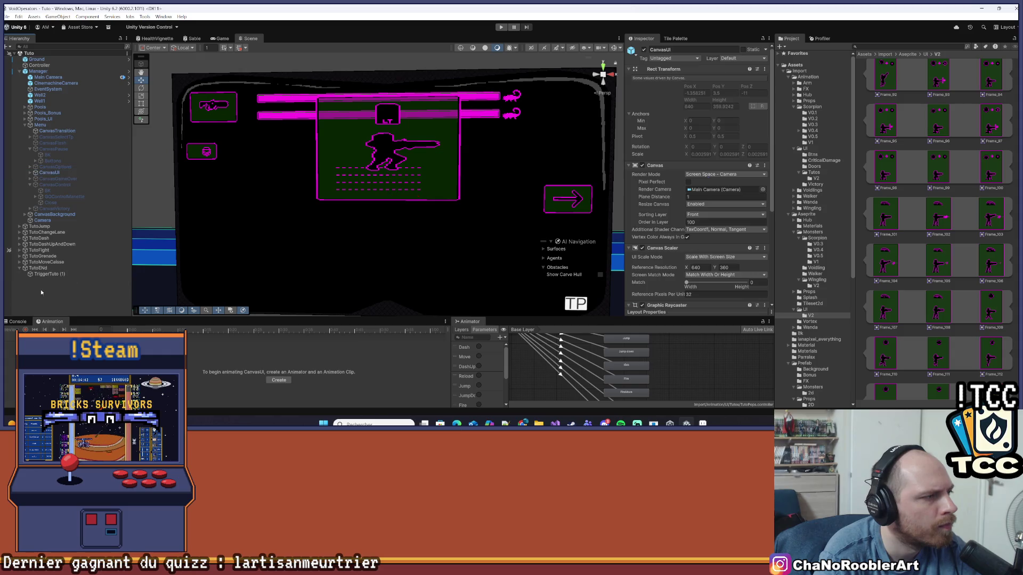
{"action": "left_click", "coordinate": [41, 292]}
{"action": "scroll", "coordinate": [321, 110], "scroll_direction": "down", "scroll_amount": 3}
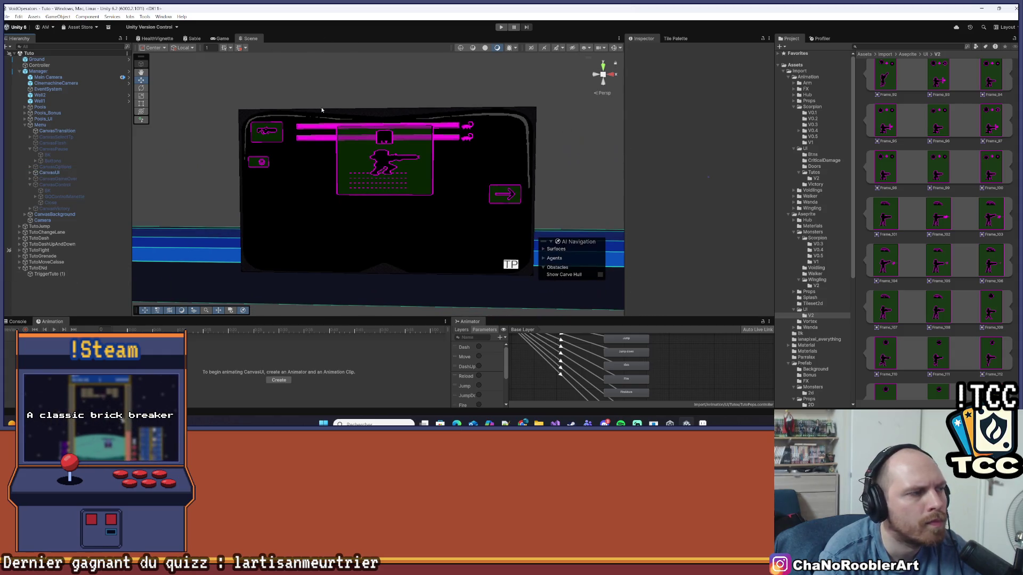
{"action": "left_click", "coordinate": [501, 27]}
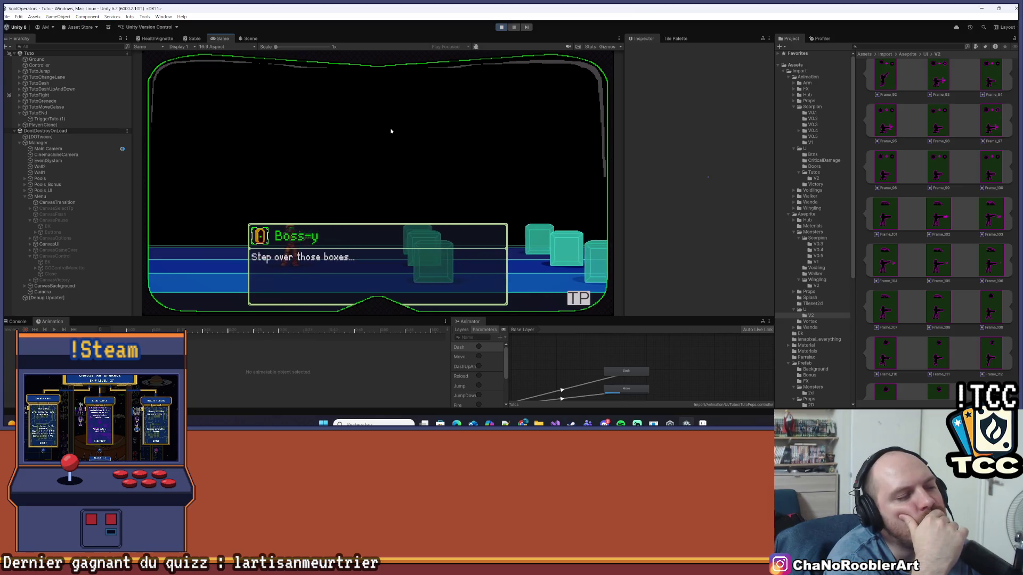
Jump over the crates and dismiss the Boss-y tutorial messages.
{"action": "key", "text": "space"}
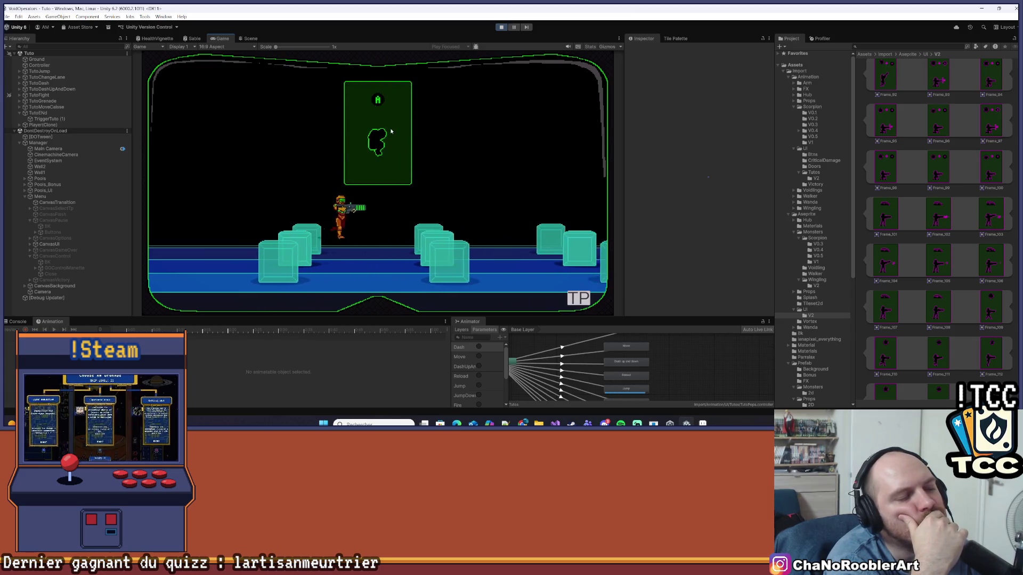
{"action": "key", "text": "space"}
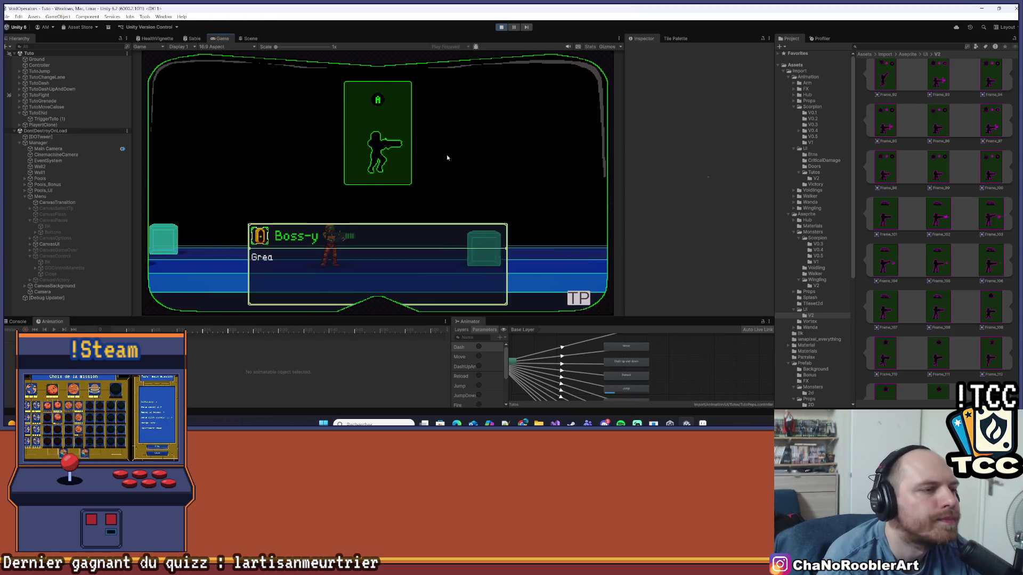
{"action": "key", "text": "space"}
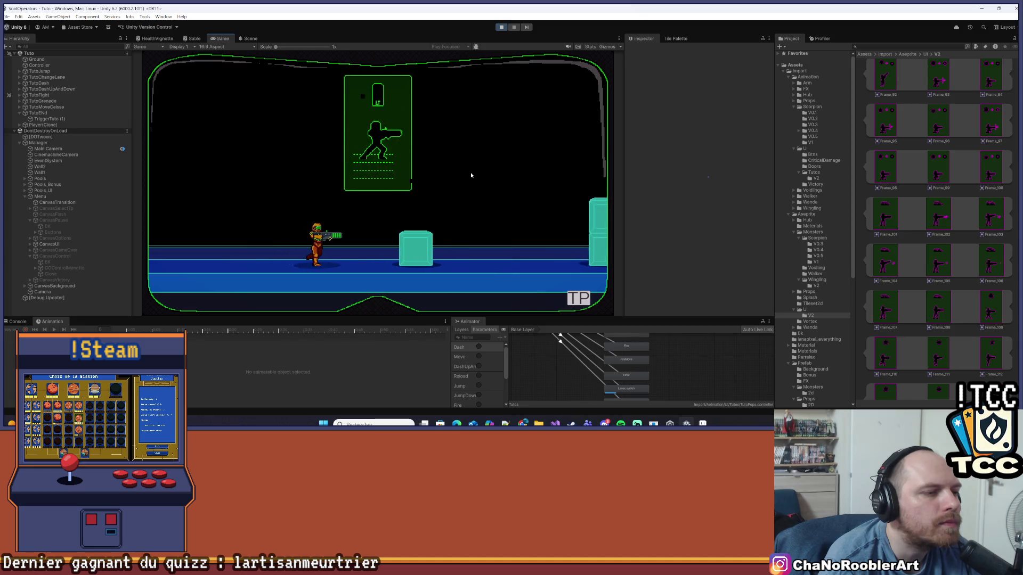
{"action": "key", "text": "space"}
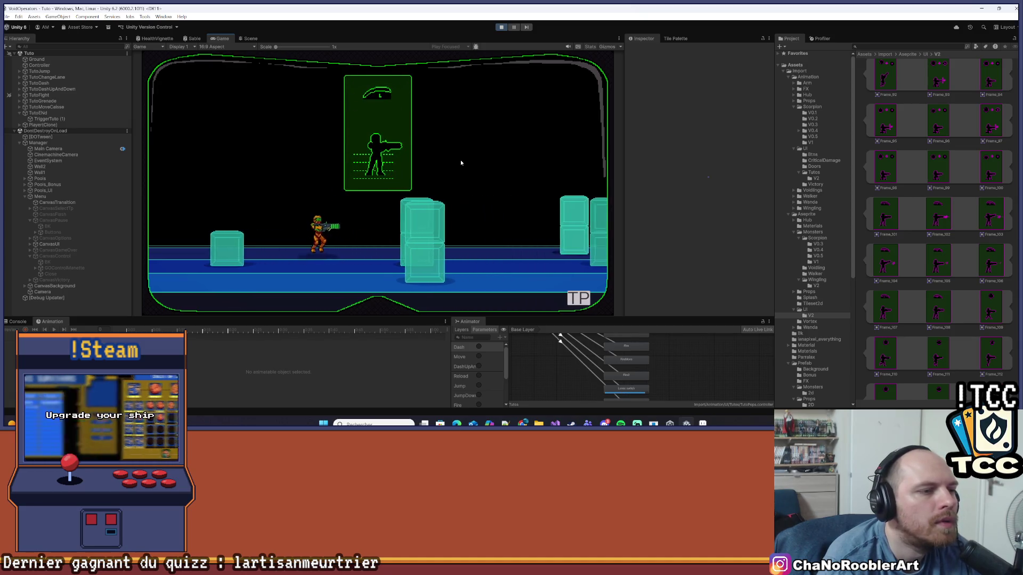